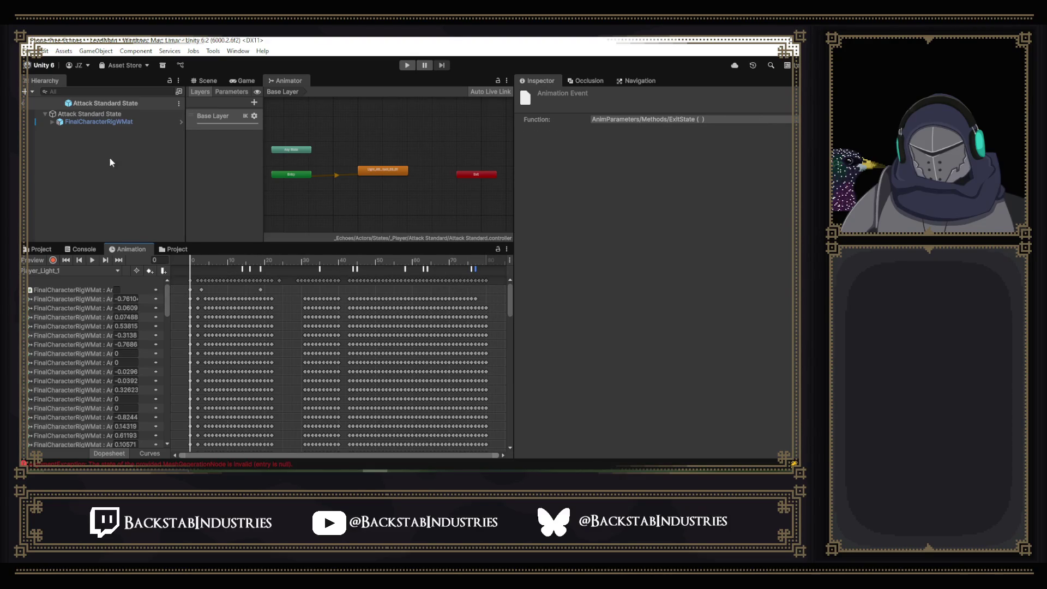
# - Select FinalCharacterRigWMat and frame its sword colliders in an enlarged Scene view
pyautogui.click(113, 123)
pyautogui.scroll(-10, 624, 259)
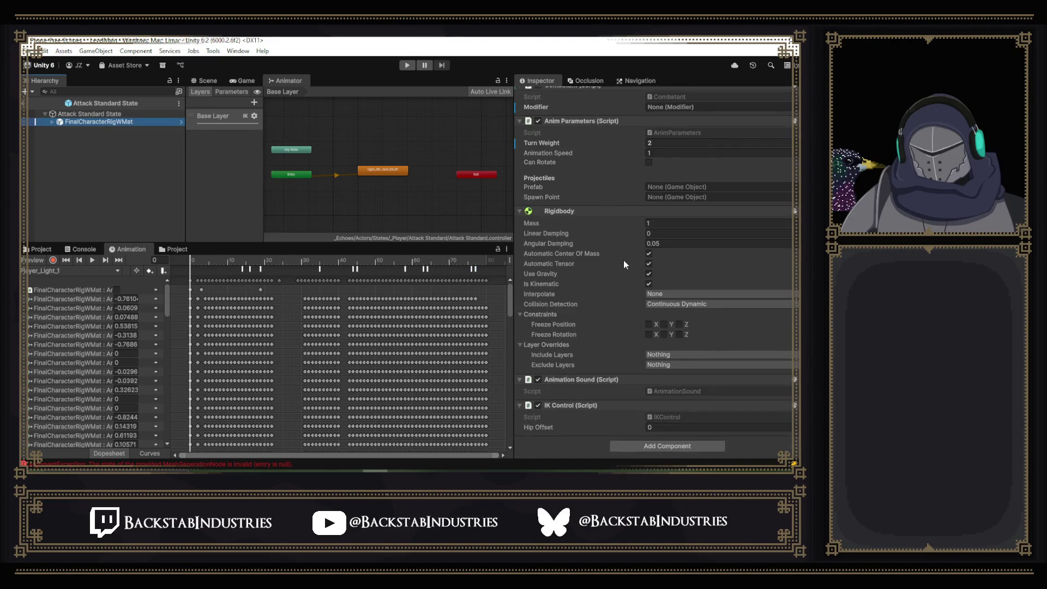
pyautogui.scroll(8, 623, 260)
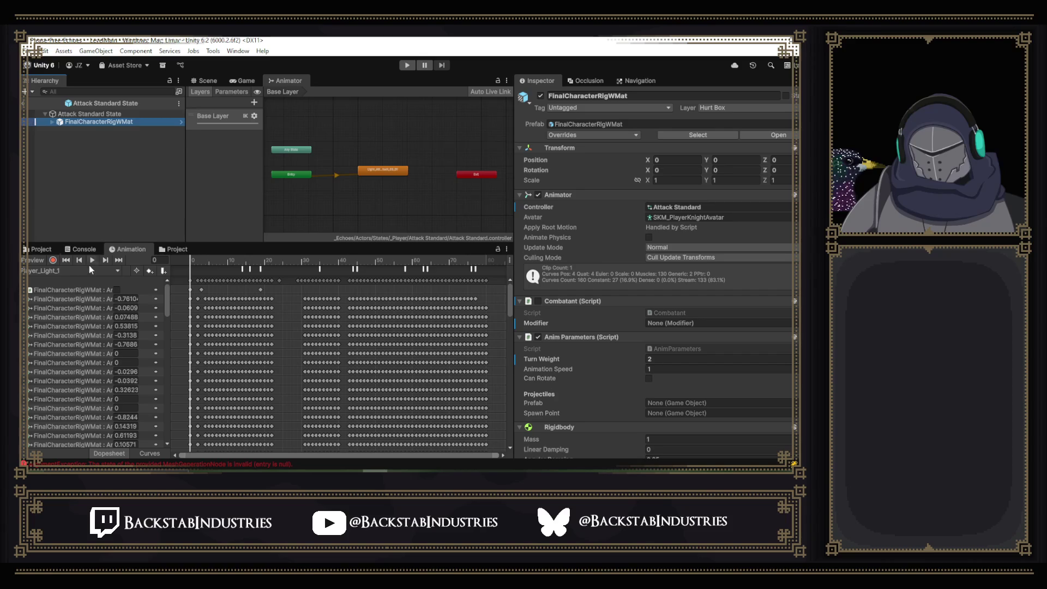
pyautogui.click(205, 80)
pyautogui.moveTo(397, 241)
pyautogui.mouseDown()
pyautogui.moveTo(397, 327)
pyautogui.moveTo(385, 202)
pyautogui.moveTo(460, 229)
pyautogui.moveTo(554, 240)
pyautogui.moveTo(522, 256)
pyautogui.mouseUp()
pyautogui.press('f')
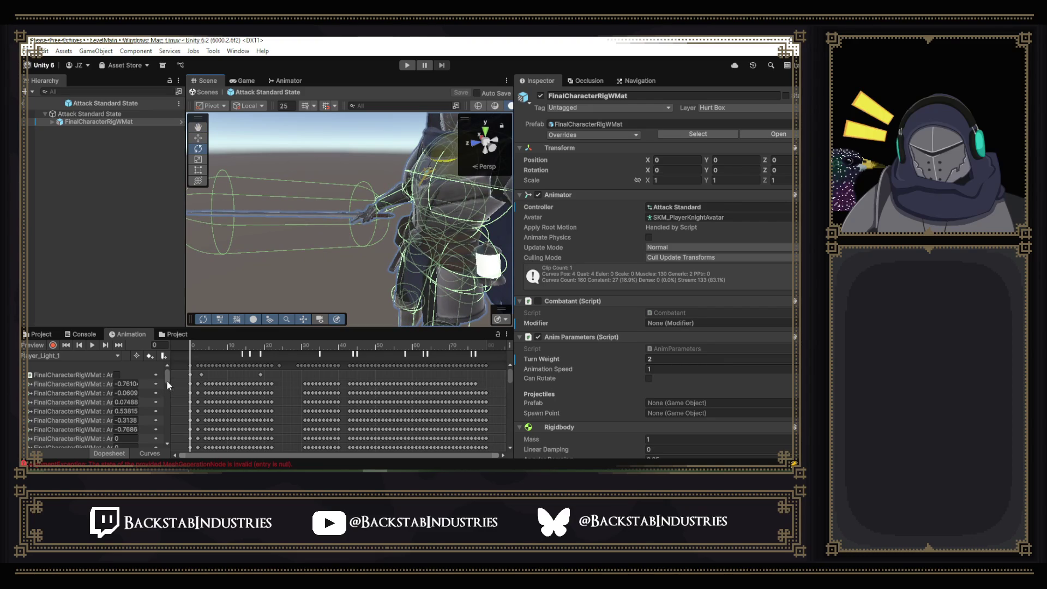
# - Select the Sword through its Capsule Collider.Enabled track and show the Boss Attack 1 assets
pyautogui.moveTo(170, 375); pyautogui.dragTo(259, 381)
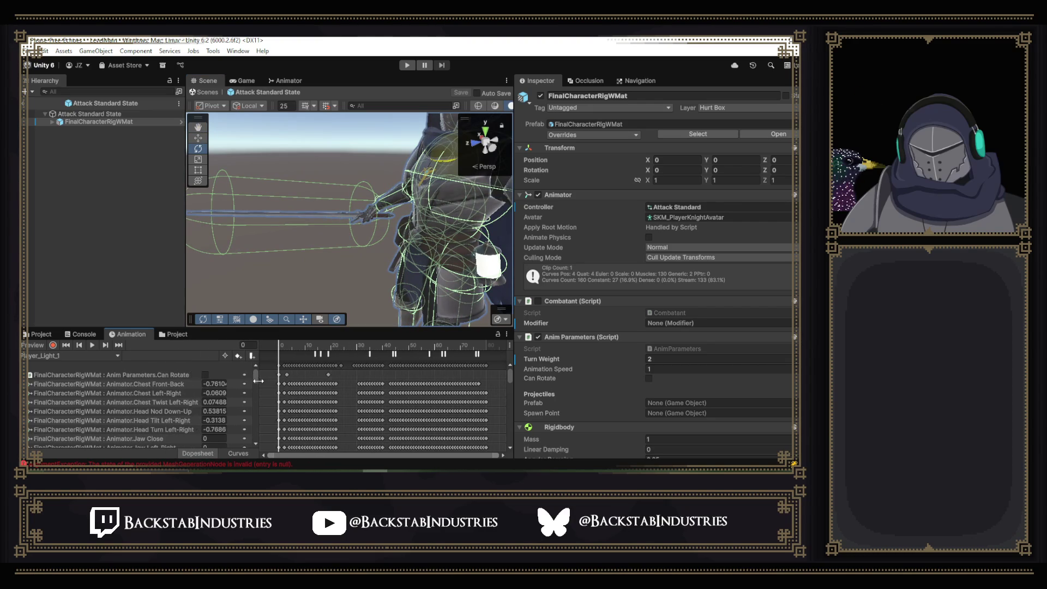
pyautogui.scroll(-10, 254, 374)
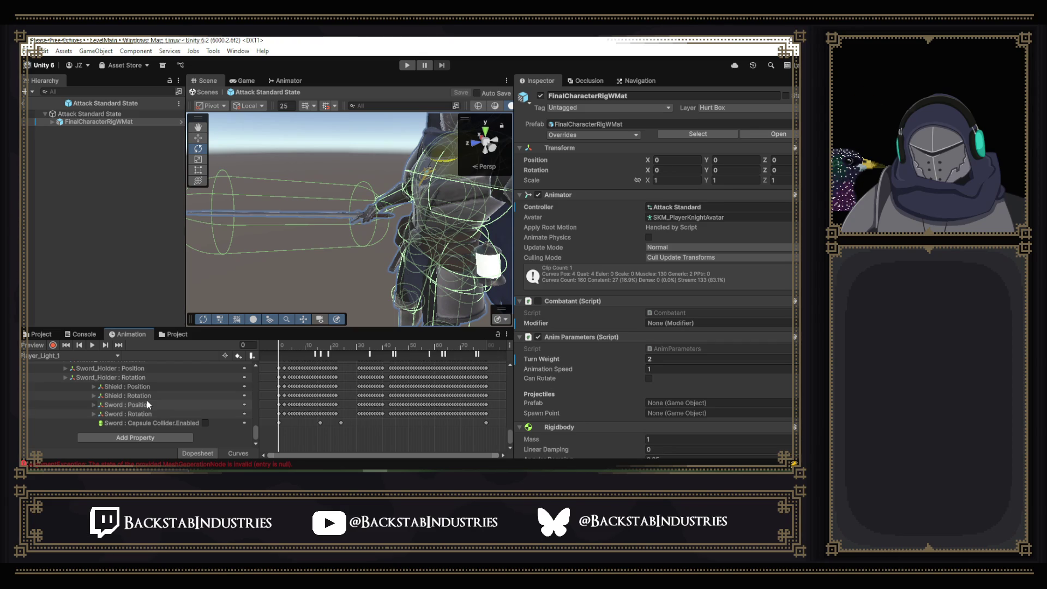
pyautogui.click(172, 422)
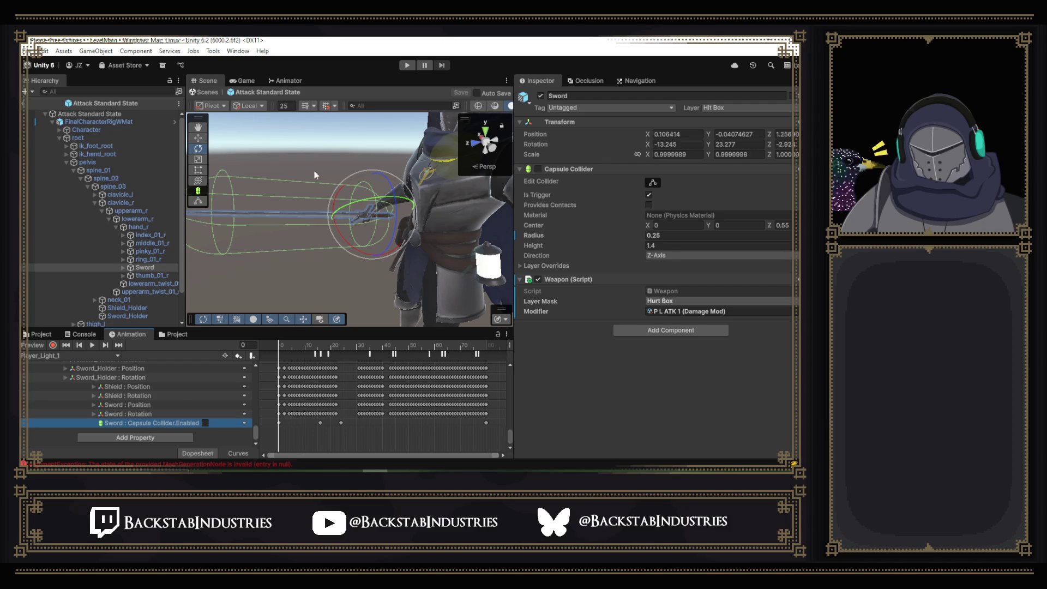
pyautogui.click(38, 334)
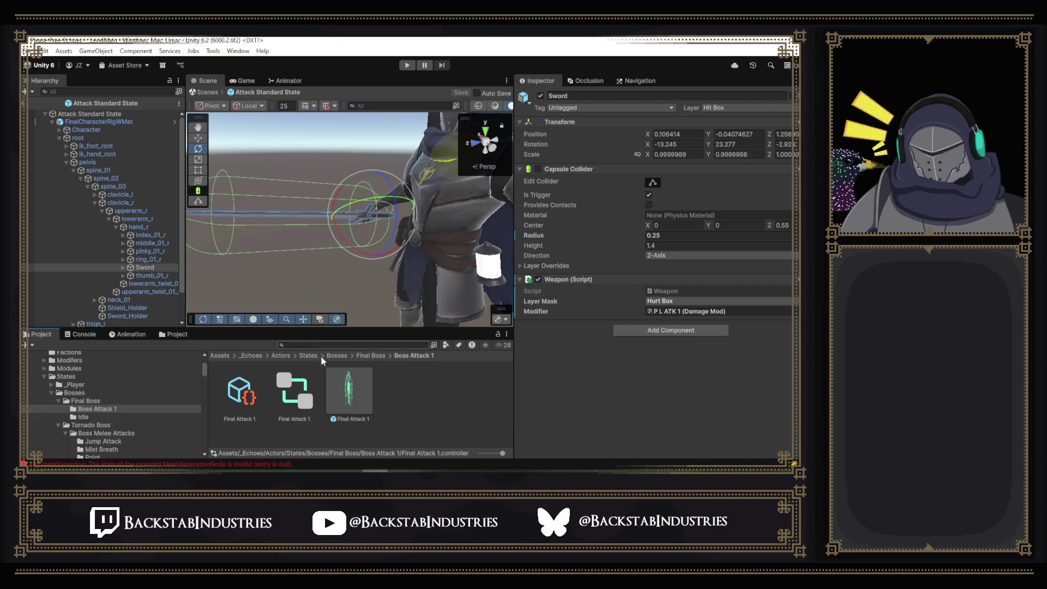
# - Open the Final Attack 1 boss prefab and tilt the camera toward the boss
pyautogui.doubleClick(355, 404)
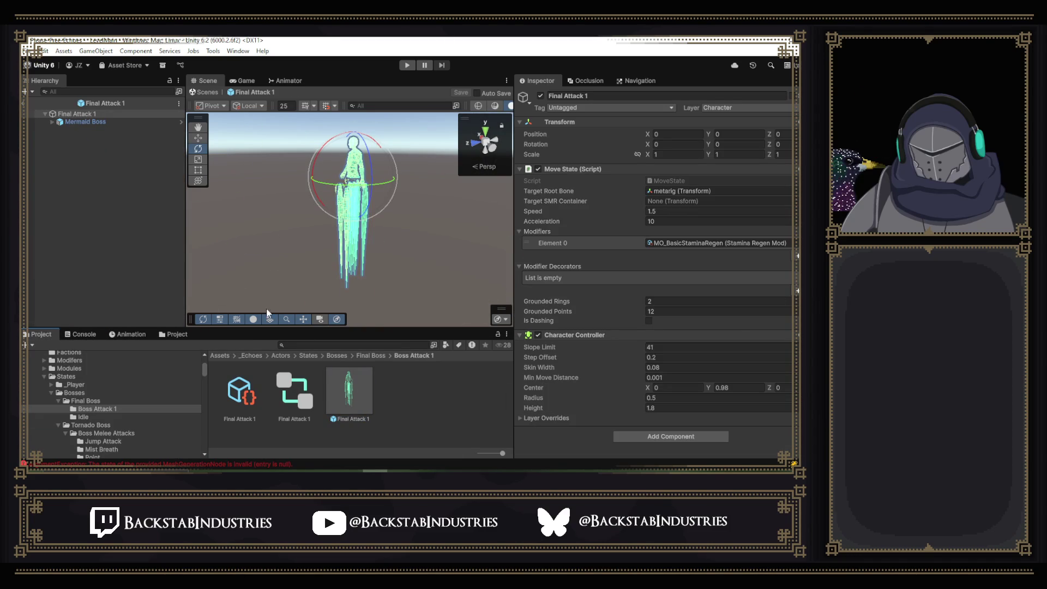
pyautogui.click(127, 333)
pyautogui.moveTo(376, 227); pyautogui.dragTo(371, 240)
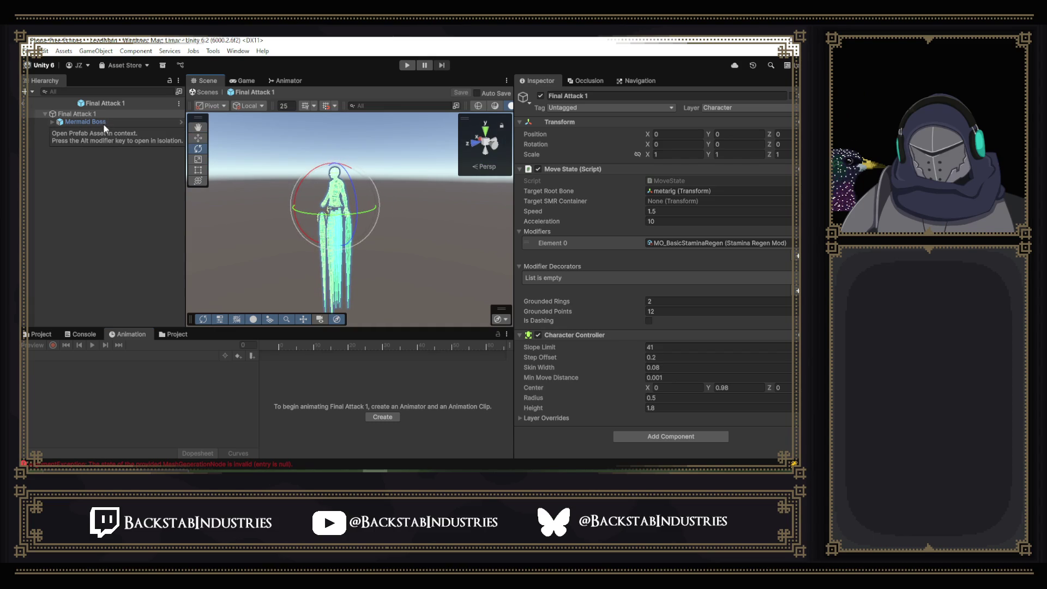
# - Fully expand Mermaid Boss, then collapse all eight Back and Front tentacle bone chains
pyautogui.keyDown('alt'); pyautogui.click(53, 121); pyautogui.keyUp('alt')
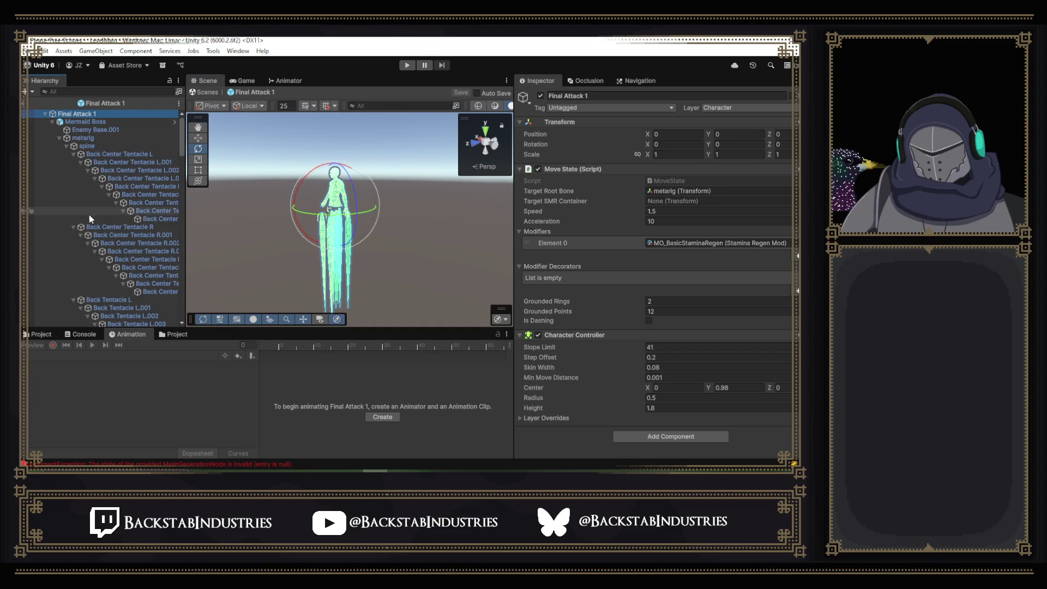
pyautogui.click(72, 154)
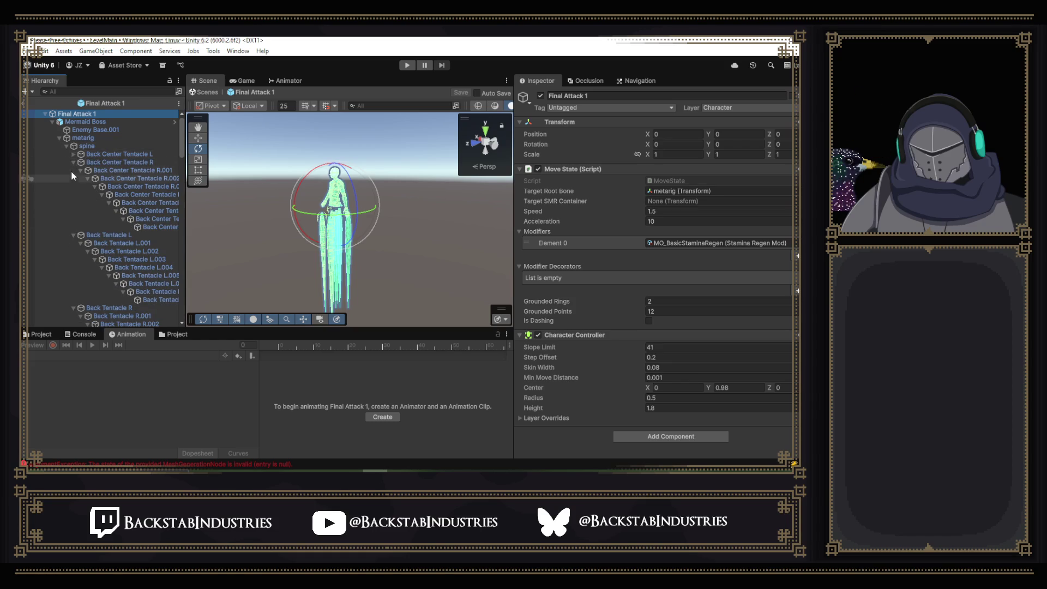
pyautogui.click(73, 162)
pyautogui.click(73, 170)
pyautogui.click(74, 178)
pyautogui.click(75, 187)
pyautogui.click(74, 195)
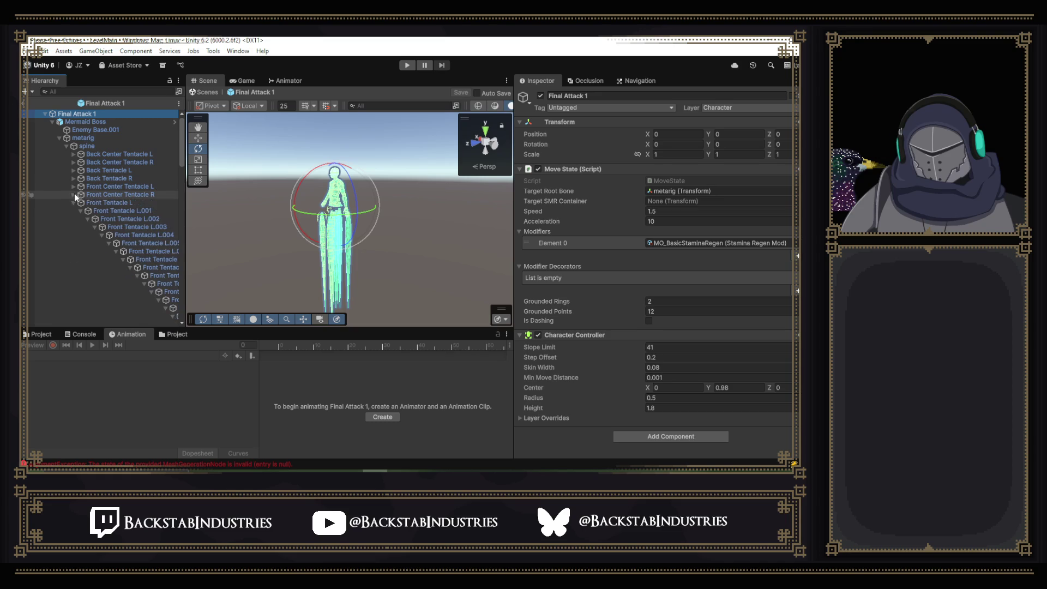
pyautogui.click(74, 202)
pyautogui.click(74, 210)
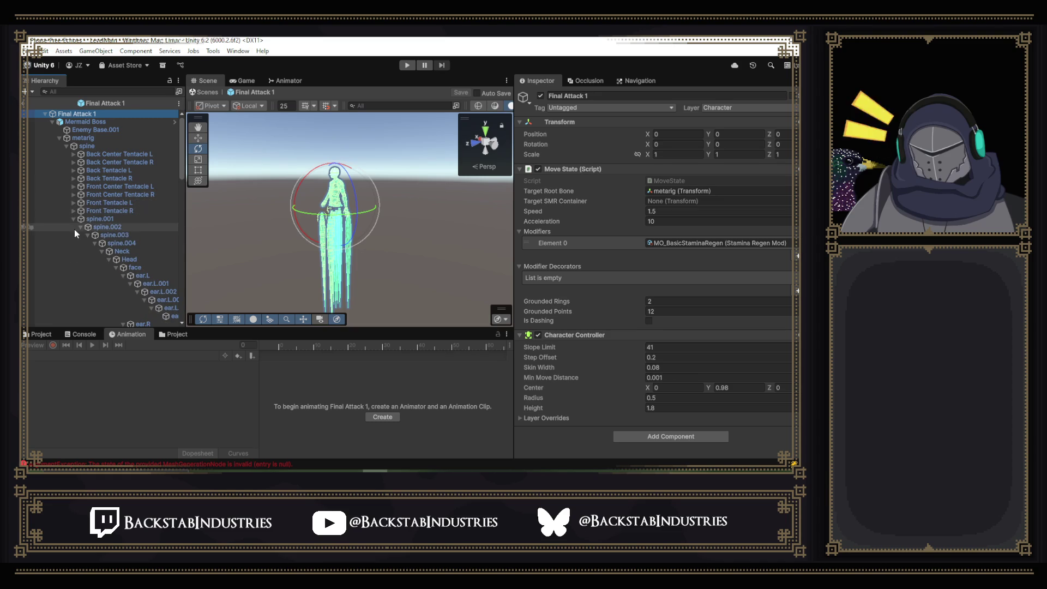
# - Select and frame the boss's forearm.L bone with its capsule collider
pyautogui.scroll(-3, 147, 225)
pyautogui.scroll(-10, 161, 247)
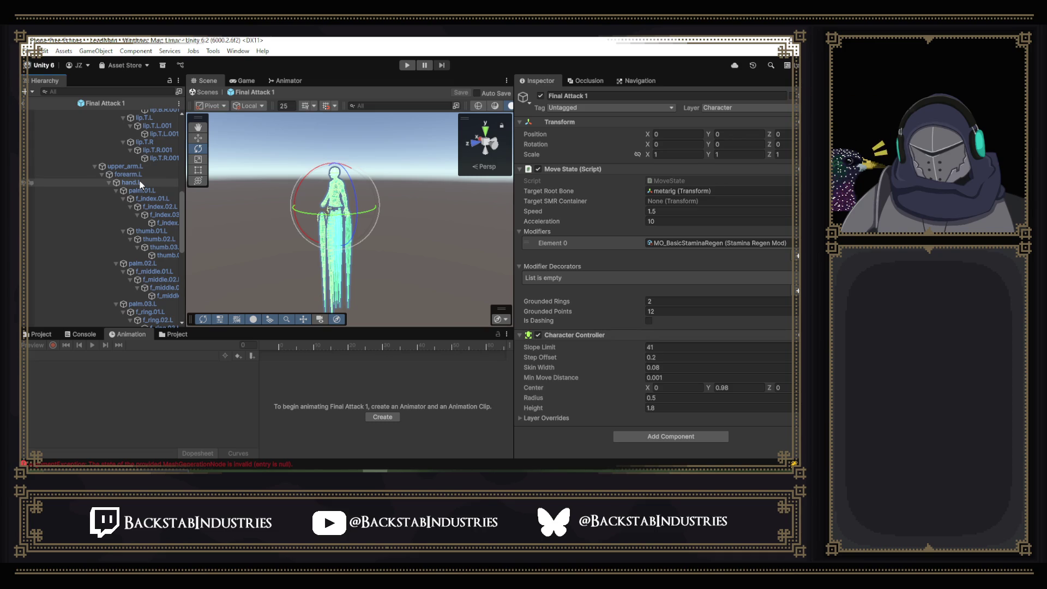
pyautogui.click(139, 182)
pyautogui.press('Up')
pyautogui.scroll(10, 382, 229)
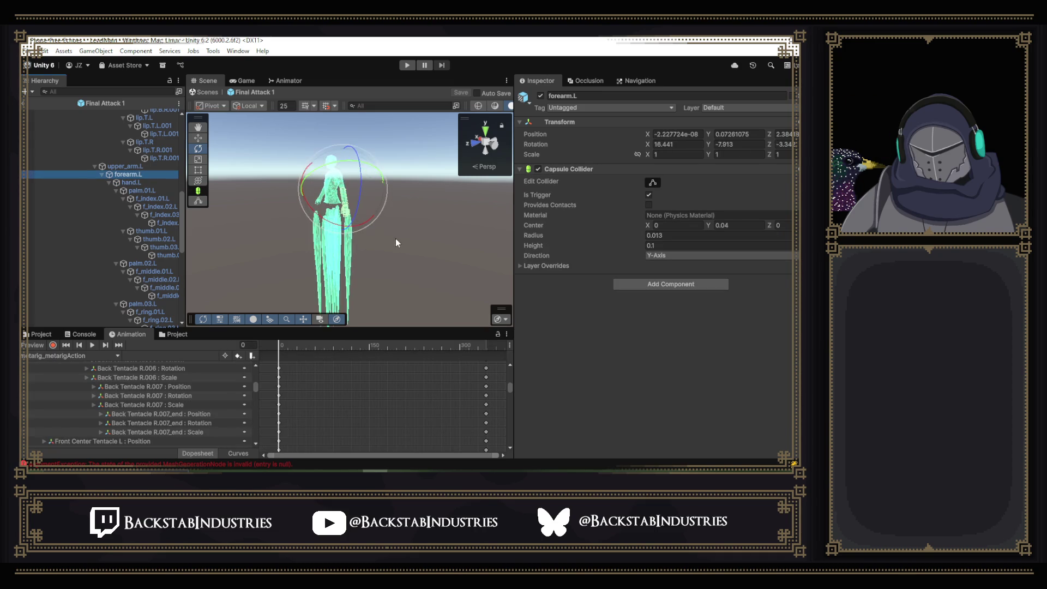
# - Pan onto the boss's left arm, check hand.L's Box Collider, then reselect forearm.L
pyautogui.moveTo(381, 219)
pyautogui.mouseDown()
pyautogui.moveTo(319, 247)
pyautogui.moveTo(393, 235)
pyautogui.moveTo(471, 251)
pyautogui.moveTo(437, 243)
pyautogui.moveTo(590, 221)
pyautogui.moveTo(568, 208)
pyautogui.moveTo(568, 175)
pyautogui.moveTo(600, 214)
pyautogui.moveTo(592, 214)
pyautogui.mouseUp()
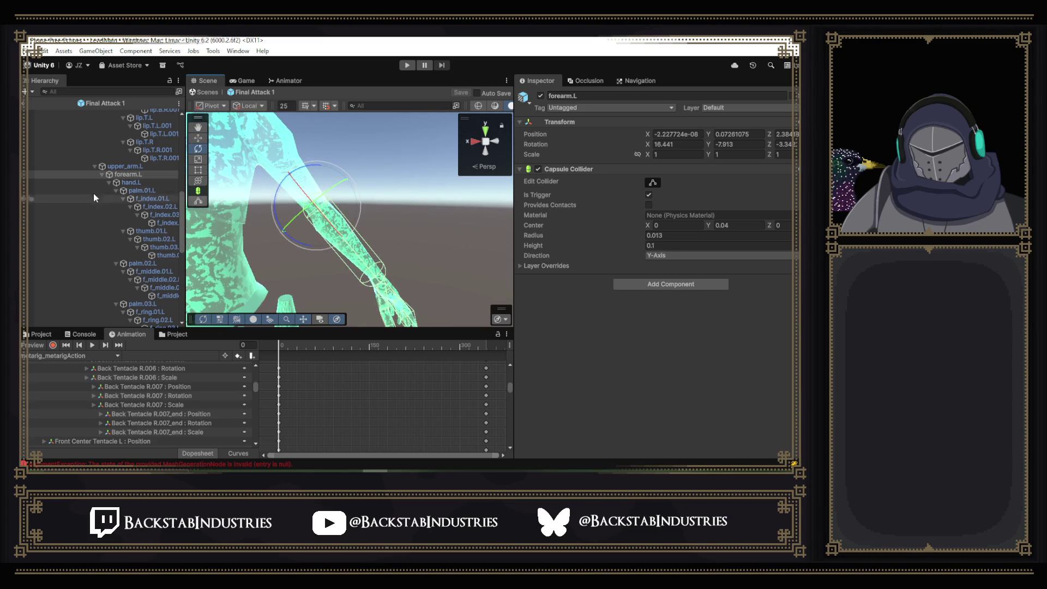
pyautogui.click(127, 182)
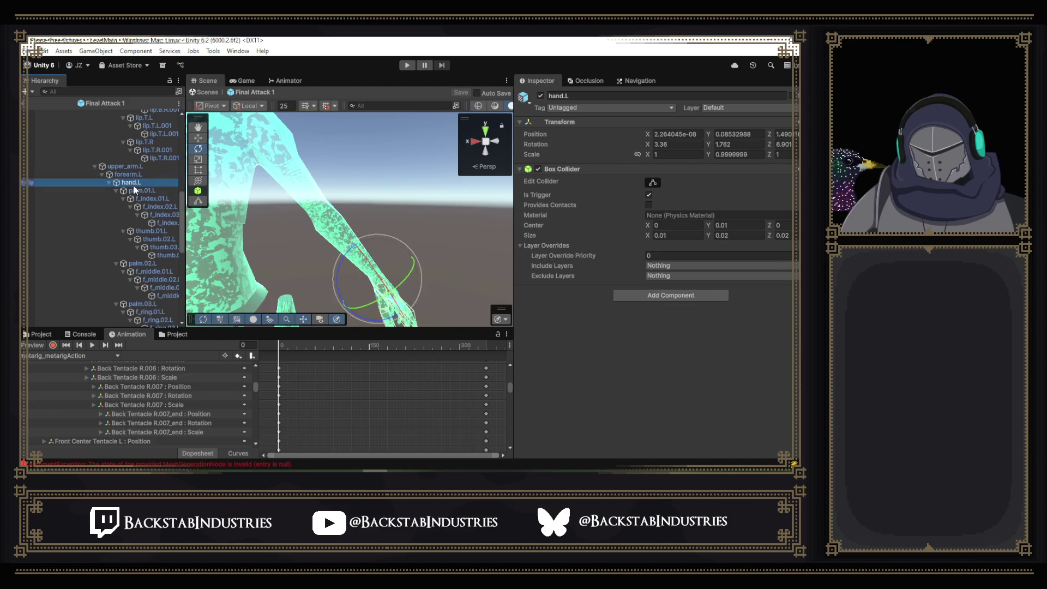
pyautogui.click(110, 182)
pyautogui.click(110, 183)
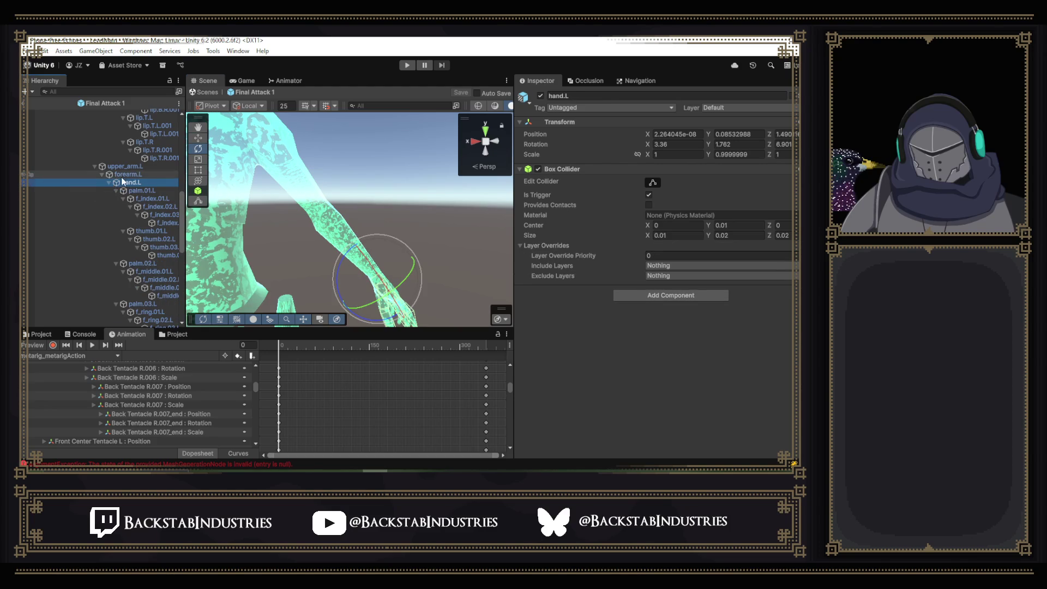
pyautogui.click(131, 174)
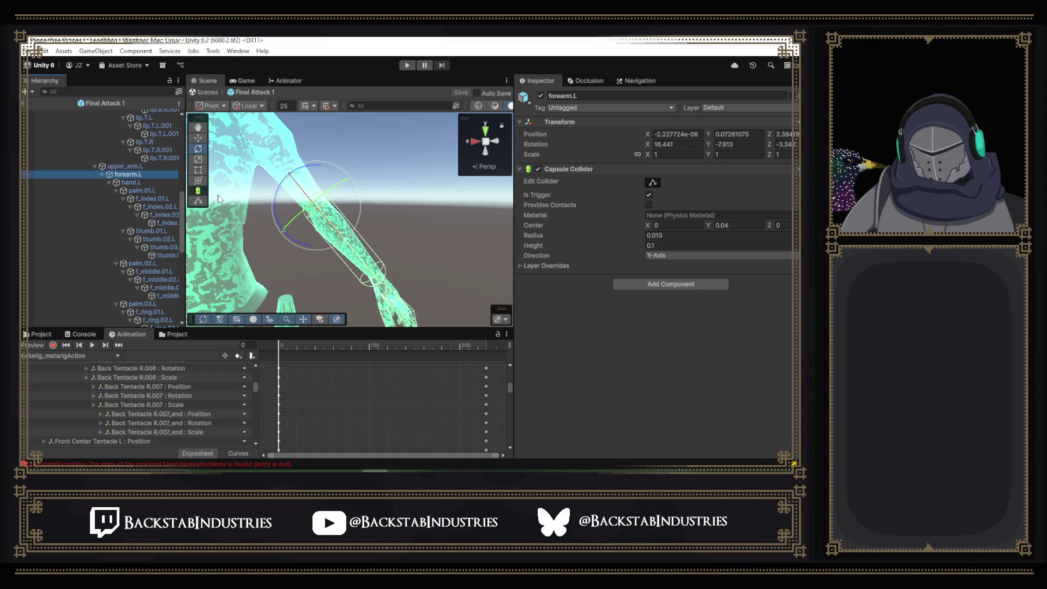
pyautogui.click(110, 182)
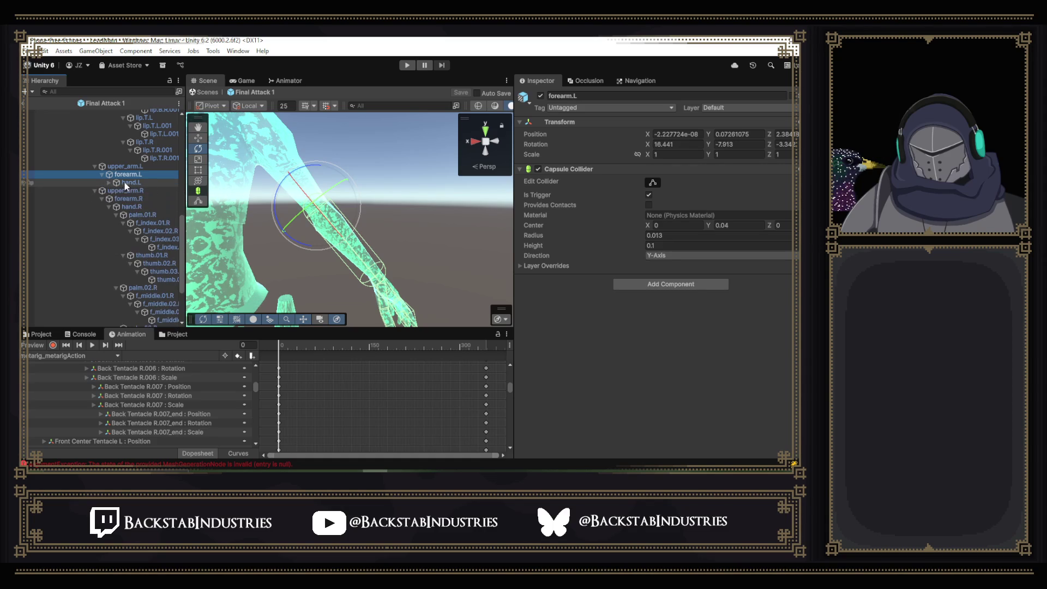
# - Create a 3D Capsule as a child of forearm.L
pyautogui.rightClick(131, 176)
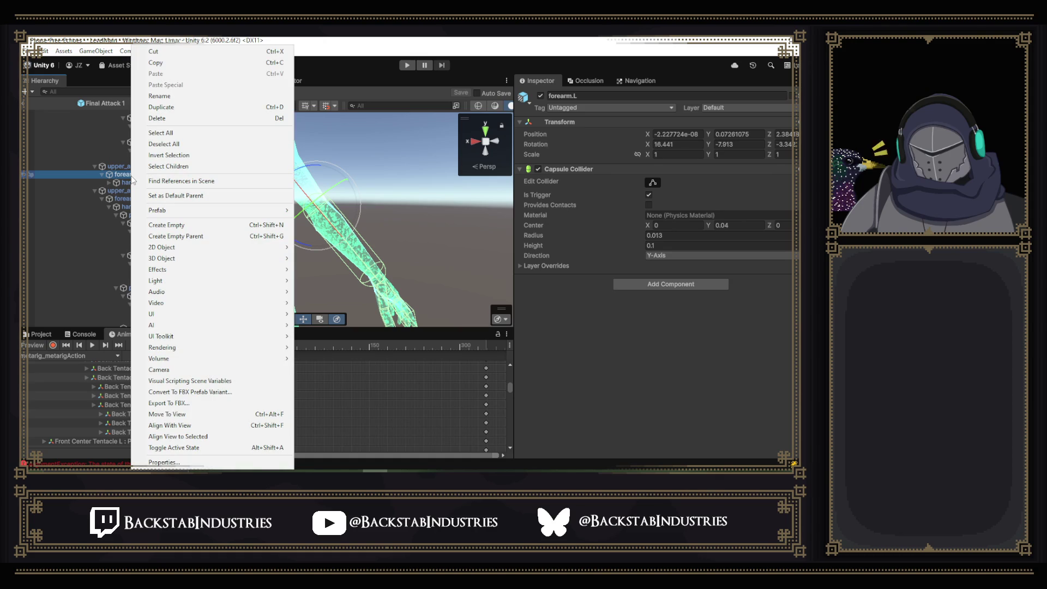
pyautogui.moveTo(199, 209)
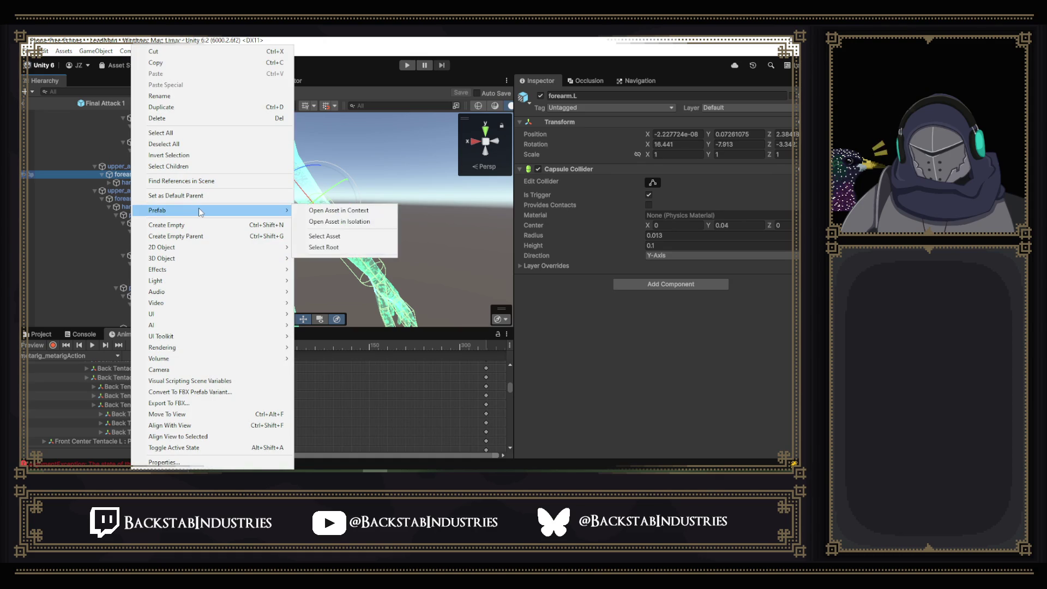
pyautogui.moveTo(240, 254)
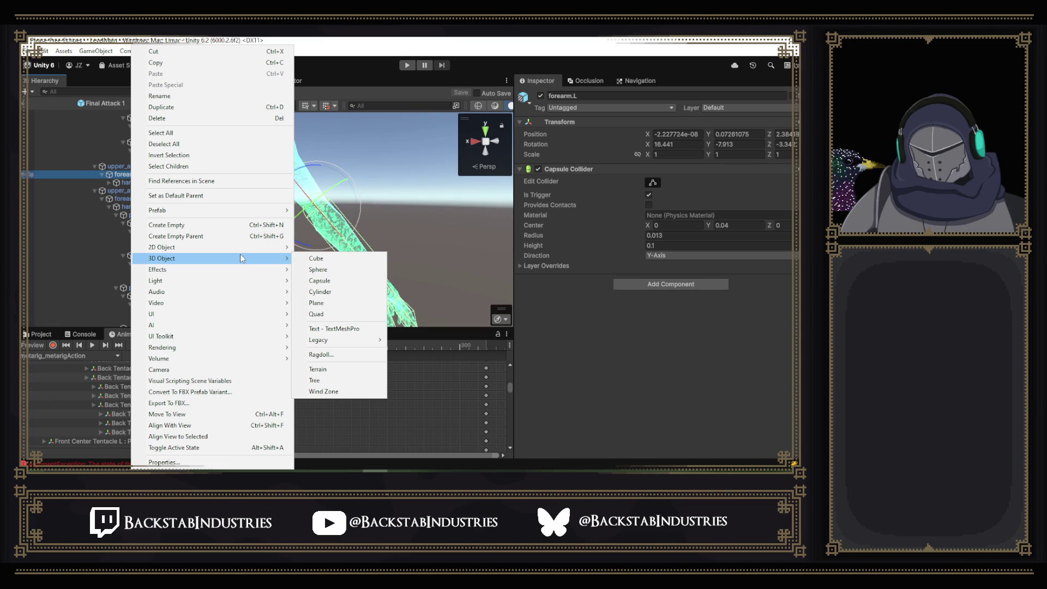
pyautogui.click(317, 281)
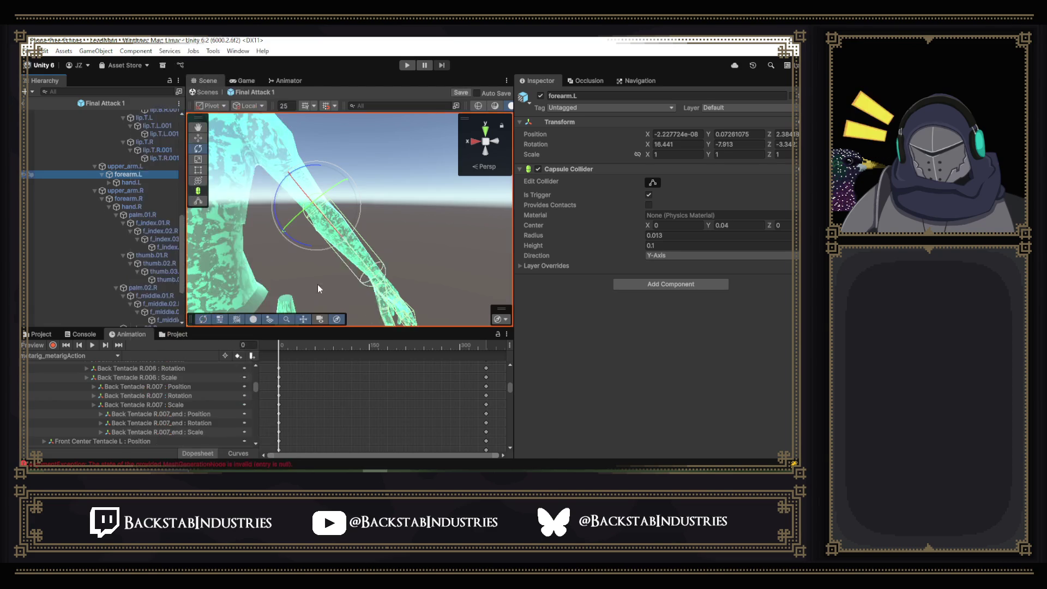
# - Rename the capsule to 'Hurt Box' and frame it in the Scene view
pyautogui.click(598, 97)
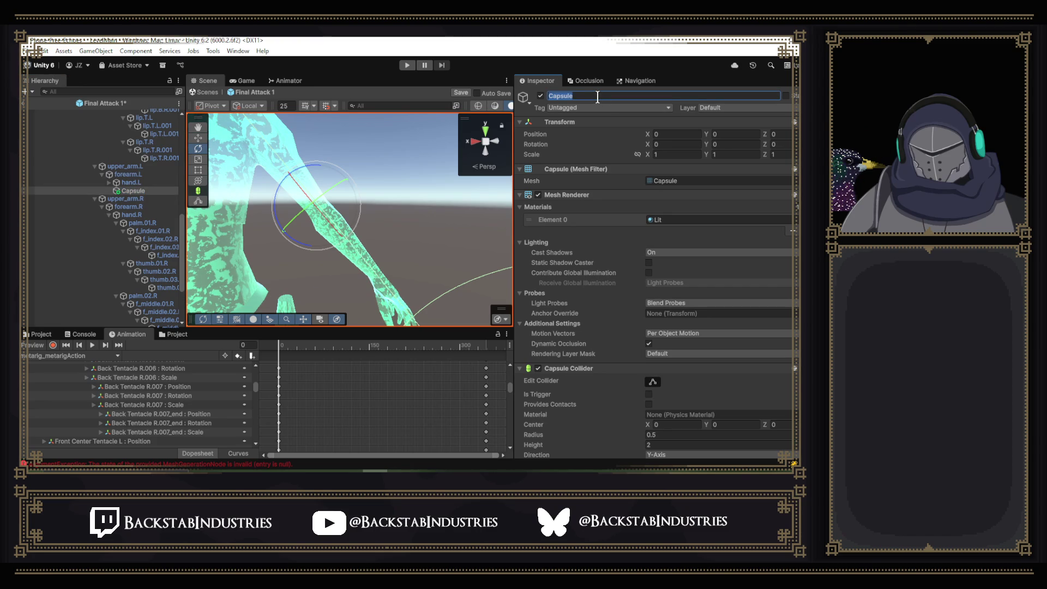
pyautogui.write('Hurt Box')
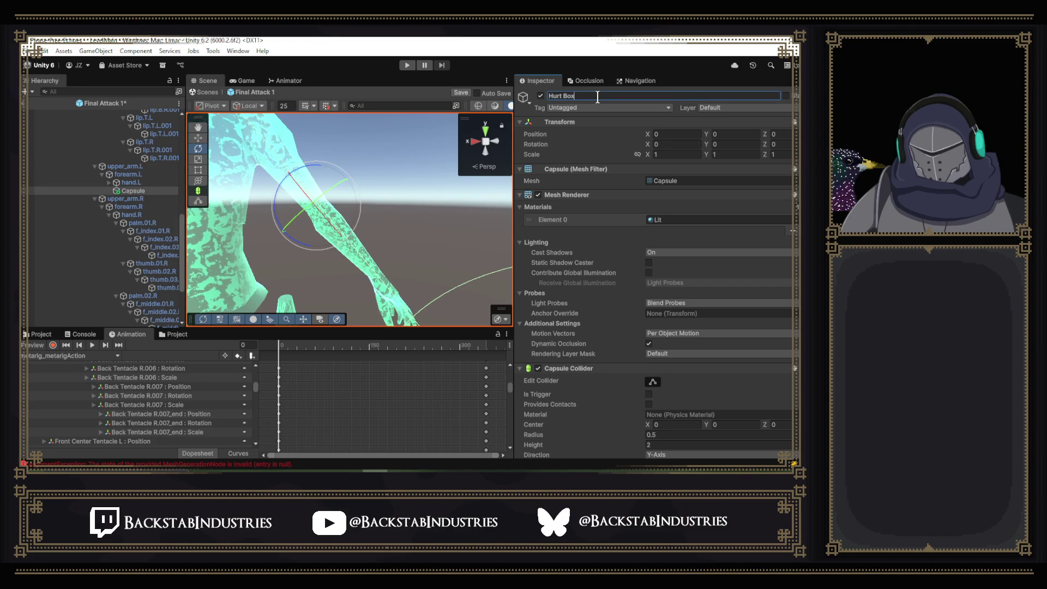
pyautogui.press('Return')
pyautogui.moveTo(393, 242)
pyautogui.mouseDown()
pyautogui.moveTo(416, 242)
pyautogui.moveTo(343, 176)
pyautogui.moveTo(392, 199)
pyautogui.mouseUp()
pyautogui.press('f')
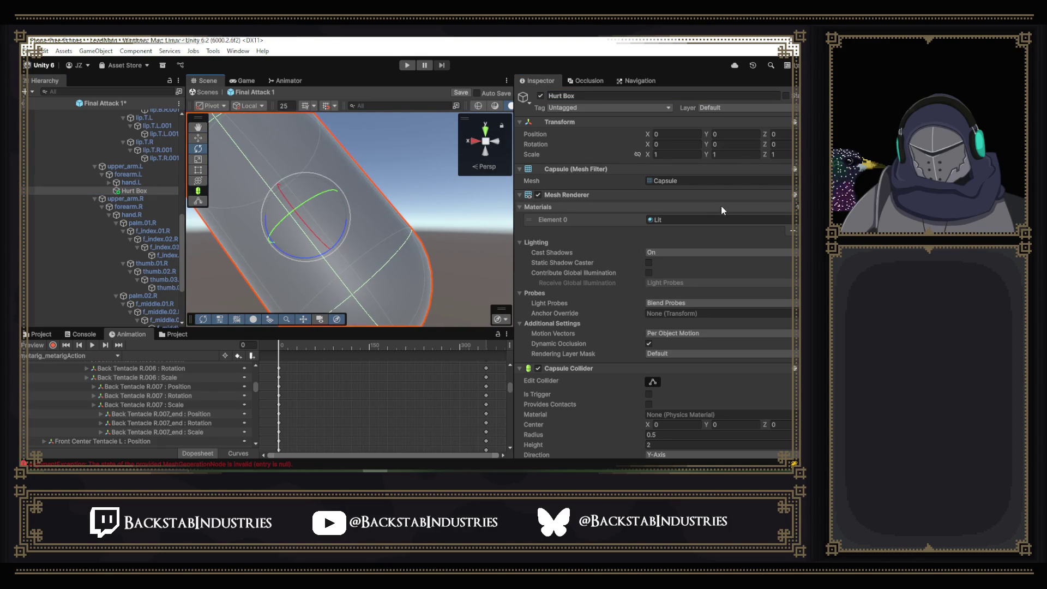
pyautogui.scroll(-3, 720, 205)
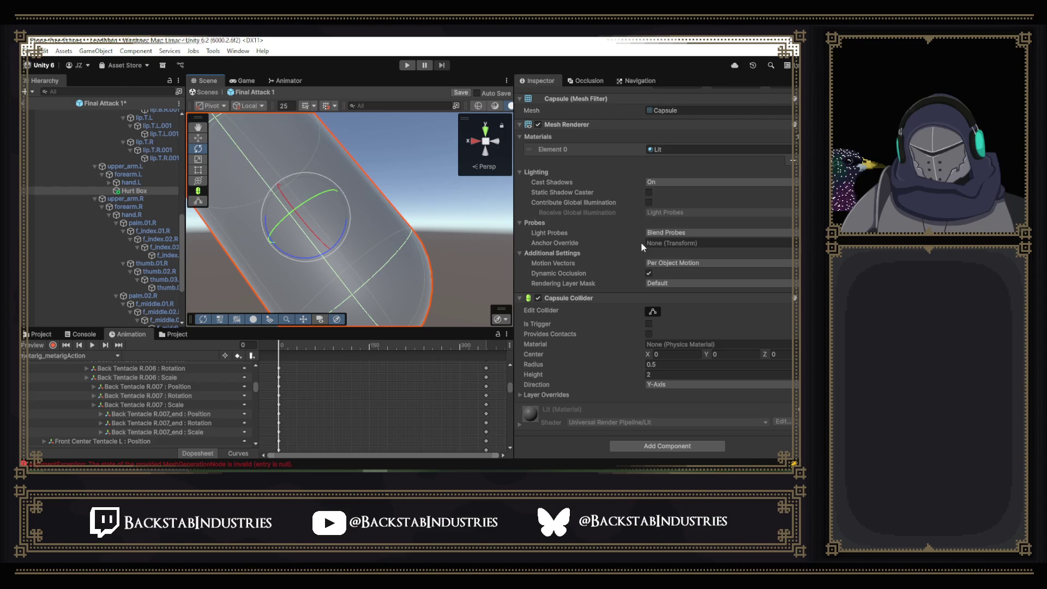
pyautogui.rightClick(586, 125)
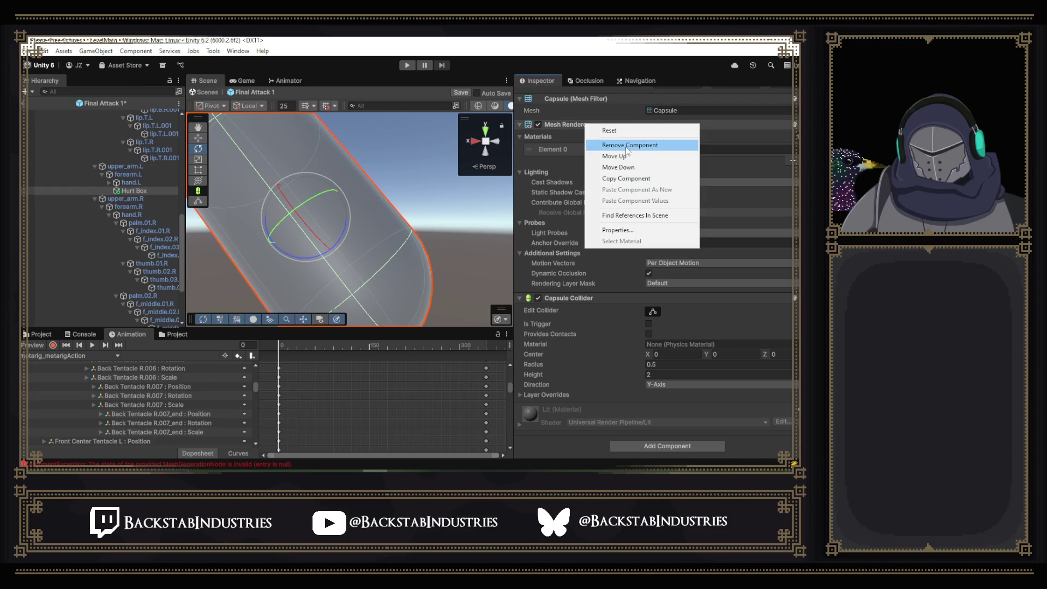
pyautogui.click(558, 158)
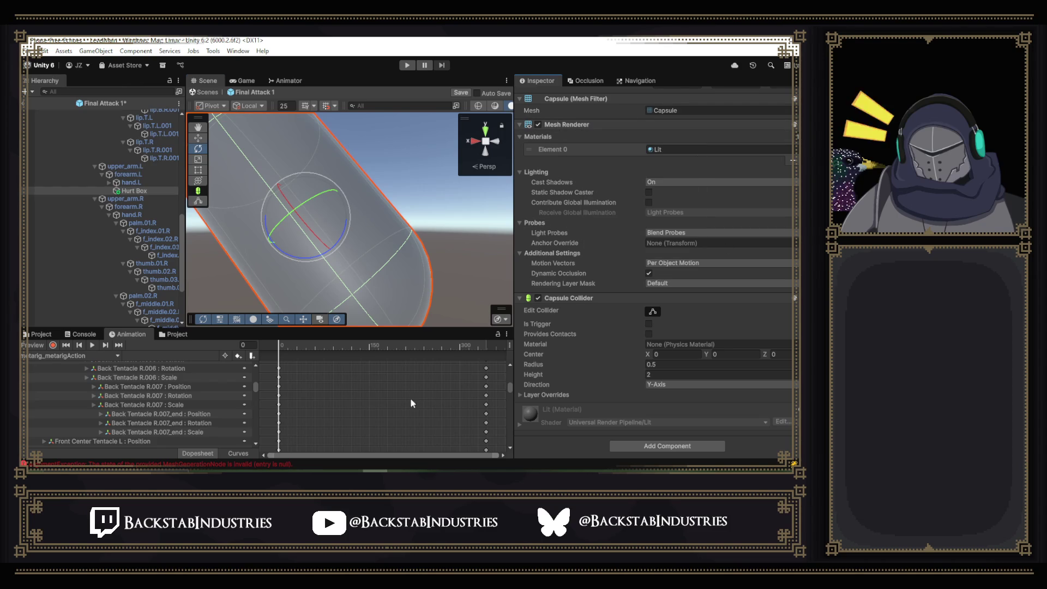
pyautogui.click(37, 334)
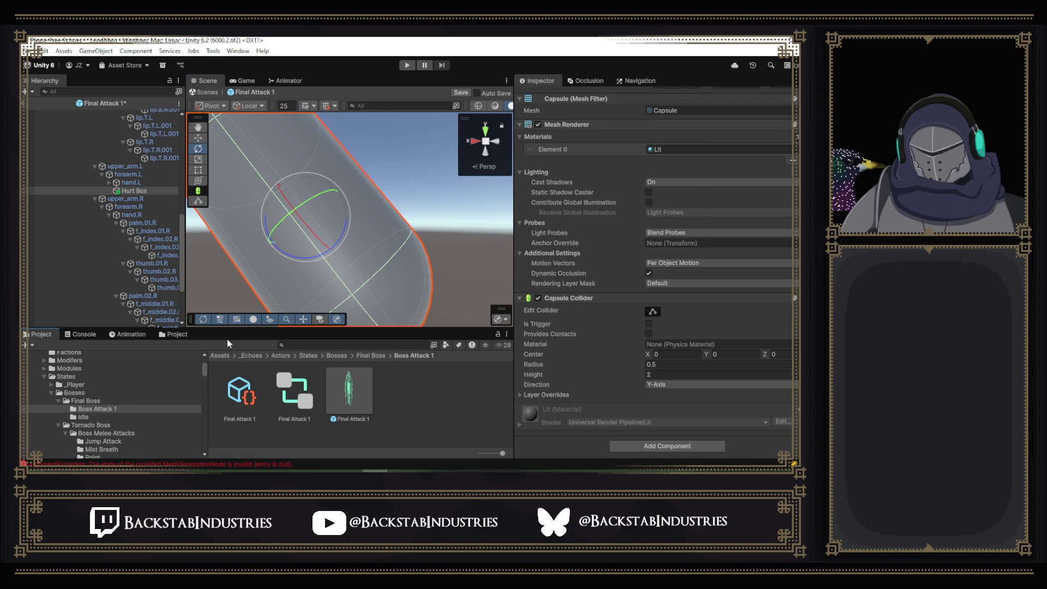
pyautogui.rightClick(174, 335)
pyautogui.click(318, 338)
pyautogui.write('e')
pyautogui.scroll(-5, 371, 394)
pyautogui.scroll(1, 371, 393)
pyautogui.scroll(-1, 371, 392)
pyautogui.scroll(5, 423, 414)
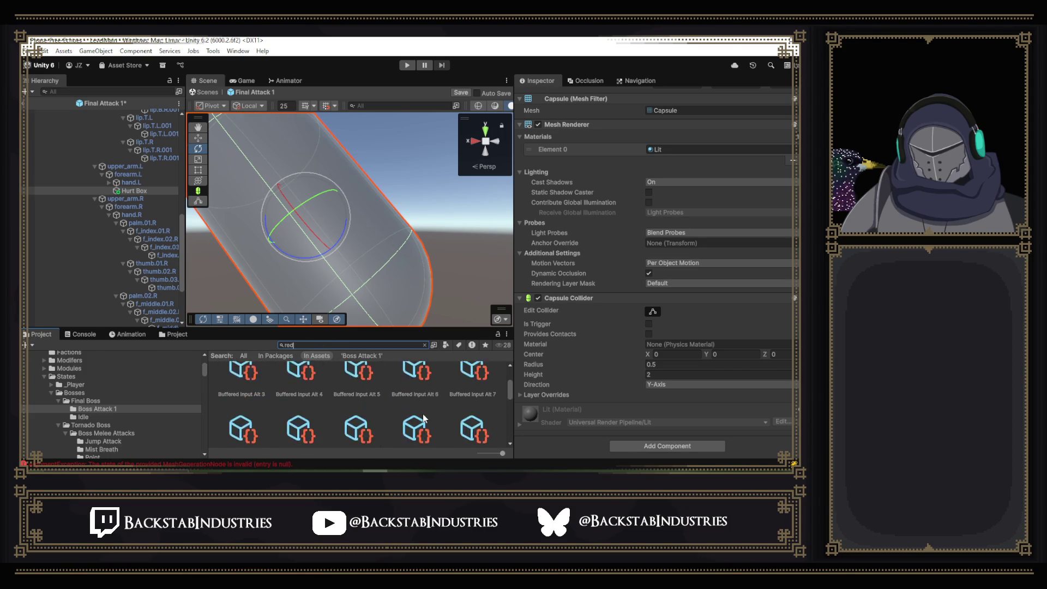
pyautogui.scroll(-5, 423, 414)
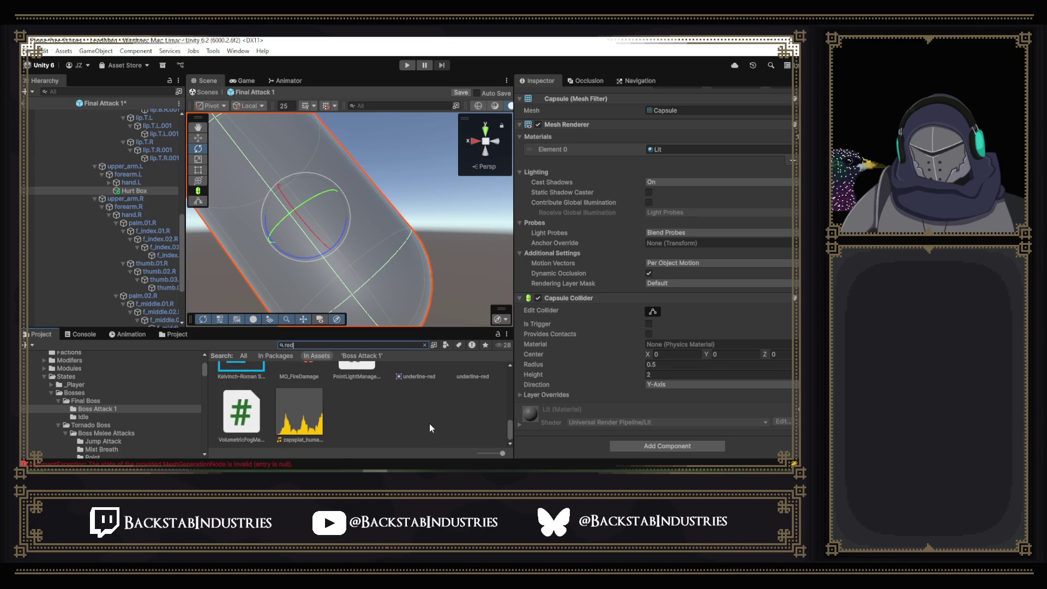
pyautogui.press('BackSpace')
pyautogui.press('BackSpace')
pyautogui.press('BackSpace')
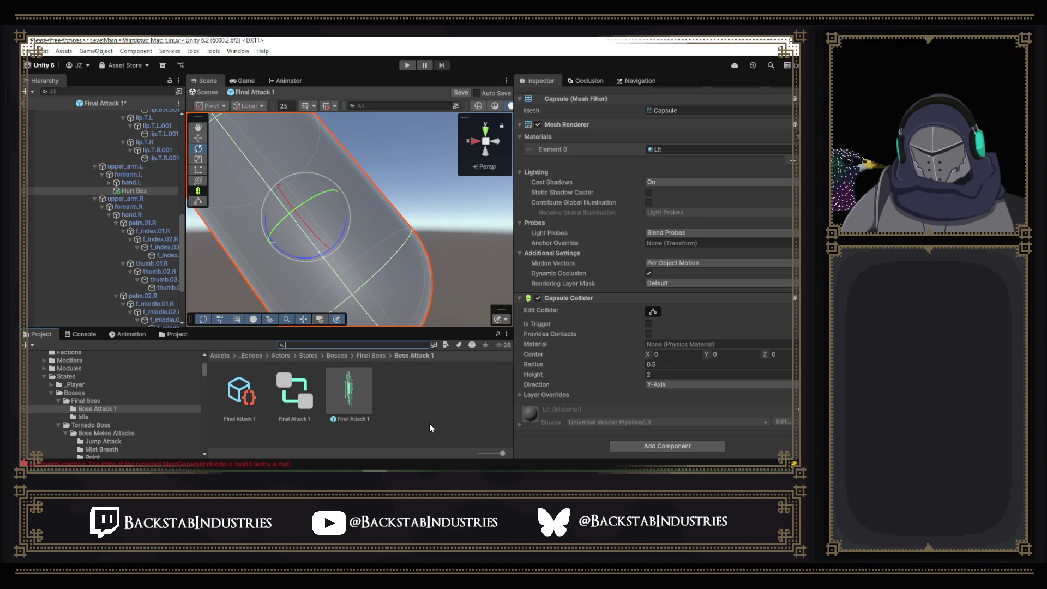
pyautogui.write('test')
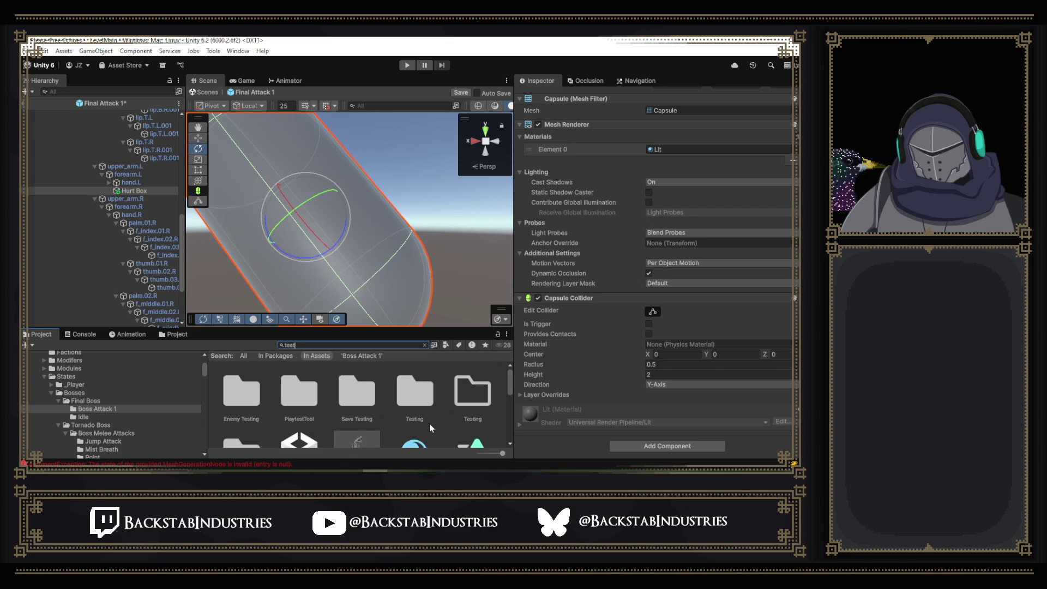
pyautogui.scroll(-3, 431, 423)
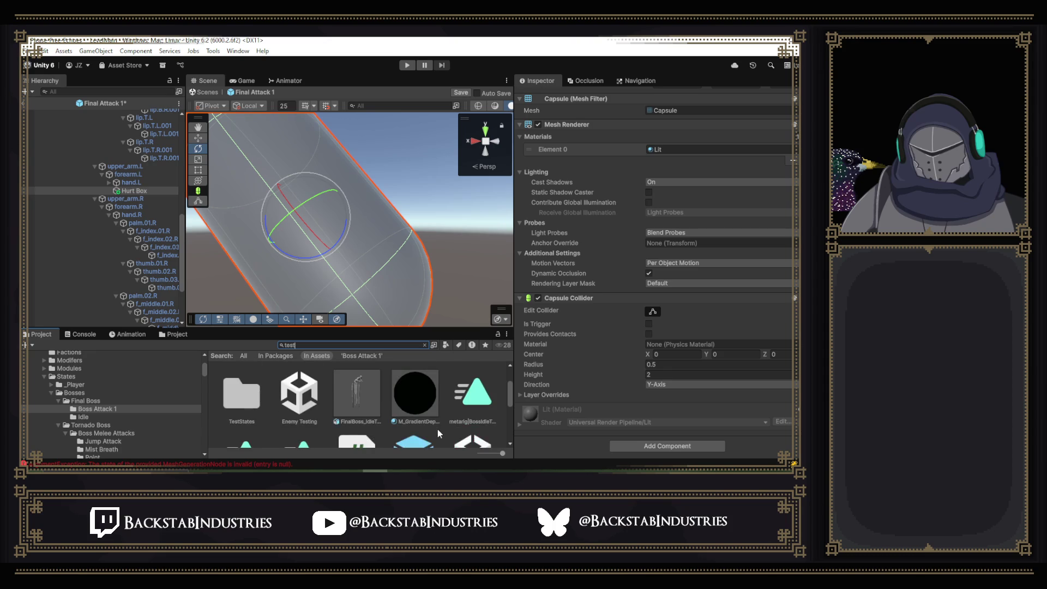
pyautogui.scroll(-3, 438, 430)
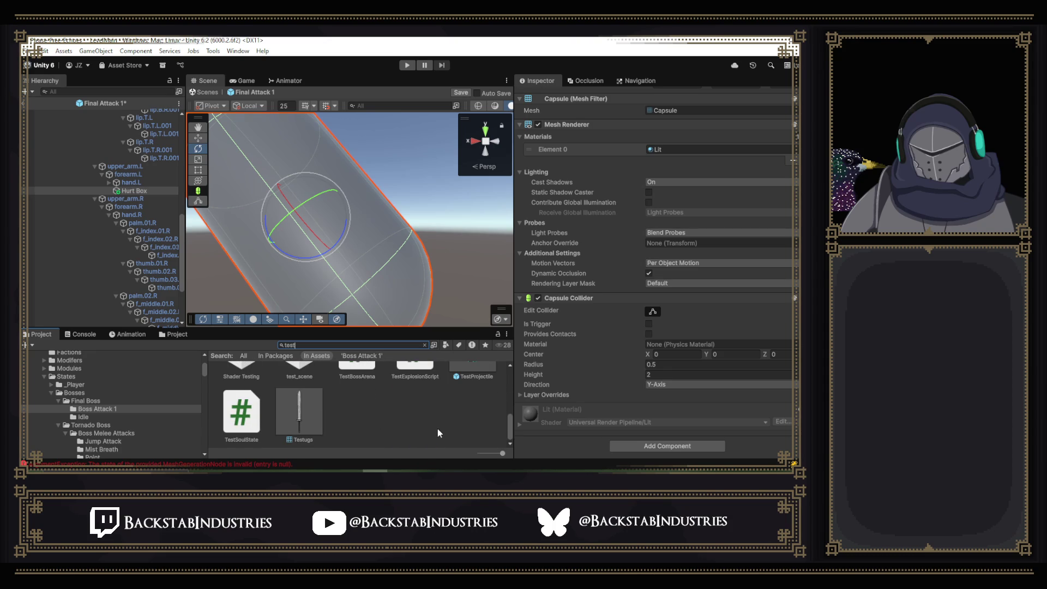
pyautogui.scroll(6, 438, 428)
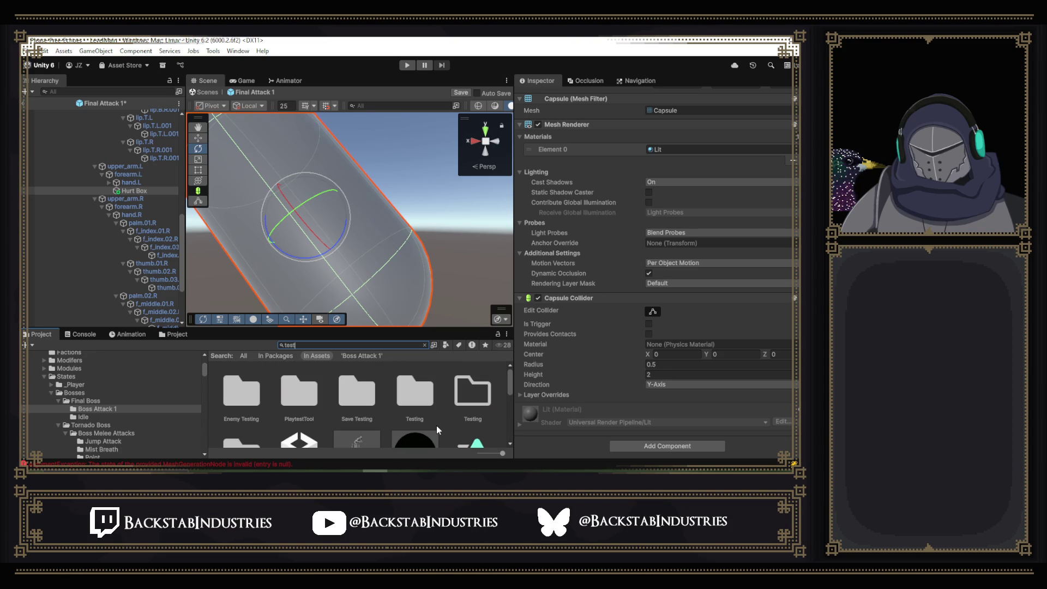
pyautogui.press('BackSpace')
pyautogui.press('BackSpace')
pyautogui.press('BackSpace')
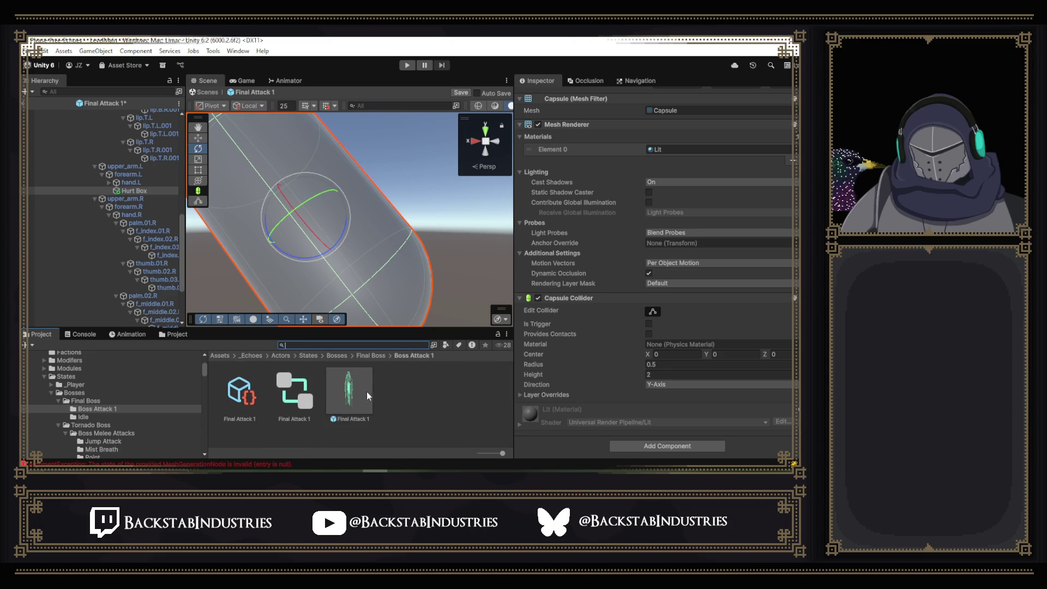
pyautogui.click(66, 361)
# - Search the project for 'mater' and pick the Assets/_Echoes/Materials folder result
pyautogui.scroll(4, 50, 368)
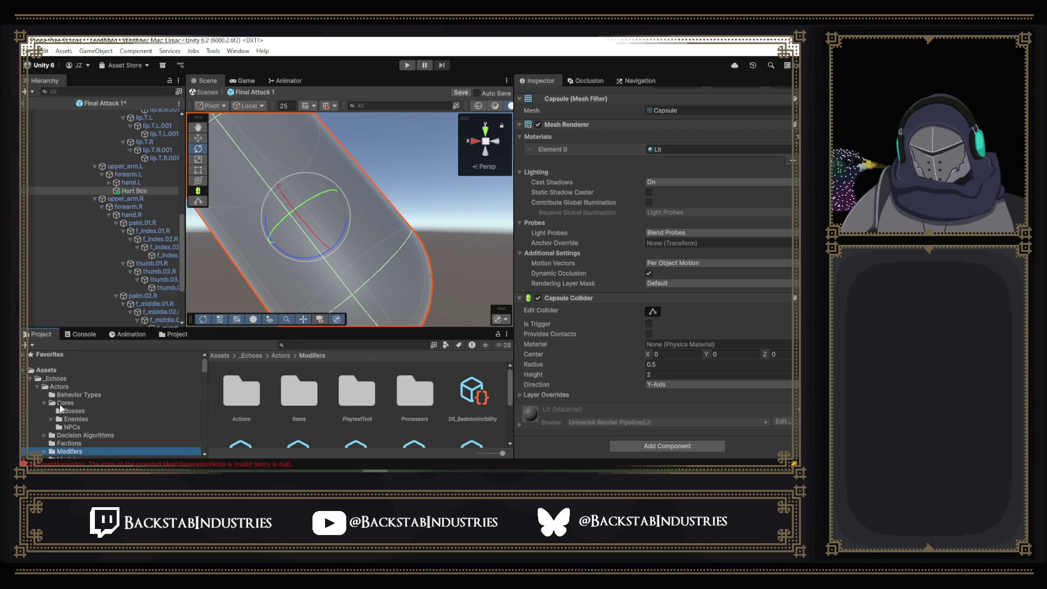
pyautogui.scroll(-5, 58, 404)
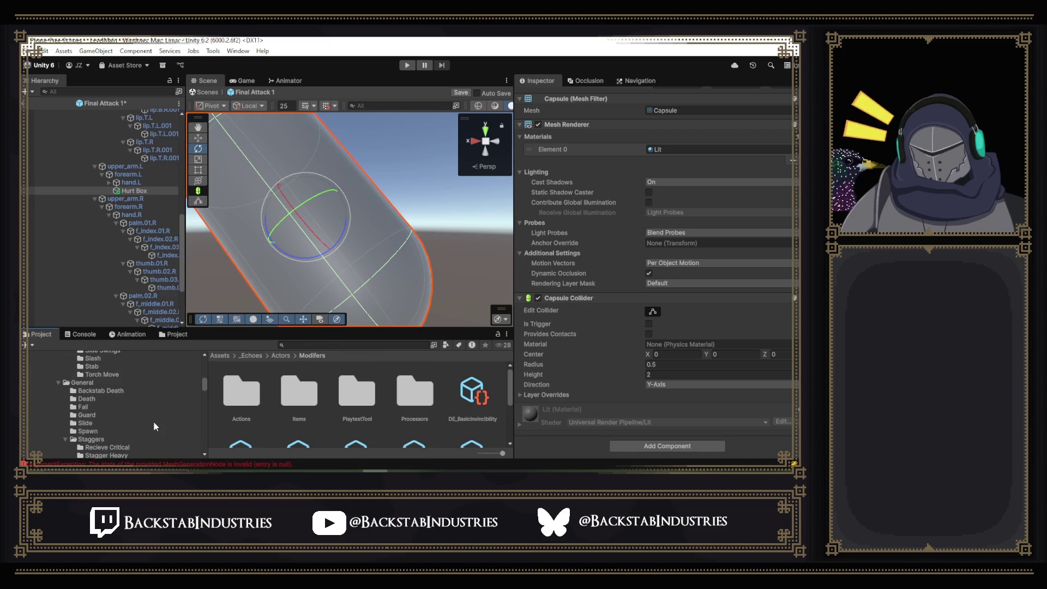
pyautogui.scroll(-3, 143, 420)
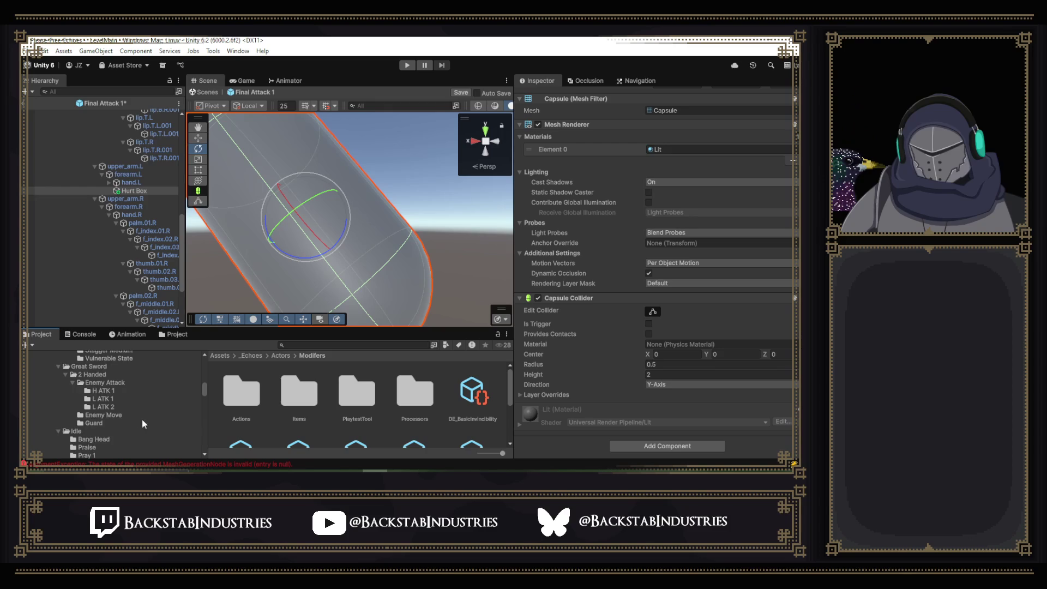
pyautogui.scroll(-3, 136, 417)
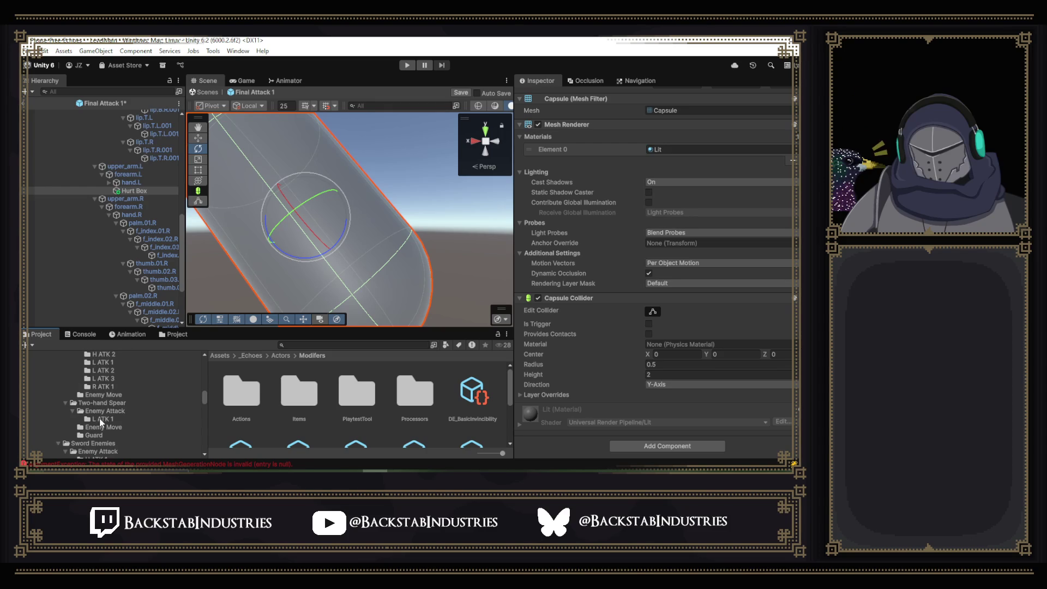
pyautogui.scroll(-3, 80, 421)
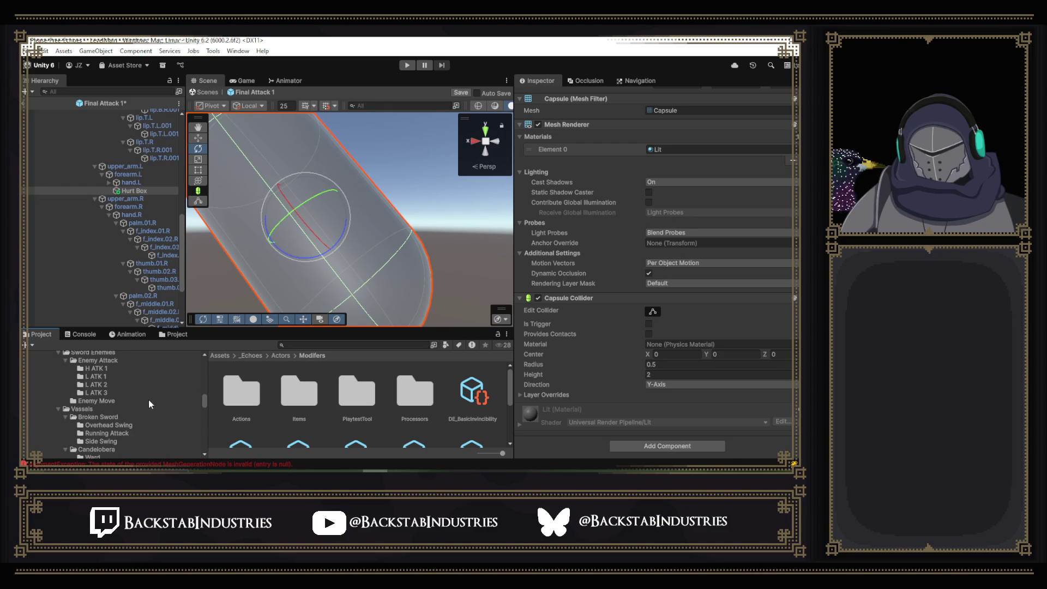
pyautogui.scroll(-5, 142, 397)
pyautogui.click(310, 344)
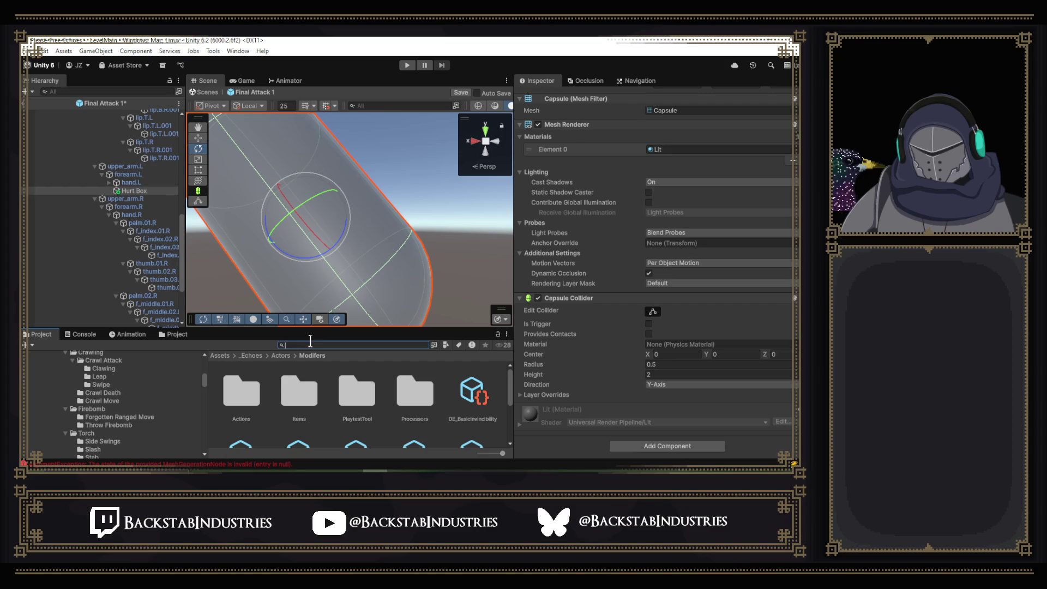
pyautogui.write('mater')
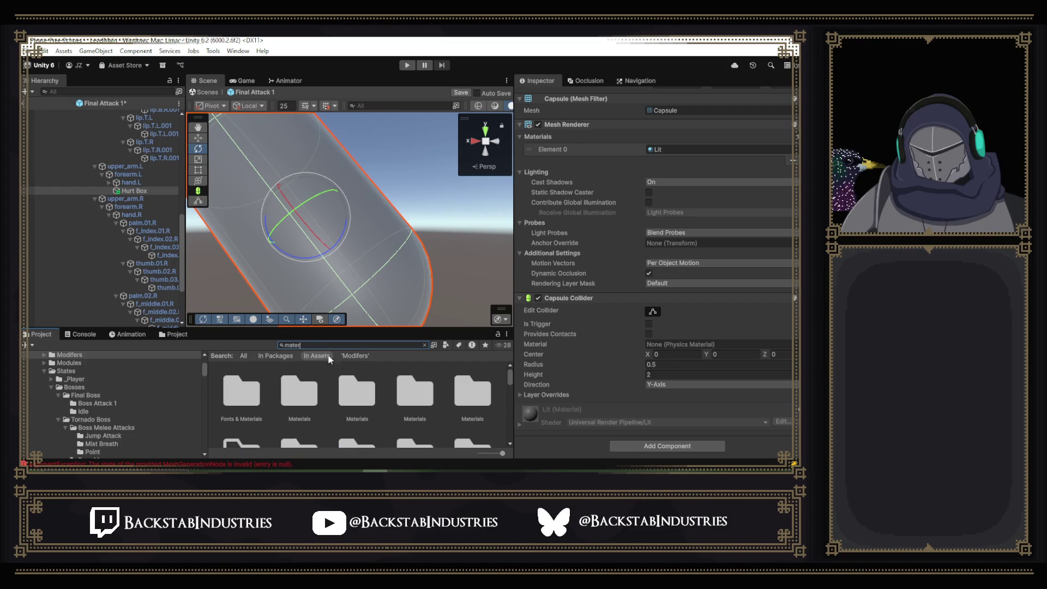
pyautogui.click(308, 394)
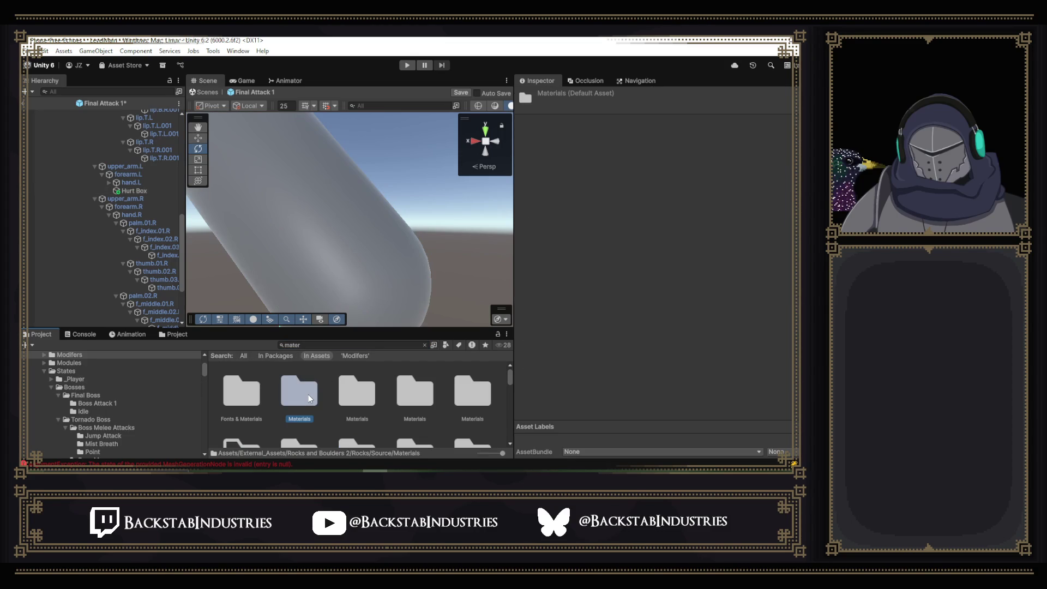
pyautogui.click(440, 405)
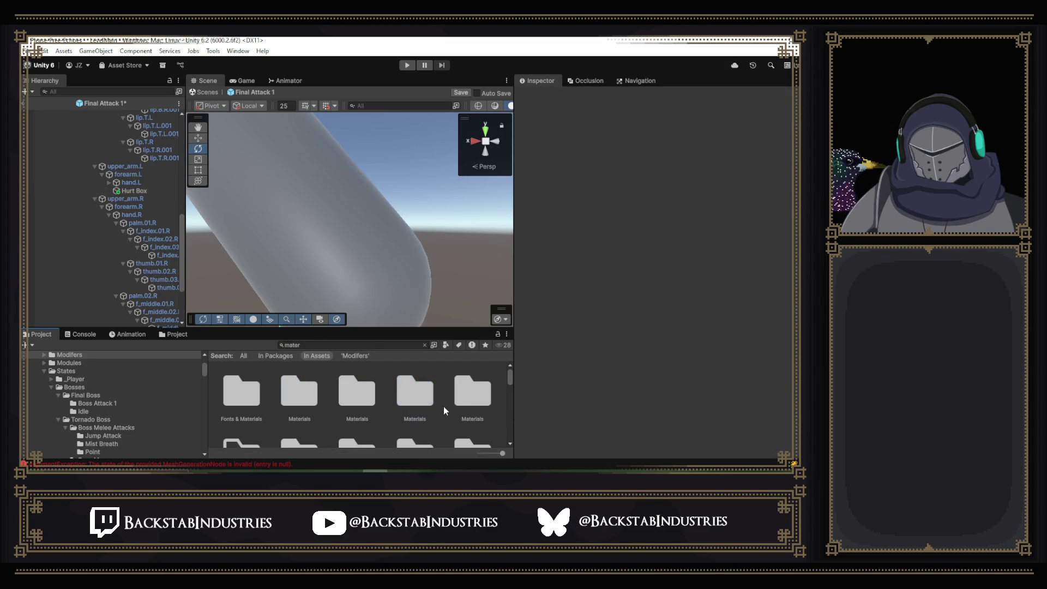
pyautogui.click(452, 408)
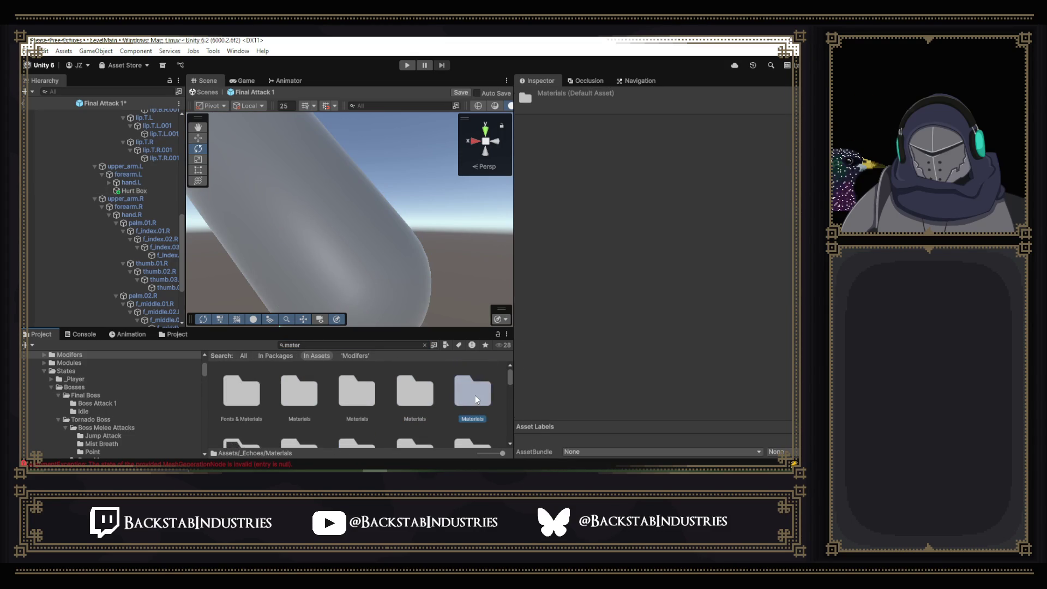
# - Create a folder named 'Testing' in _Echoes/Materials and open it
pyautogui.doubleClick(469, 391)
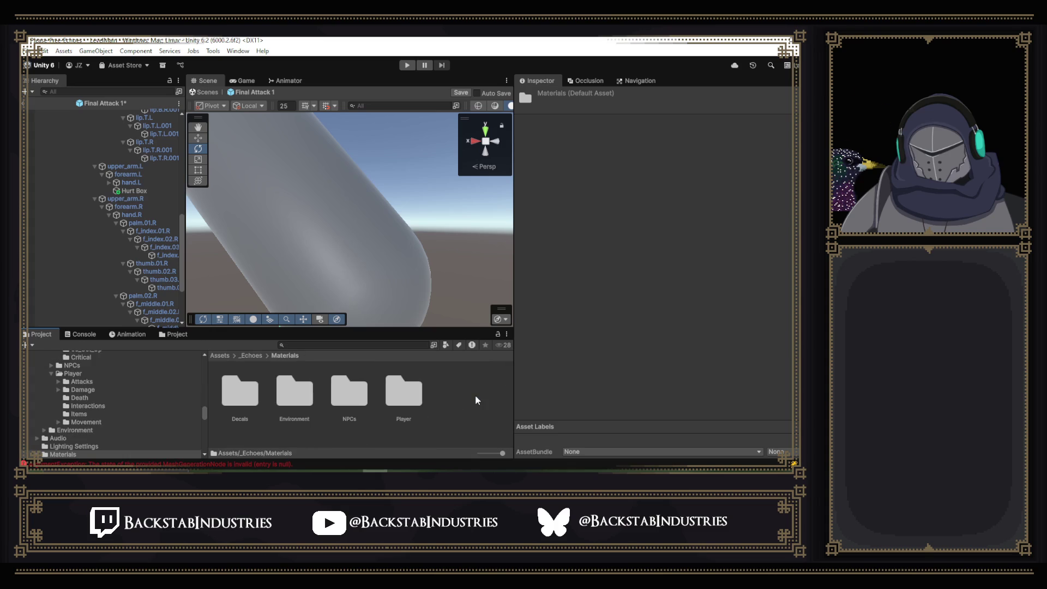
pyautogui.rightClick(450, 383)
pyautogui.moveTo(498, 116)
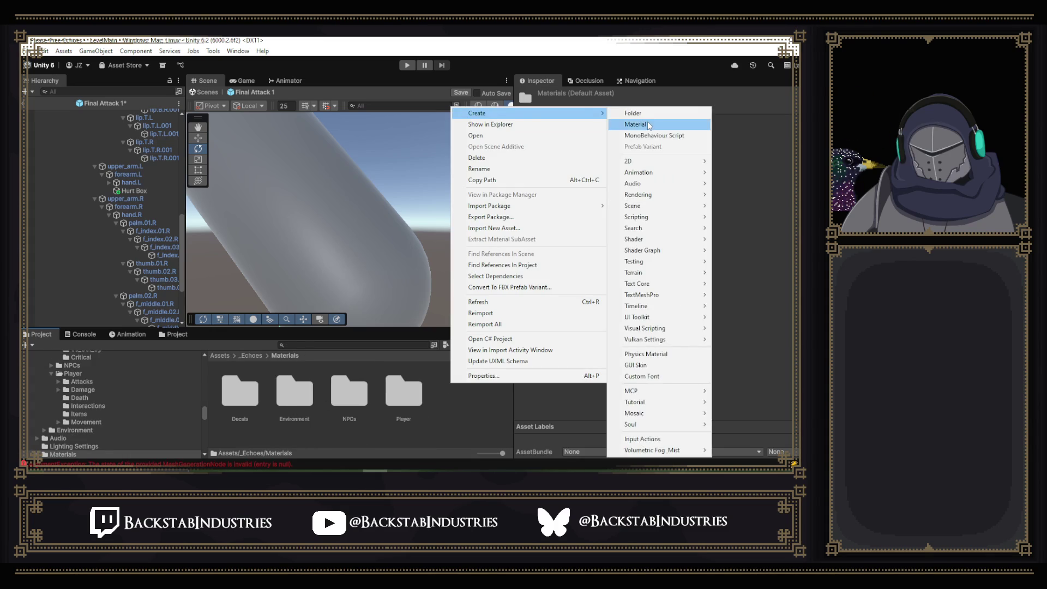
pyautogui.click(634, 113)
pyautogui.press('BackSpace')
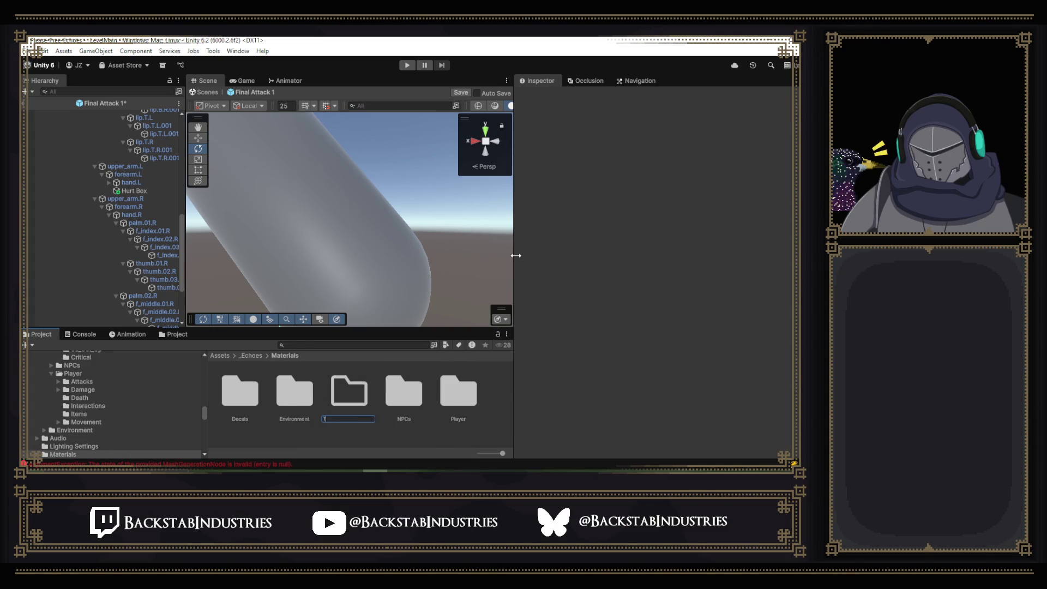
pyautogui.write('Testing')
pyautogui.press('Return')
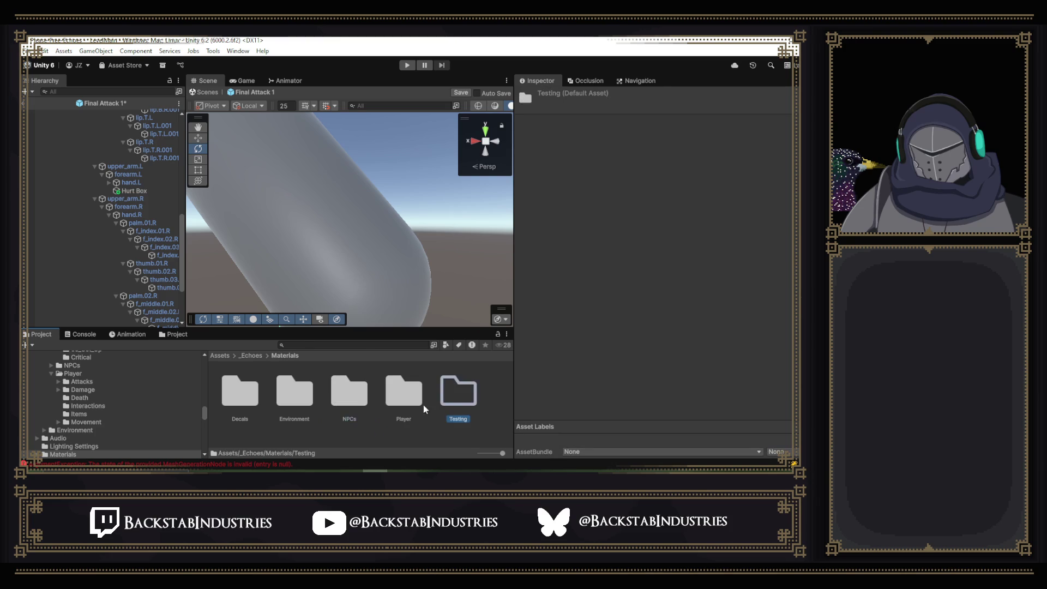
pyautogui.doubleClick(445, 402)
# - Create a new Lit material in Testing and name it 'M_HitBox'
pyautogui.rightClick(303, 402)
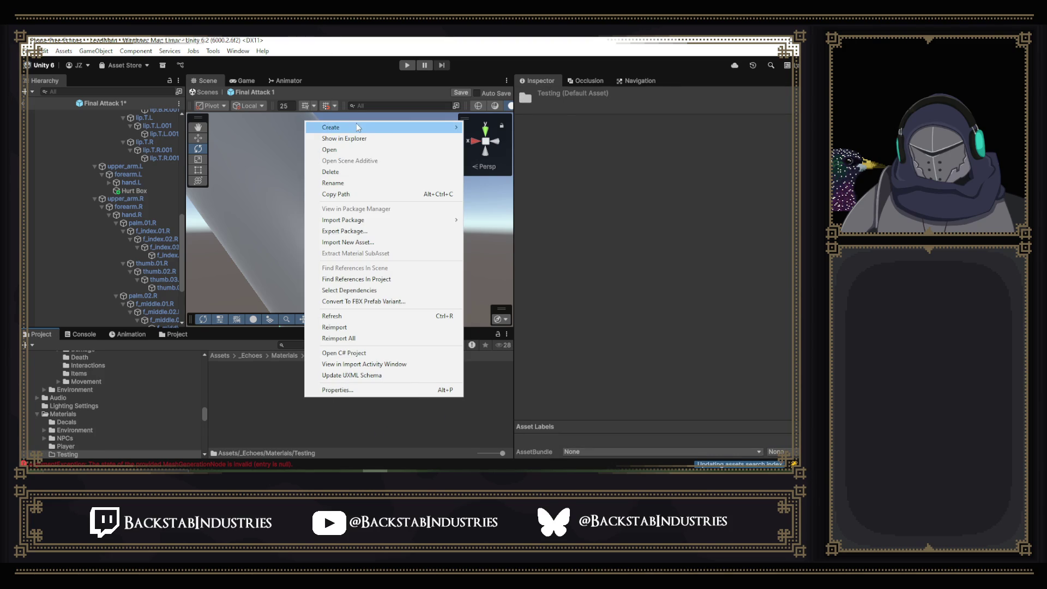
pyautogui.moveTo(358, 123)
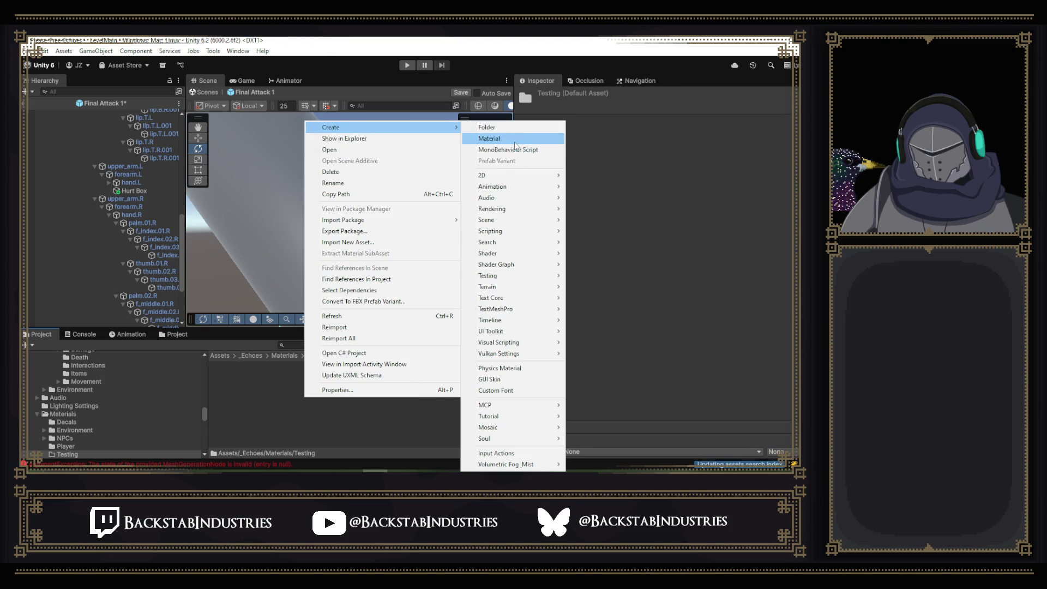
pyautogui.click(489, 139)
pyautogui.write('Re')
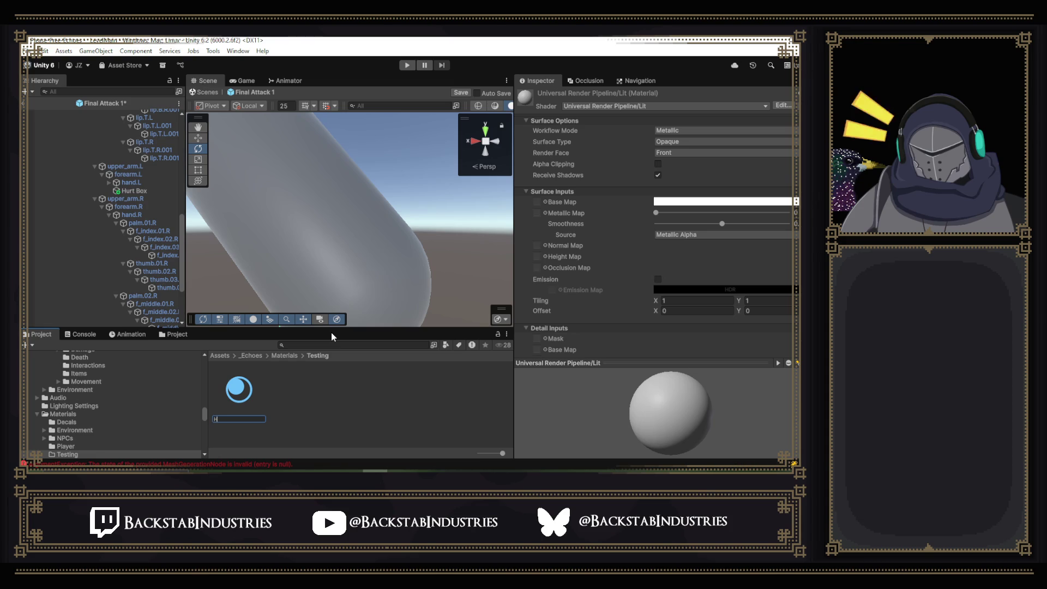
pyautogui.write('Hur')
pyautogui.press('BackSpace')
pyautogui.press('BackSpace')
pyautogui.press('BackSpace')
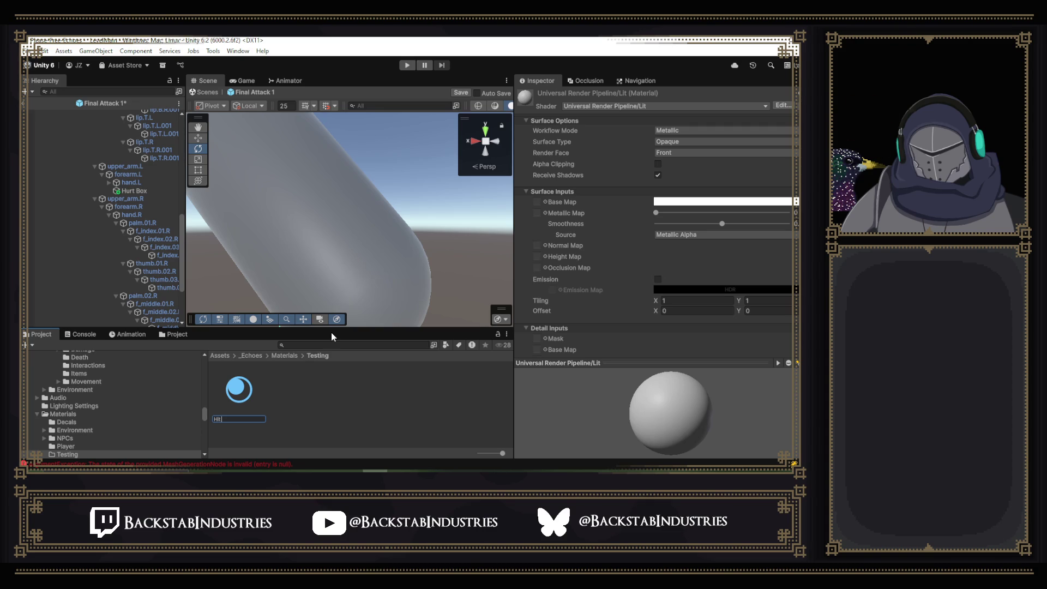
pyautogui.write('ox')
pyautogui.press('Left')
pyautogui.write('M_')
pyautogui.press('Right')
pyautogui.press('Right')
pyautogui.press('Right')
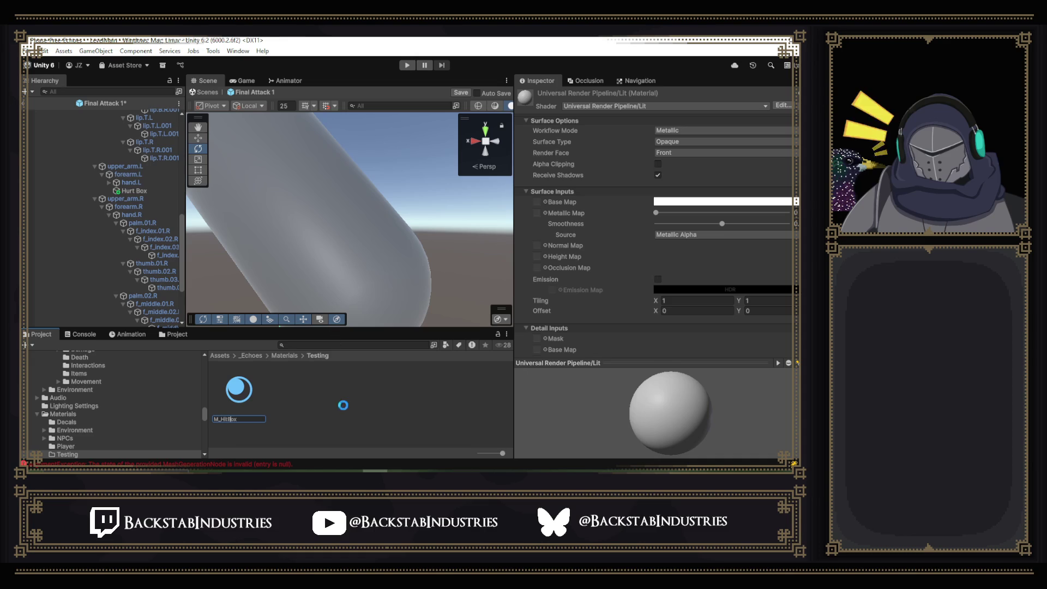
pyautogui.press('Return')
pyautogui.click(135, 185)
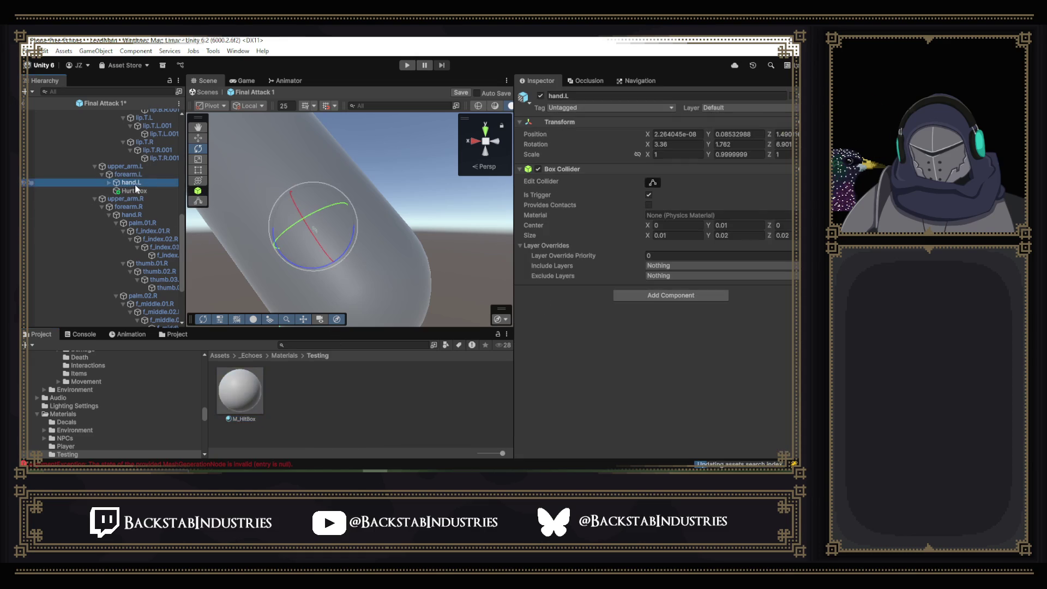
# - Review the upper_arm.L collider, then the spine bone's 0.035-radius capsule collider
pyautogui.click(134, 168)
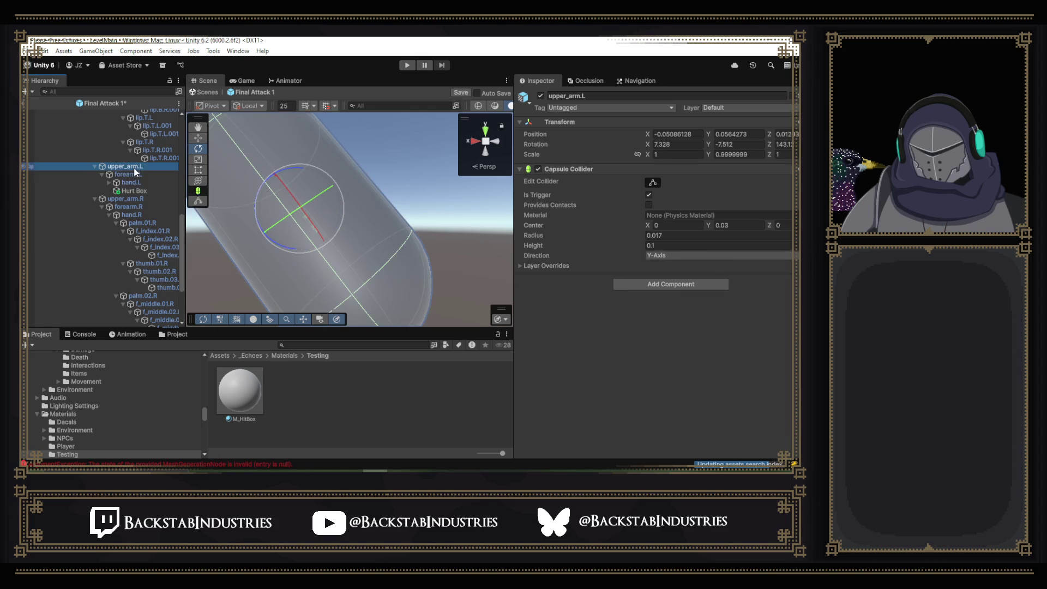
pyautogui.scroll(15, 134, 169)
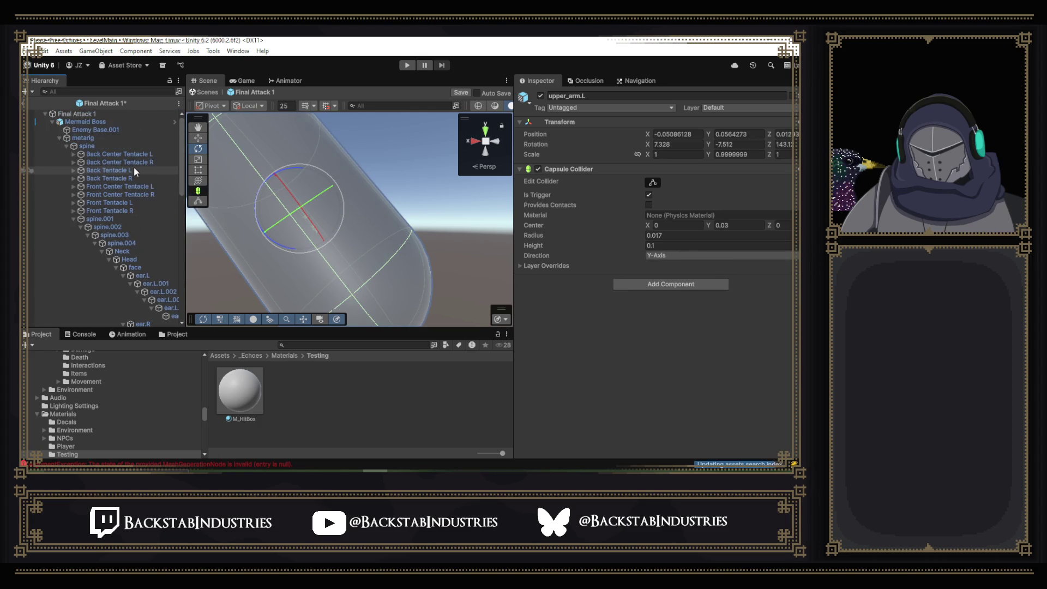
pyautogui.click(136, 123)
pyautogui.click(122, 132)
pyautogui.click(107, 146)
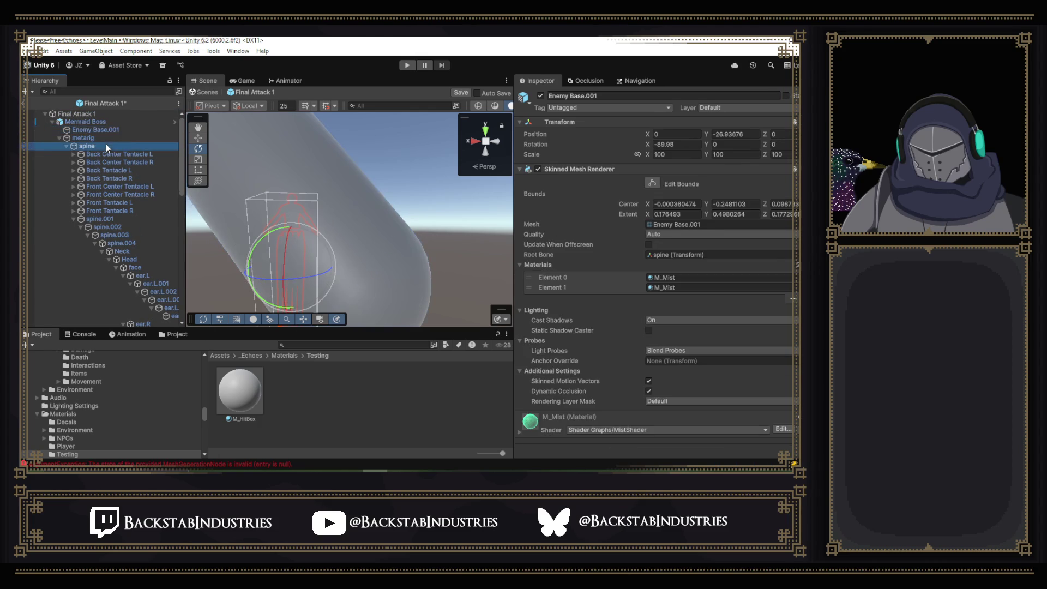
pyautogui.click(240, 392)
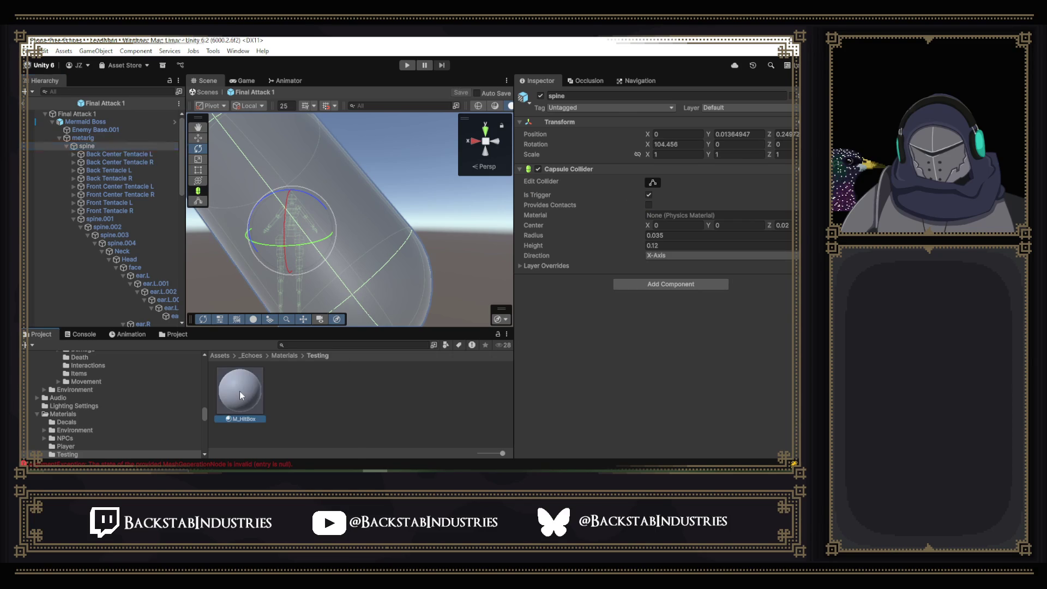
# - Set M_HitBox's Surface Type to Transparent with Multiply blending
pyautogui.click(679, 153)
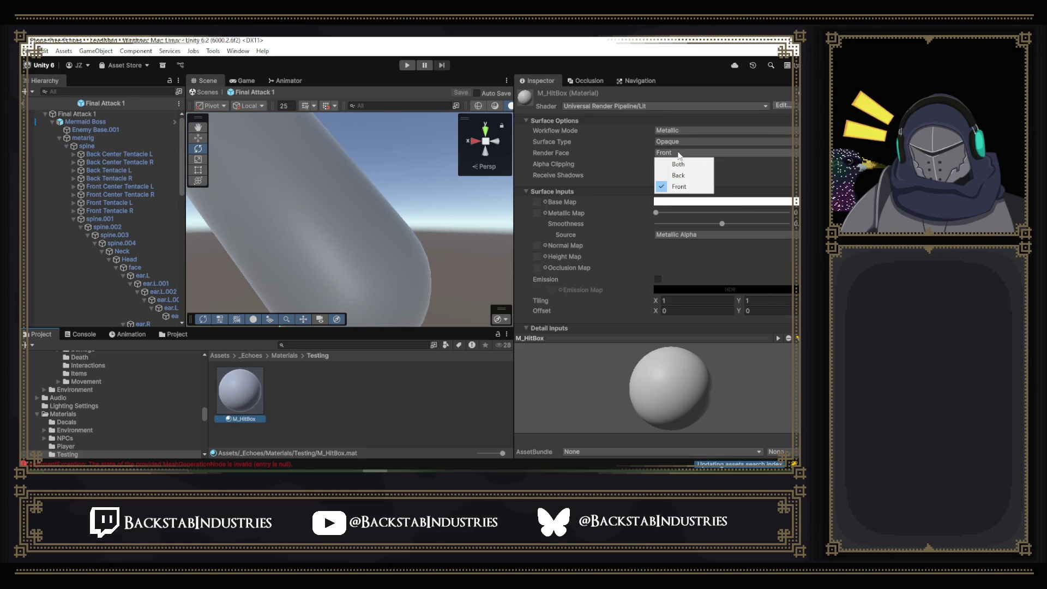
pyautogui.click(681, 142)
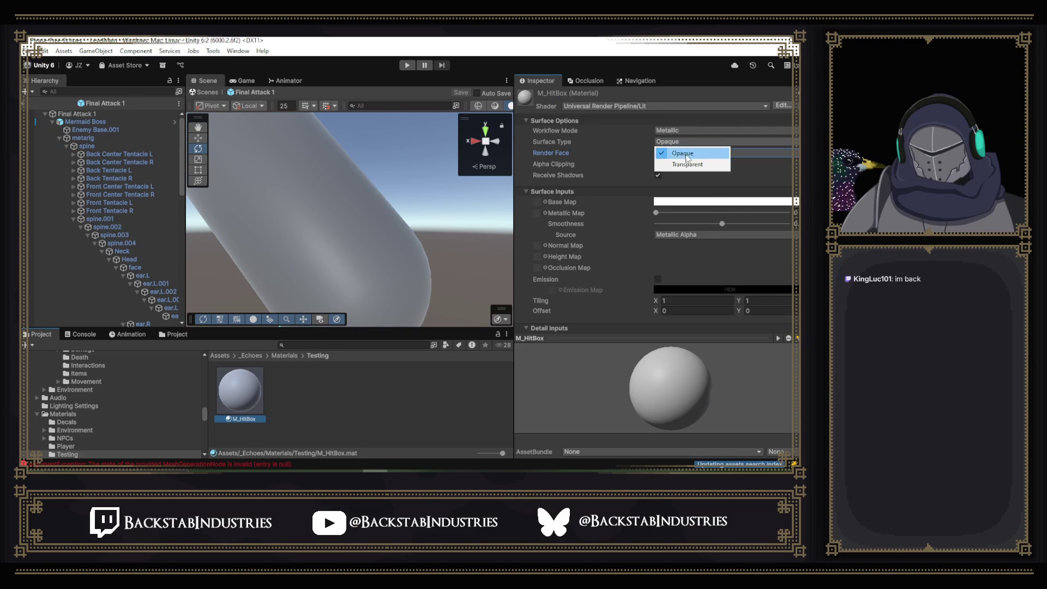
pyautogui.click(687, 164)
pyautogui.click(673, 154)
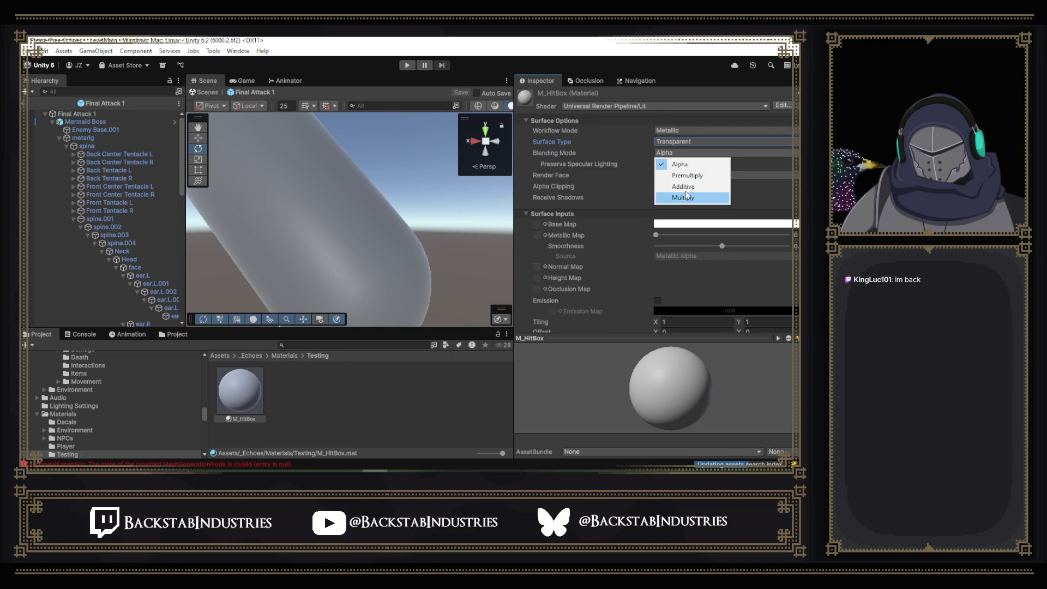
pyautogui.click(684, 197)
pyautogui.scroll(-4, 688, 174)
# - Set the base colour to pure red FF0000 and apply M_HitBox to the Hurt Box capsule
pyautogui.click(686, 115)
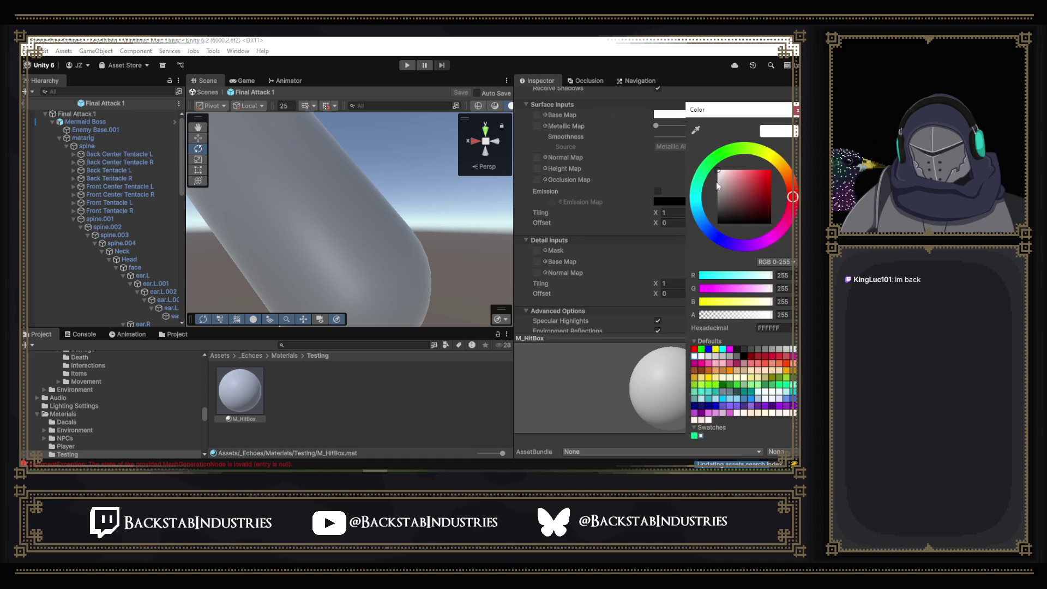
pyautogui.click(694, 349)
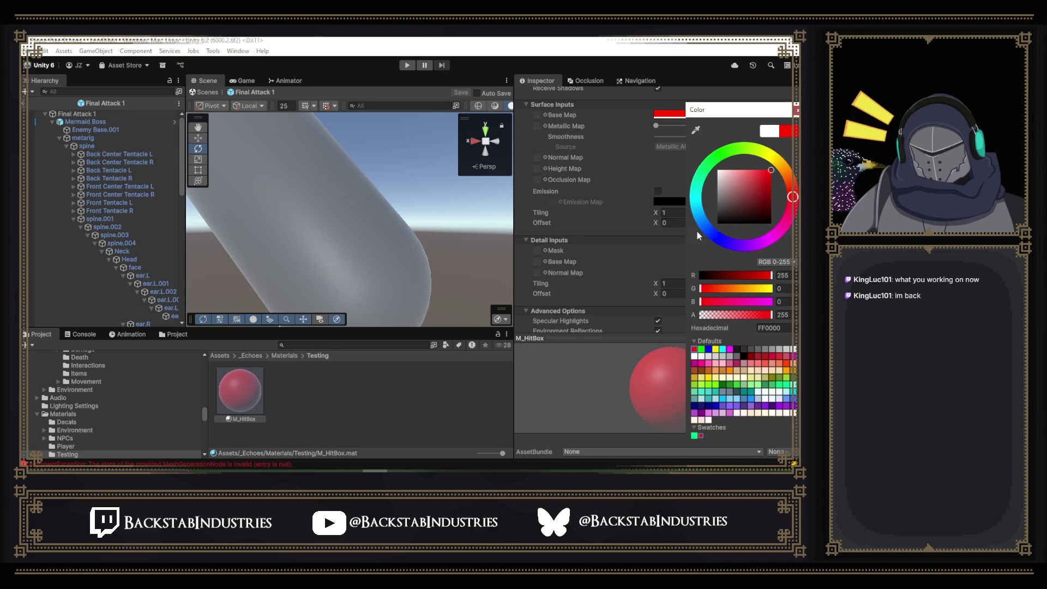
pyautogui.click(427, 48)
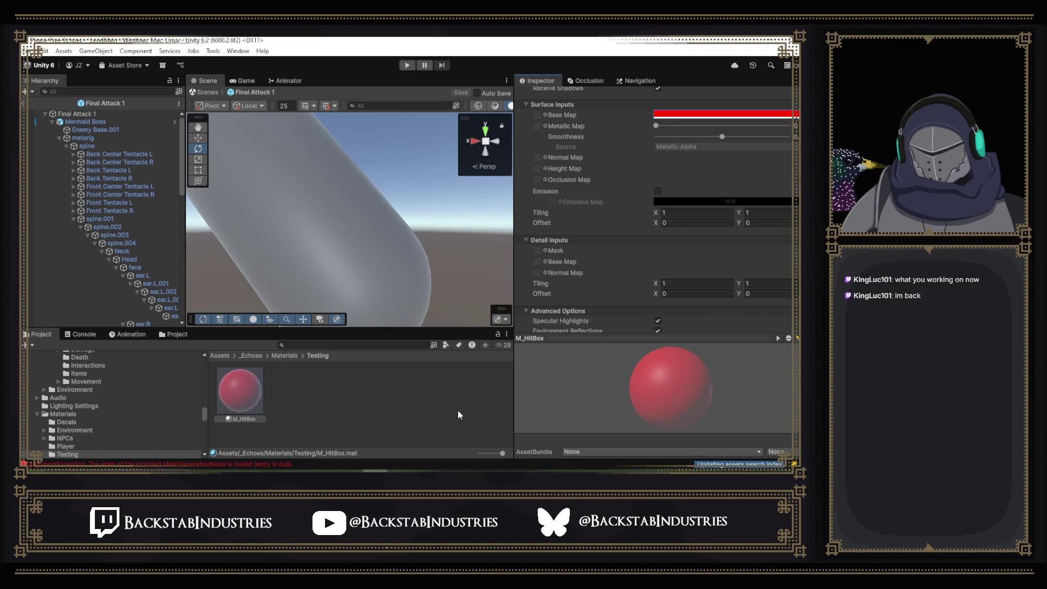
pyautogui.moveTo(242, 391); pyautogui.dragTo(365, 207)
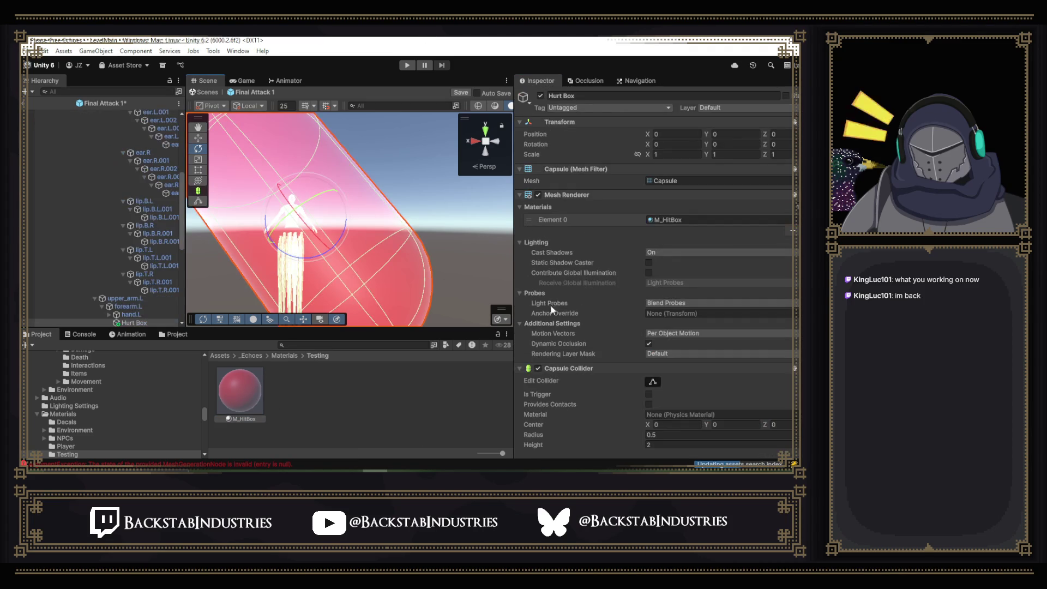
# - Start editing the capsule collider's height, then cancel the change
pyautogui.scroll(-3, 693, 242)
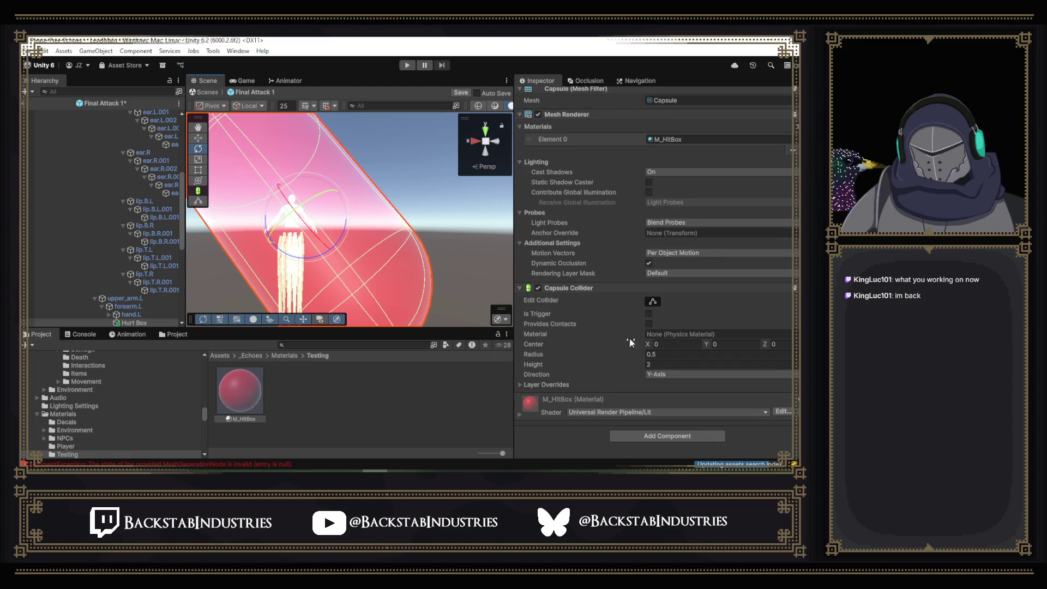
pyautogui.scroll(2, 668, 199)
pyautogui.scroll(-2, 585, 373)
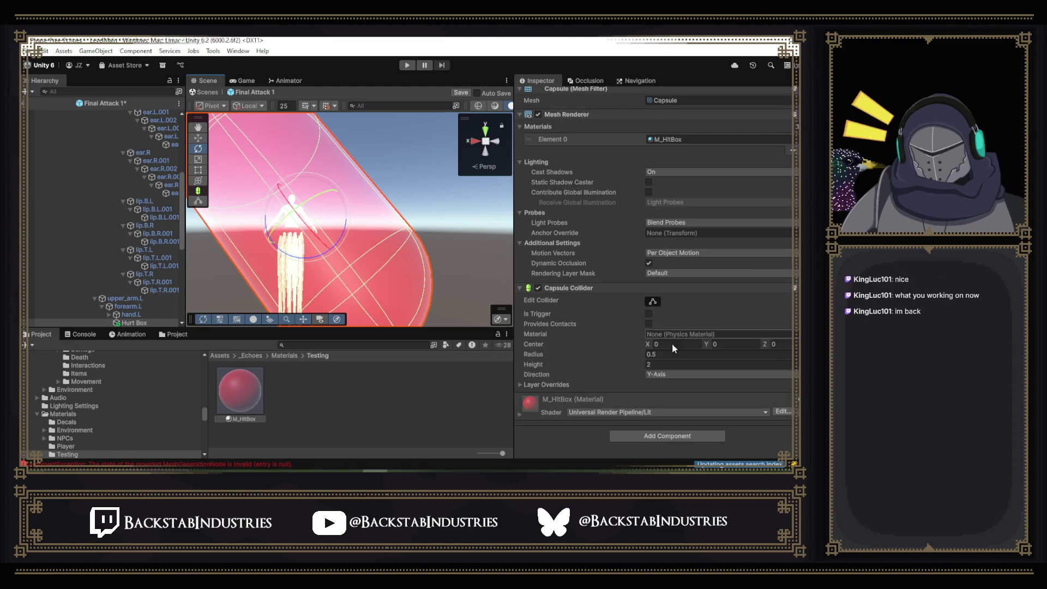
pyautogui.click(658, 364)
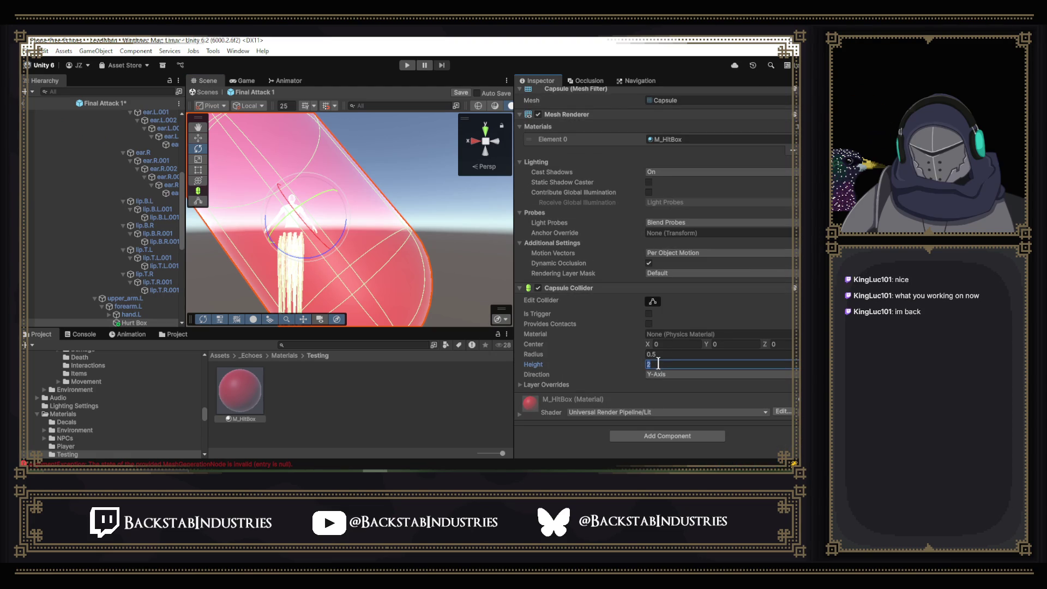
pyautogui.write('2')
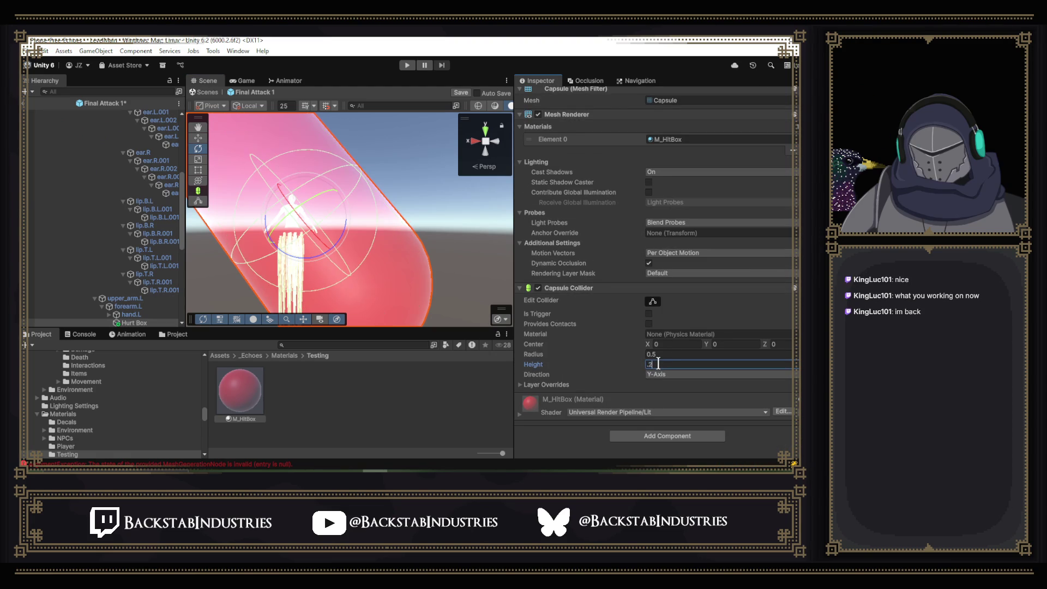
pyautogui.press('Home')
pyautogui.write('.')
pyautogui.press('Escape')
# - Scale the Hurt Box capsule to 0.2 on X, Y and Z
pyautogui.scroll(3, 714, 276)
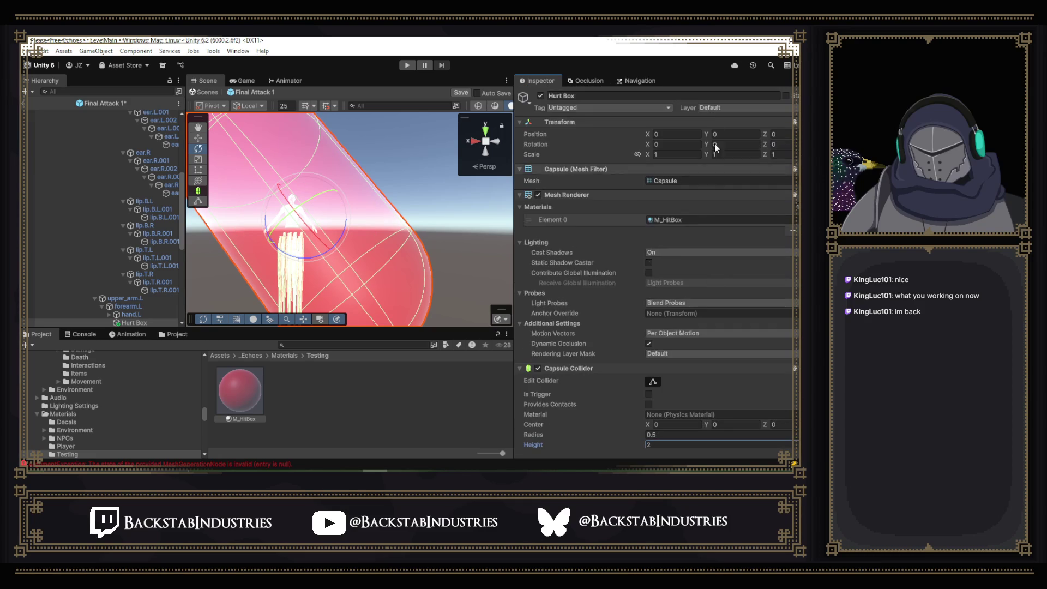
pyautogui.click(677, 154)
pyautogui.write('.2')
pyautogui.press('Tab')
pyautogui.write('.2')
pyautogui.press('Tab')
pyautogui.write('.2')
pyautogui.press('Return')
# - Reduce the capsule's scale further to 0.1 on X, Y and Z
pyautogui.moveTo(389, 243); pyautogui.dragTo(369, 258)
pyautogui.scroll(-2, 368, 258)
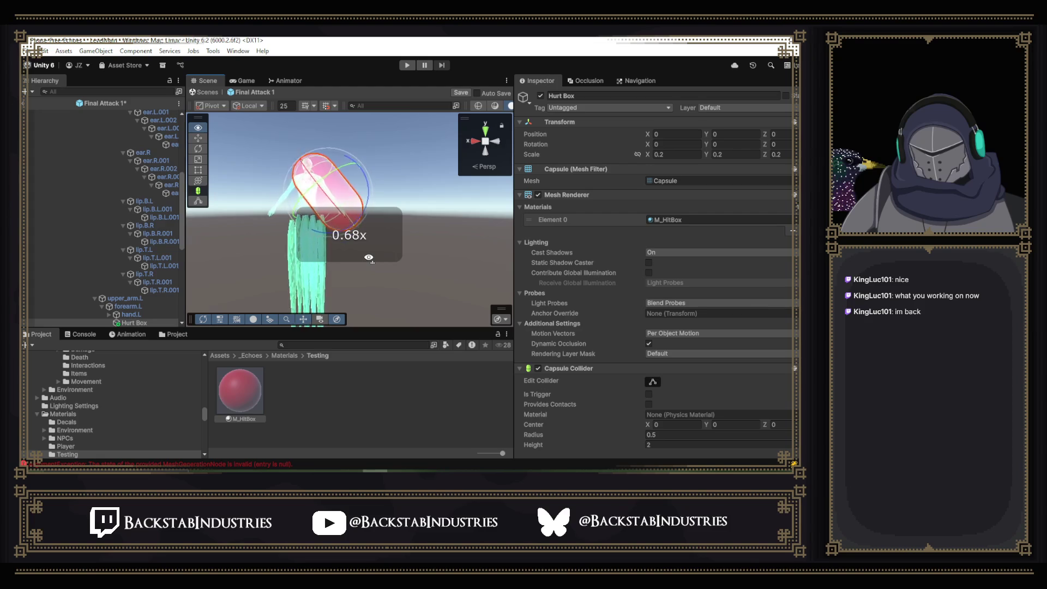
pyautogui.scroll(-1, 369, 257)
pyautogui.press('w')
pyautogui.click(671, 153)
pyautogui.write('1')
pyautogui.press('Return')
pyautogui.click(730, 155)
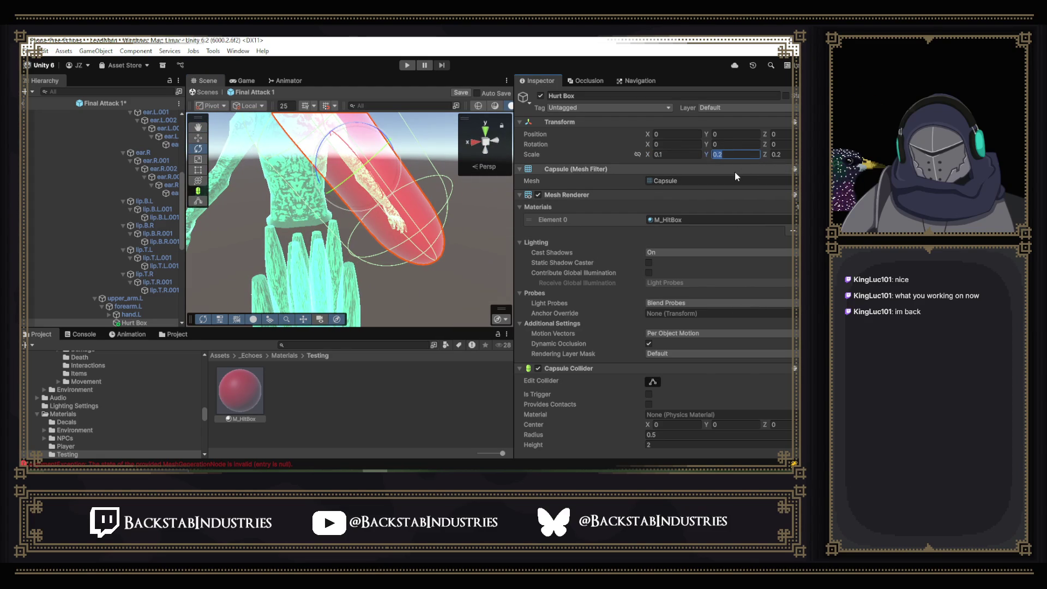
pyautogui.write('0.1')
pyautogui.click(784, 155)
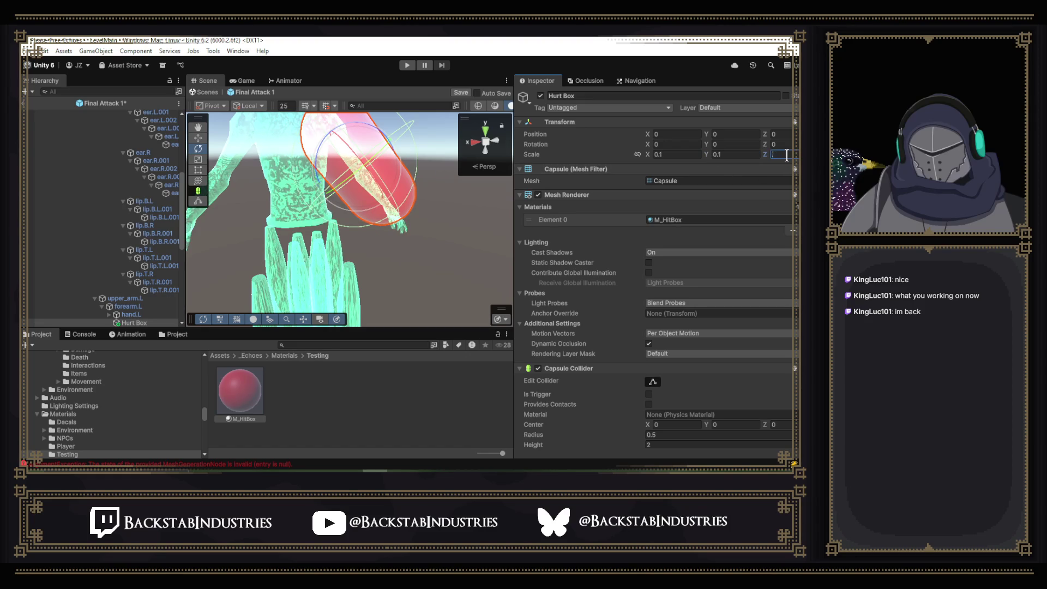
pyautogui.write('0.1')
# - Orbit around the boss's forearm to check the 0.1-scale capsule's fit
pyautogui.moveTo(393, 218)
pyautogui.mouseDown()
pyautogui.moveTo(428, 209)
pyautogui.moveTo(229, 199)
pyautogui.mouseUp()
pyautogui.scroll(5, 359, 210)
pyautogui.moveTo(349, 213); pyautogui.dragTo(364, 196)
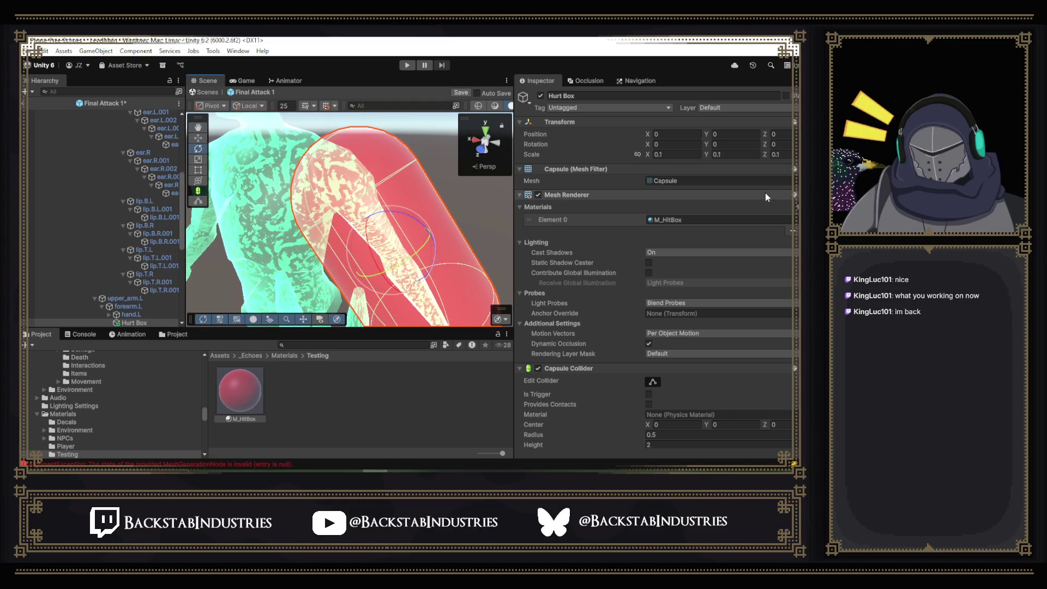
pyautogui.scroll(-3, 765, 196)
pyautogui.moveTo(424, 250)
pyautogui.mouseDown()
pyautogui.moveTo(401, 237)
pyautogui.moveTo(447, 290)
pyautogui.mouseUp()
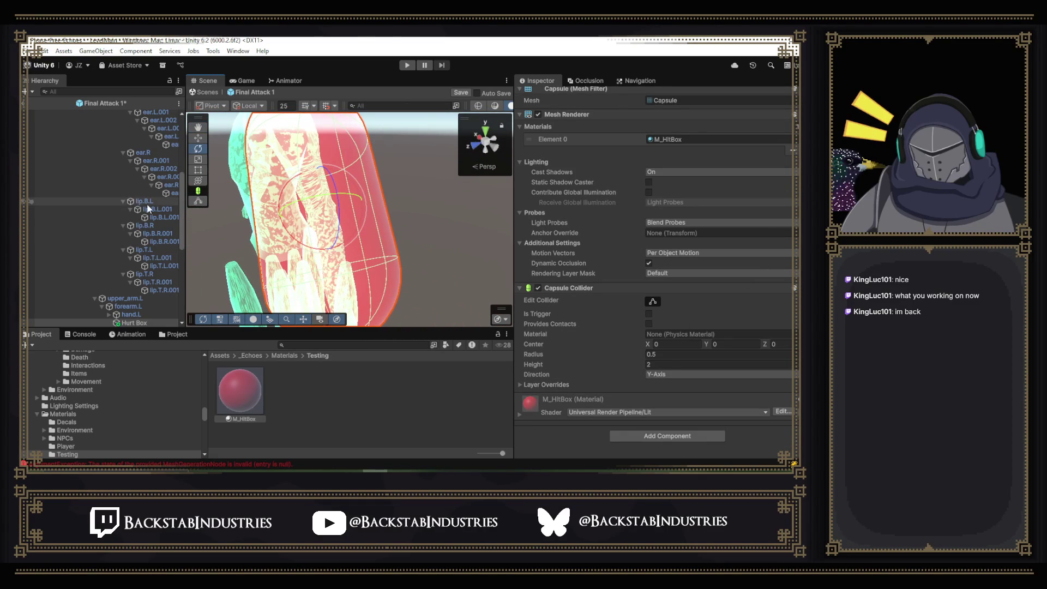
pyautogui.scroll(10, 148, 208)
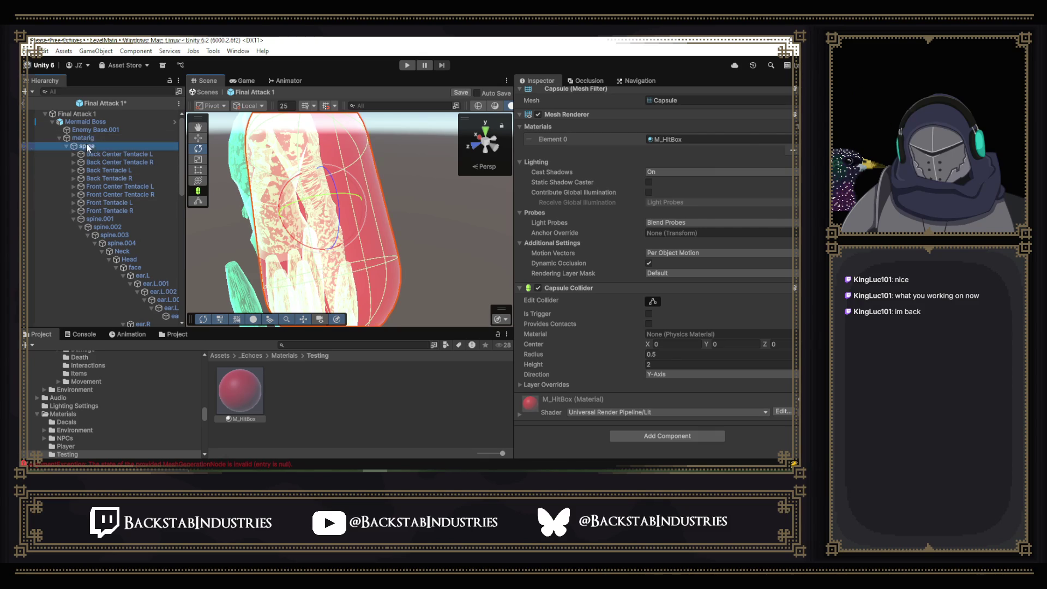
# - Frame the character and select the arm's Hurt Box capsule in the Scene view
pyautogui.click(87, 147)
pyautogui.press('f')
pyautogui.moveTo(477, 156)
pyautogui.mouseDown()
pyautogui.moveTo(466, 145)
pyautogui.moveTo(650, 112)
pyautogui.moveTo(550, 189)
pyautogui.mouseUp()
pyautogui.moveTo(432, 220)
pyautogui.mouseDown()
pyautogui.moveTo(448, 170)
pyautogui.moveTo(408, 293)
pyautogui.moveTo(367, 224)
pyautogui.moveTo(393, 229)
pyautogui.mouseUp()
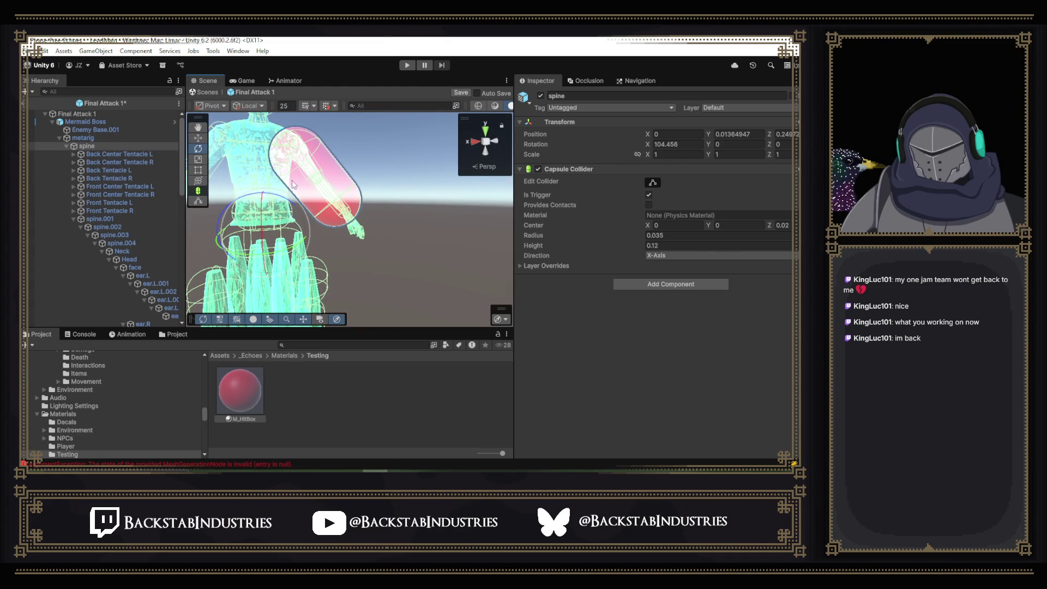
pyautogui.click(338, 174)
pyautogui.scroll(-3, 714, 240)
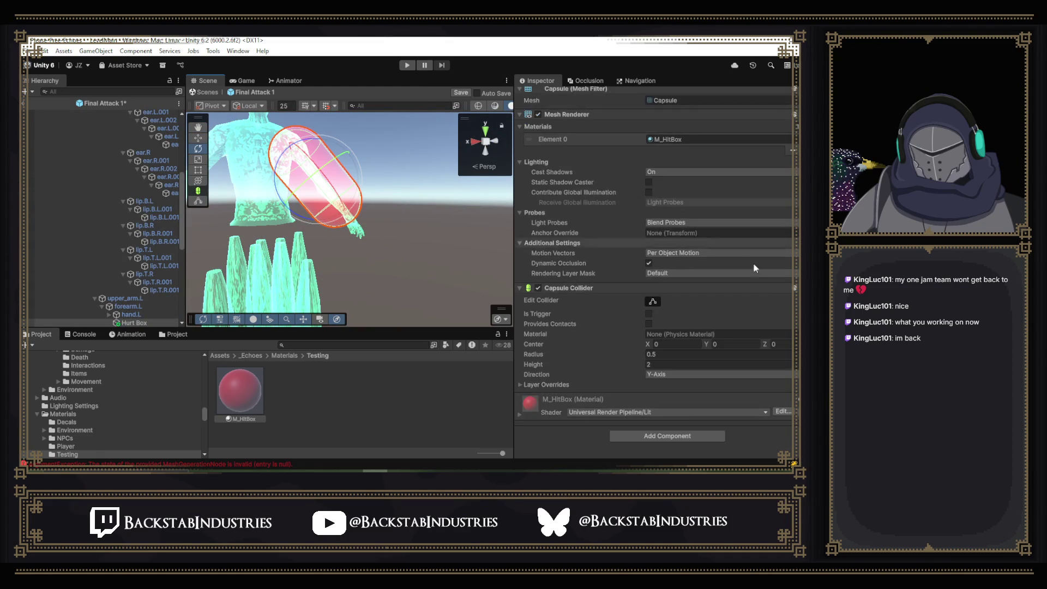
pyautogui.scroll(3, 681, 270)
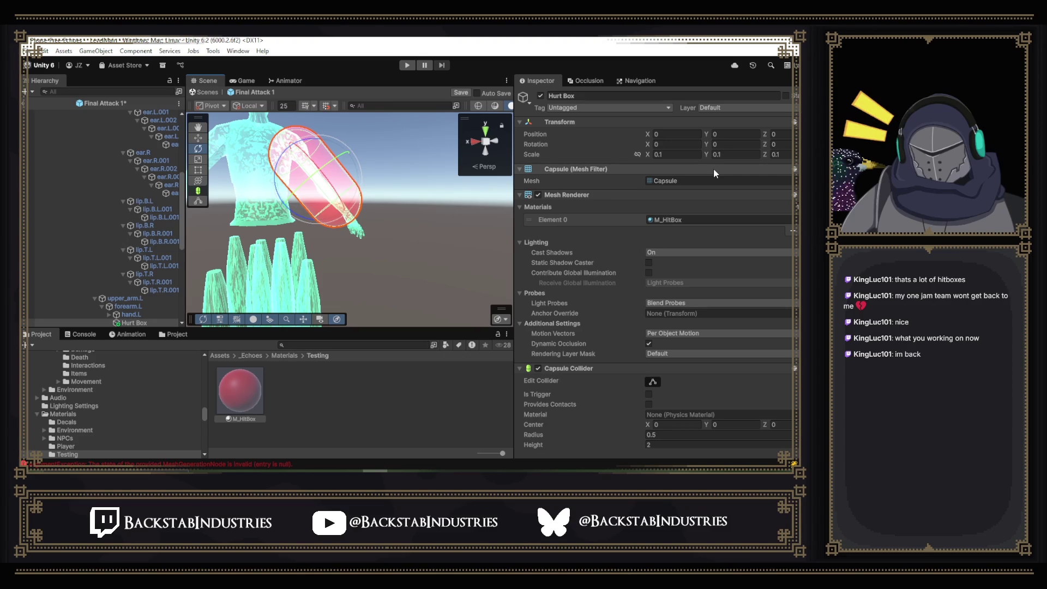
# - Set Hurt Box's Y scale to 0.05, leaving X and Z at 0.1
pyautogui.click(708, 156)
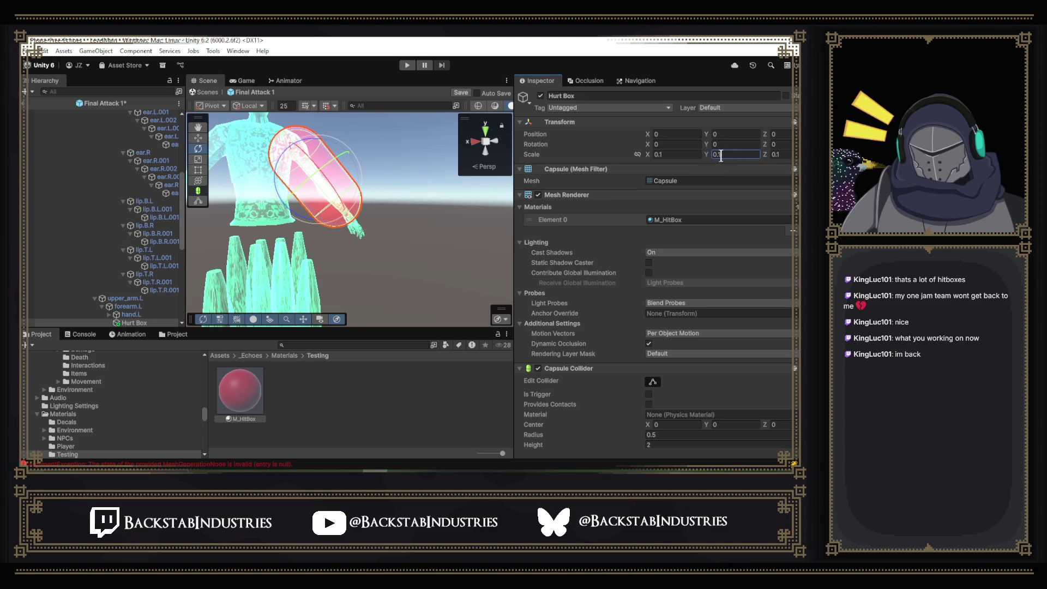
pyautogui.write('.0')
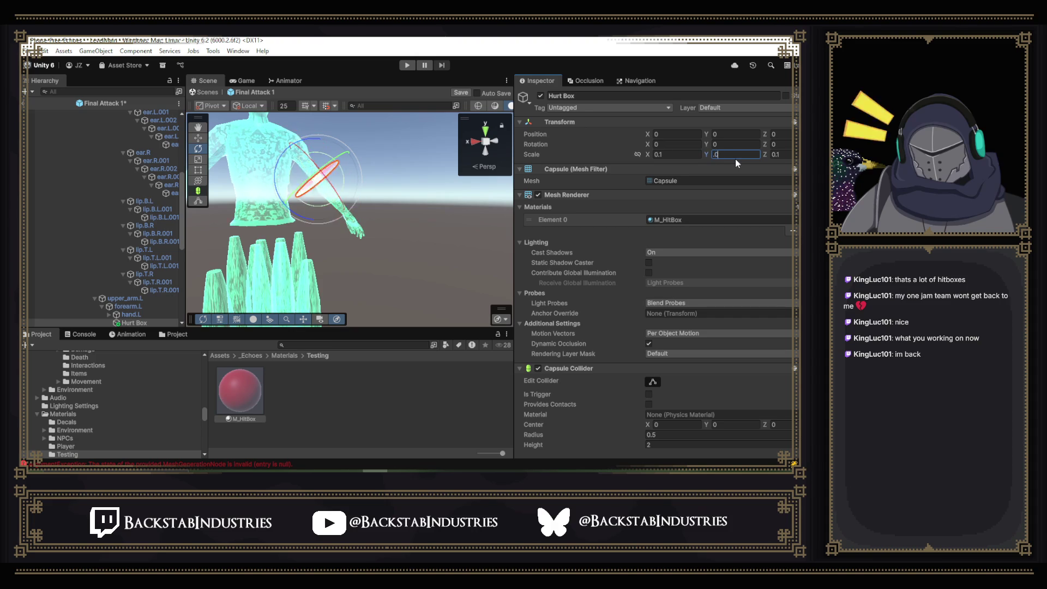
pyautogui.write('203')
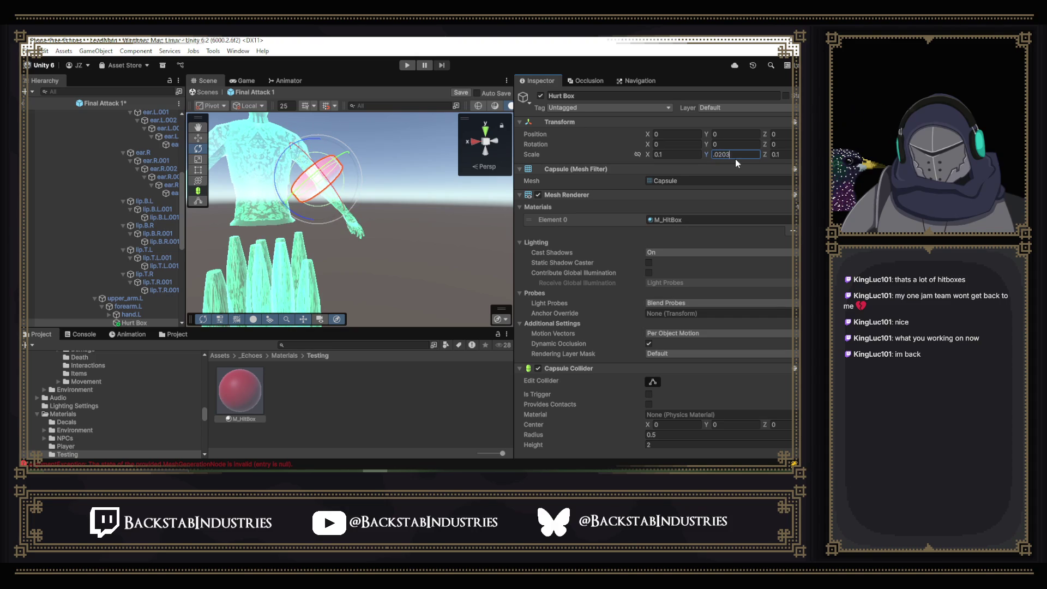
pyautogui.press('BackSpace')
pyautogui.press('BackSpace')
pyautogui.press('BackSpace')
pyautogui.write('3')
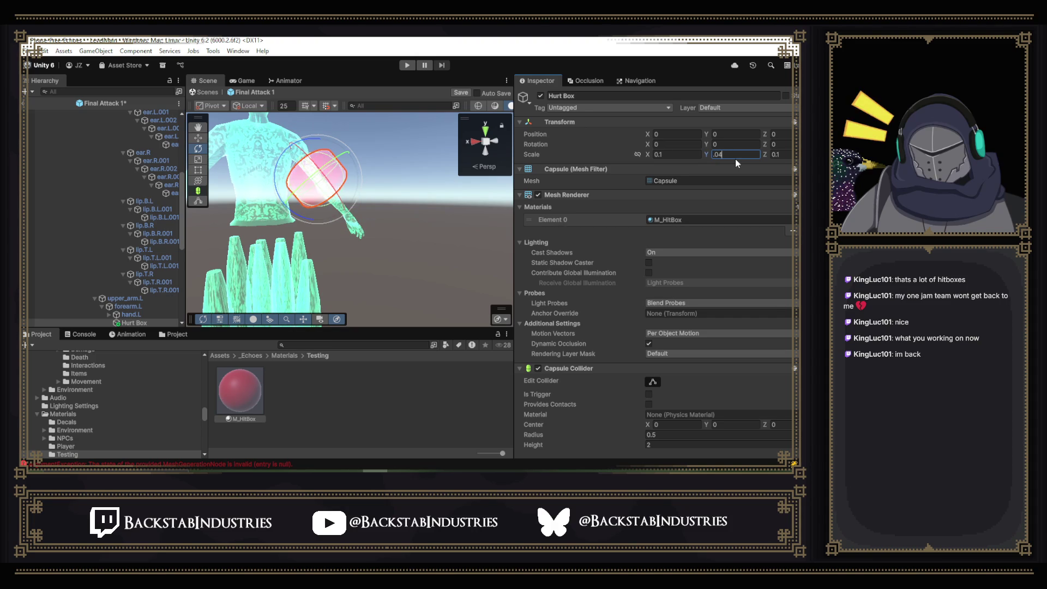
pyautogui.press('BackSpace')
pyautogui.write('5')
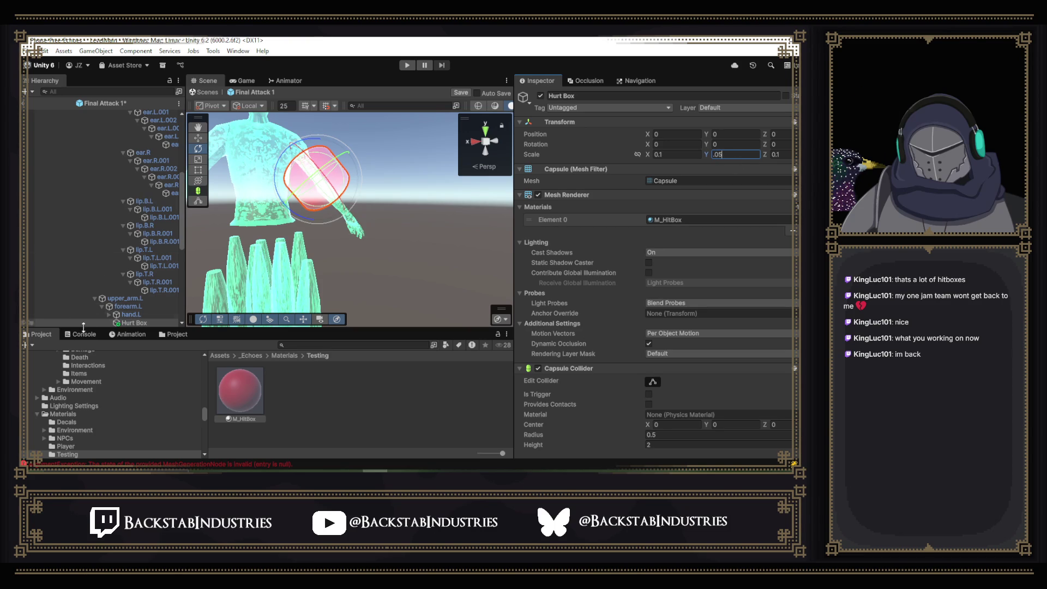
pyautogui.scroll(-4, 103, 240)
pyautogui.moveTo(338, 218); pyautogui.dragTo(417, 210)
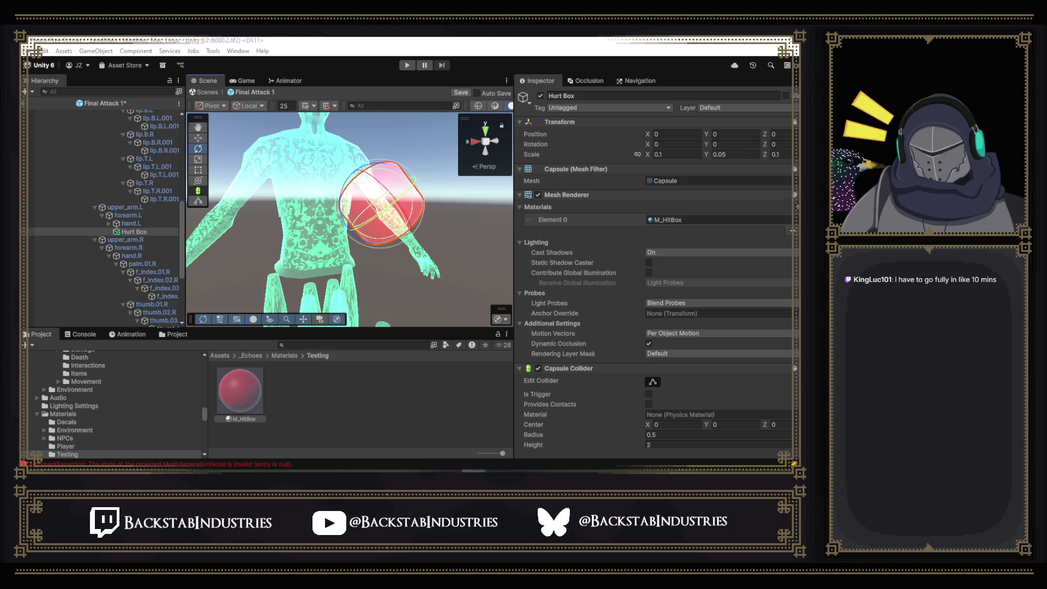
# - Select Hurt Box under forearm.L and leave its capsule collider centre at 0
pyautogui.click(123, 216)
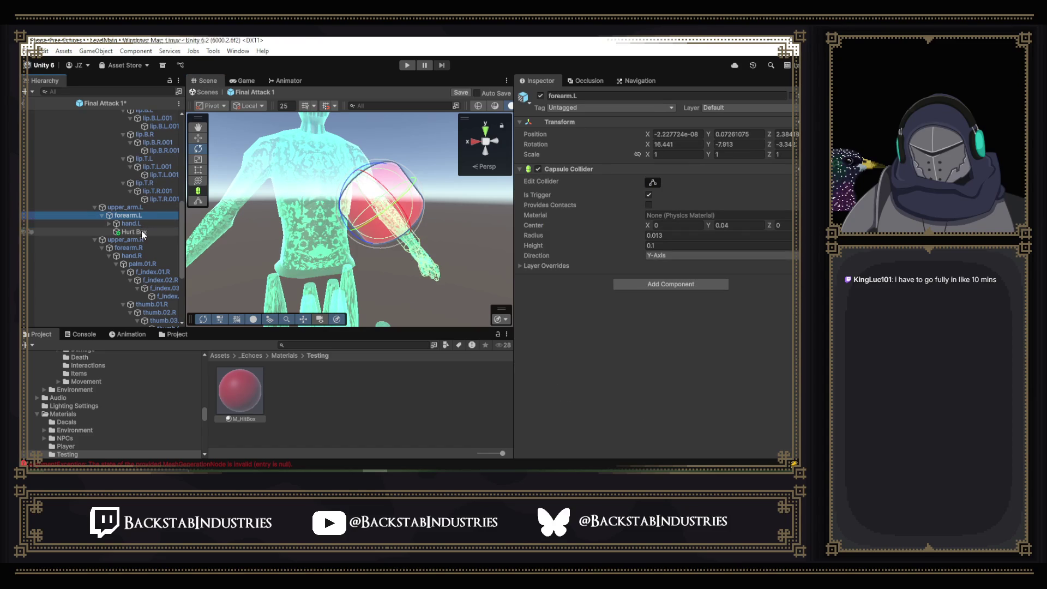
pyautogui.click(142, 231)
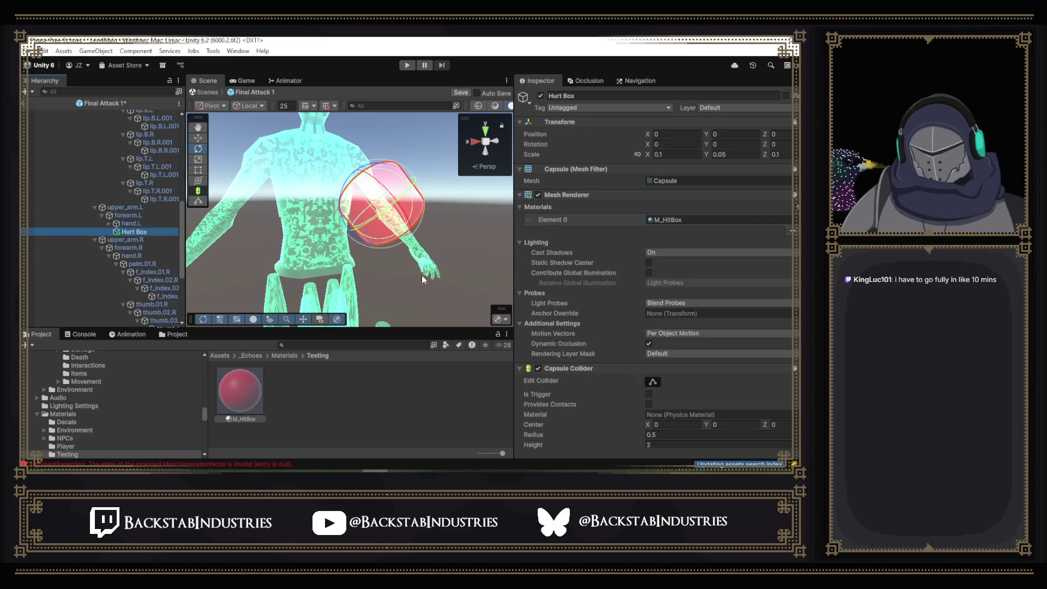
pyautogui.scroll(-2, 654, 267)
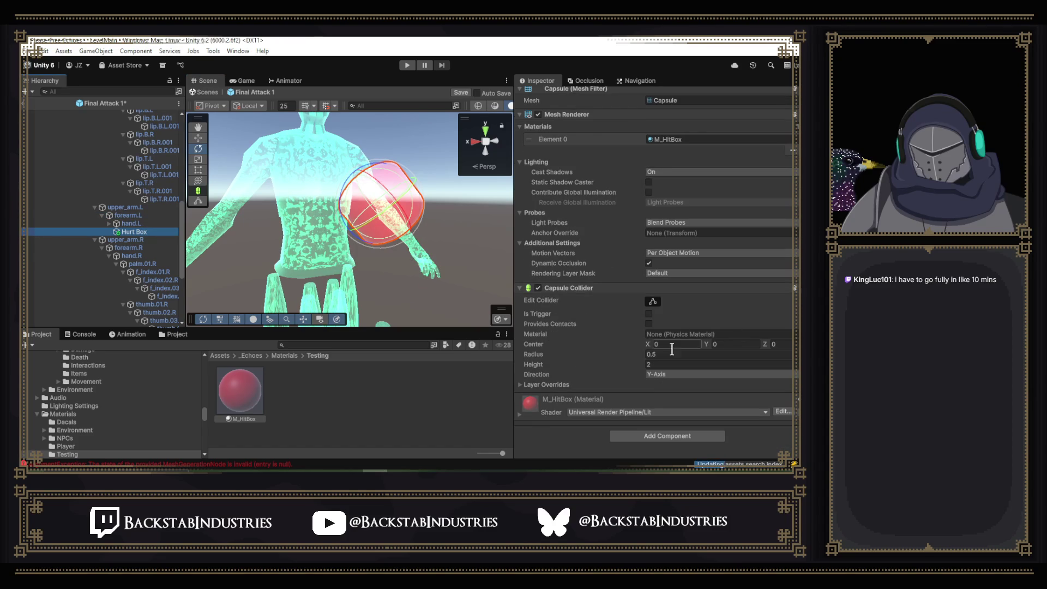
pyautogui.click(711, 345)
pyautogui.write('0.12')
pyautogui.press('BackSpace')
pyautogui.press('BackSpace')
pyautogui.write('44')
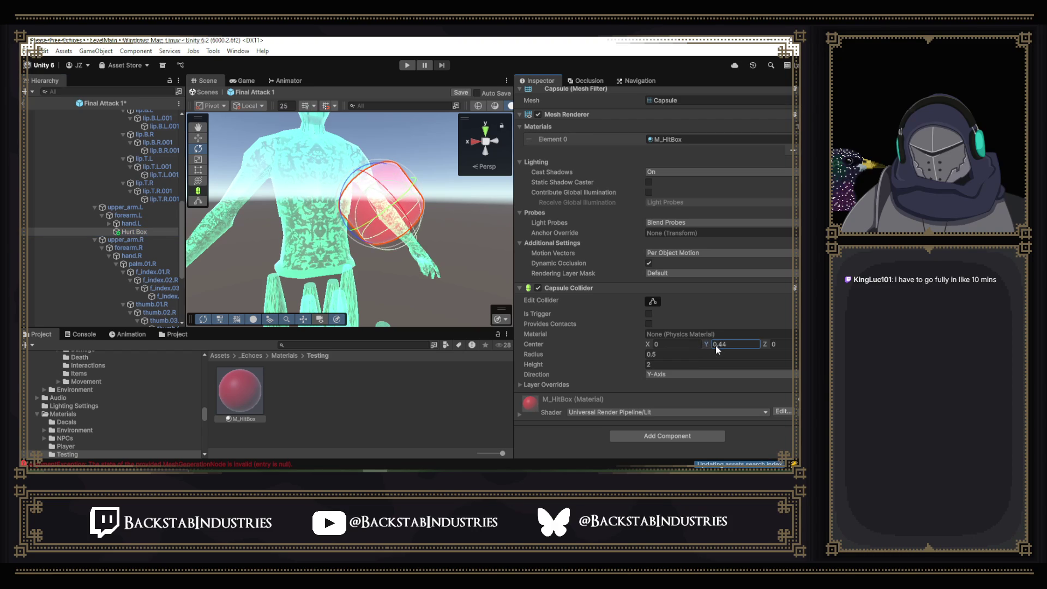
pyautogui.press('BackSpace')
pyautogui.press('BackSpace')
pyautogui.press('BackSpace')
pyautogui.write('0')
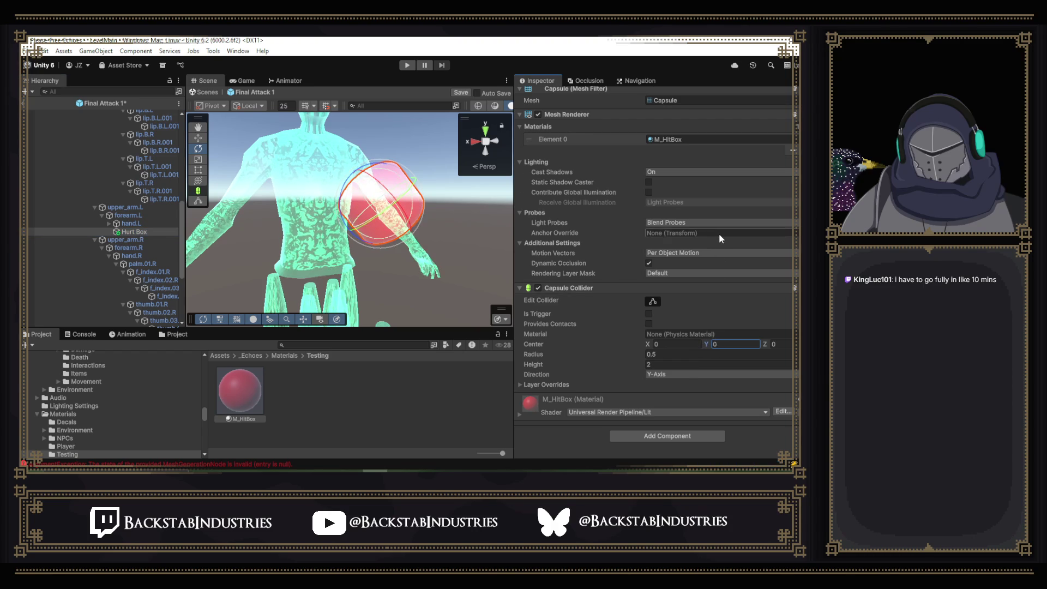
pyautogui.scroll(3, 719, 234)
# - Slide the Hurt Box capsule along the forearm to about Y position 0.0444
pyautogui.moveTo(707, 144); pyautogui.dragTo(785, 172)
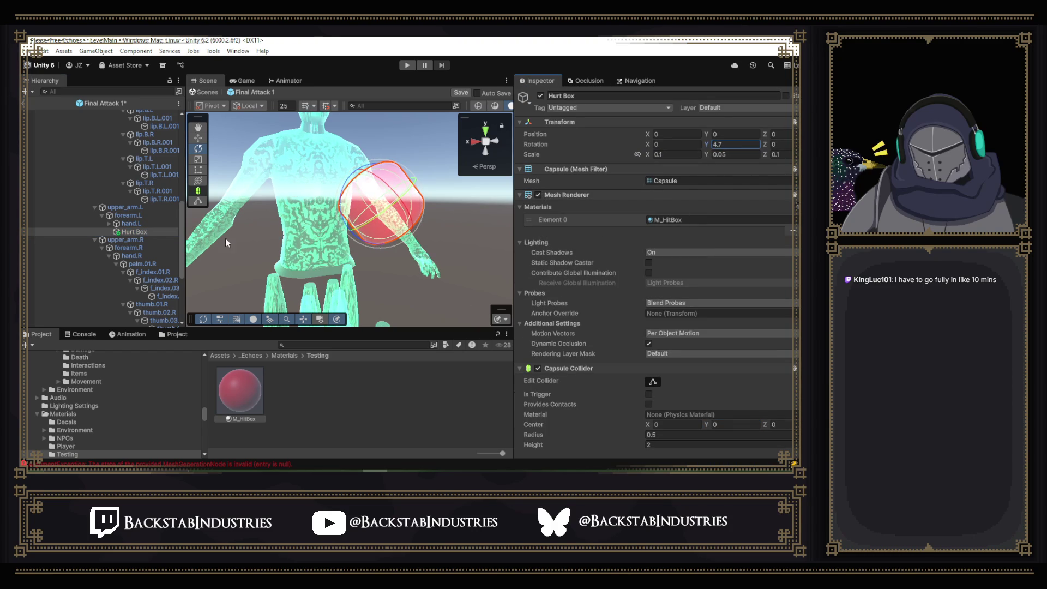
pyautogui.click(200, 138)
pyautogui.hotkey('ctrl', 'z')
pyautogui.moveTo(408, 238); pyautogui.dragTo(433, 260)
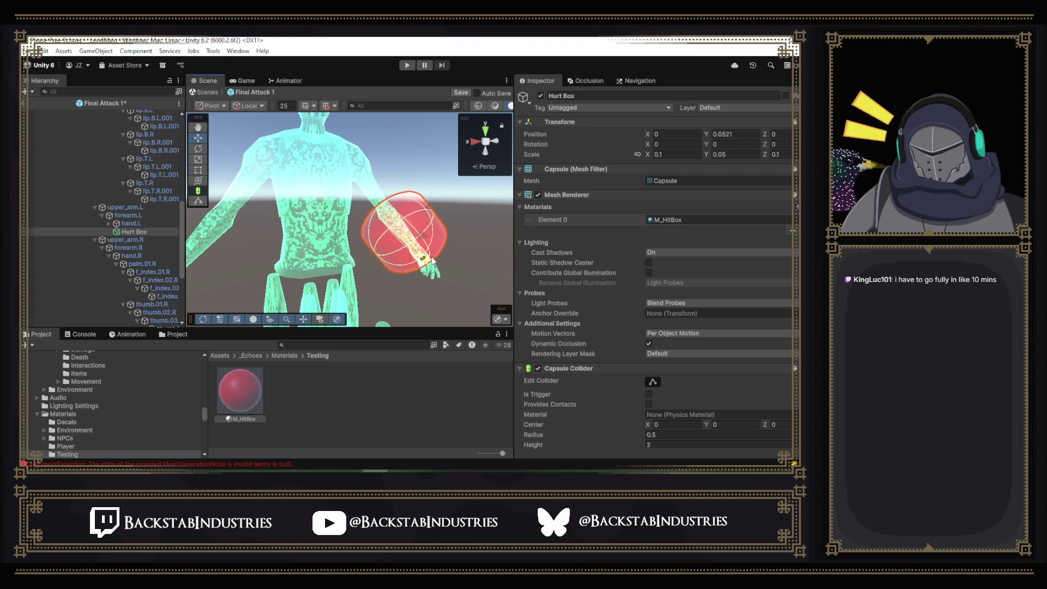
# - Set the capsule's Y scale to 0.04
pyautogui.click(740, 156)
pyautogui.click(741, 156)
pyautogui.press('BackSpace')
pyautogui.write('4')
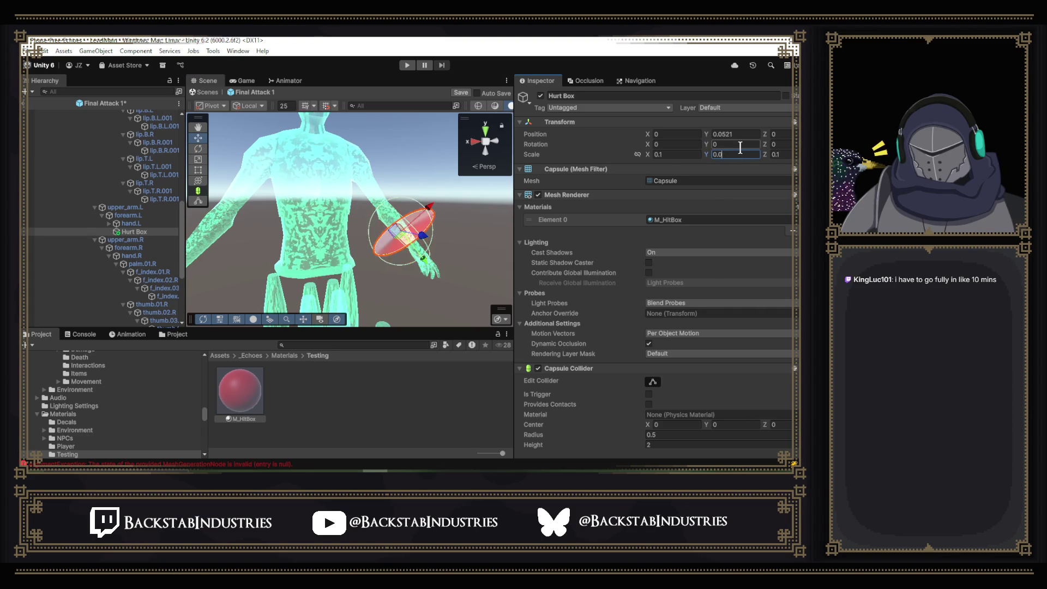
pyautogui.press('Return')
pyautogui.moveTo(362, 204)
pyautogui.mouseDown()
pyautogui.moveTo(384, 235)
pyautogui.moveTo(398, 168)
pyautogui.mouseUp()
pyautogui.press('f')
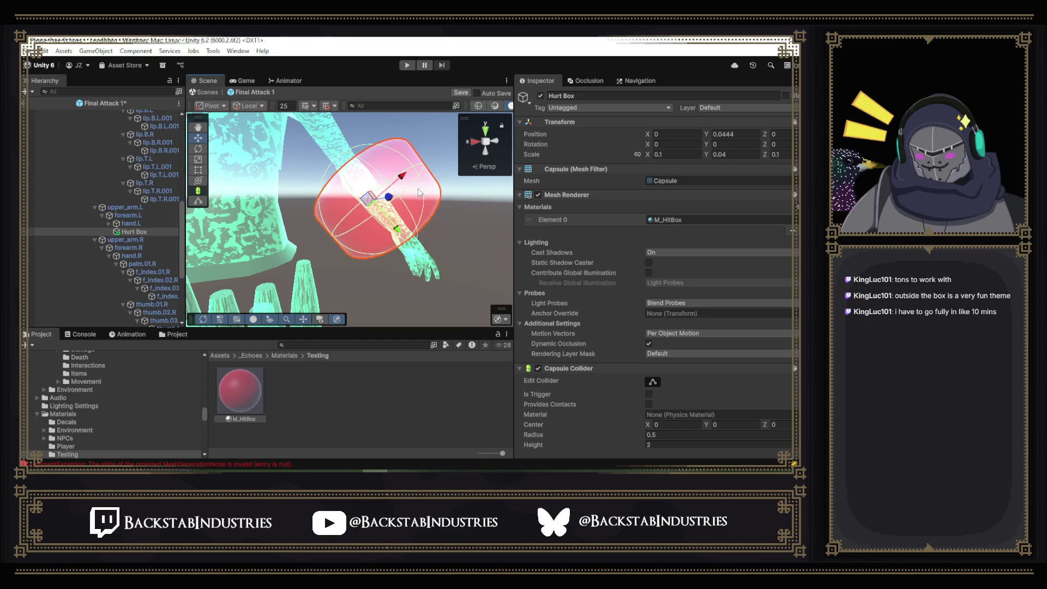
pyautogui.moveTo(413, 188)
pyautogui.mouseDown()
pyautogui.moveTo(393, 229)
pyautogui.moveTo(390, 275)
pyautogui.moveTo(333, 239)
pyautogui.moveTo(515, 299)
pyautogui.moveTo(426, 282)
pyautogui.mouseUp()
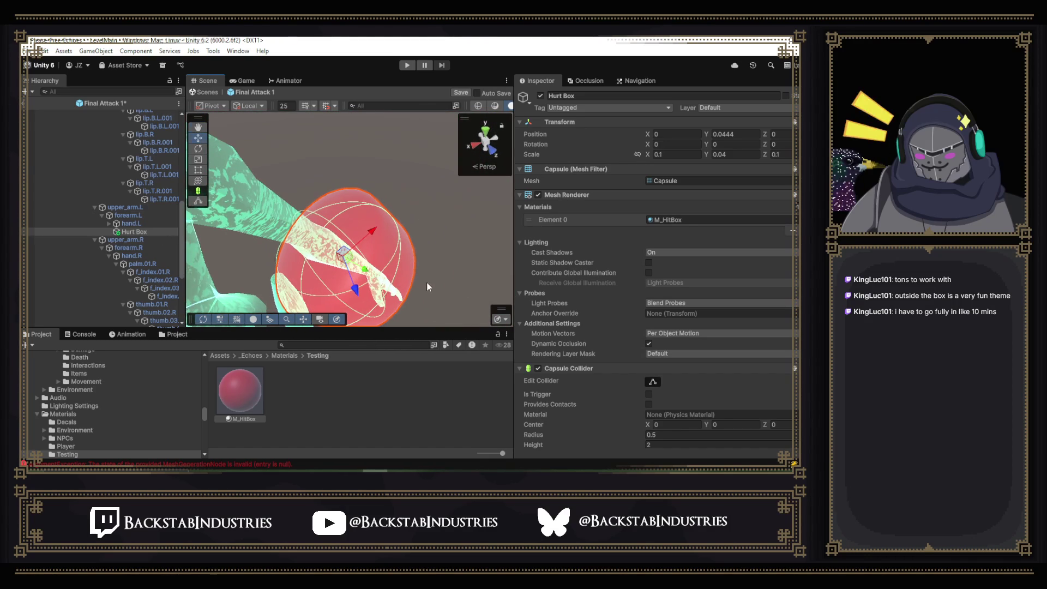
# - Try smaller X and Z scale values between 0.01 and 0.05 on the capsule
pyautogui.click(670, 154)
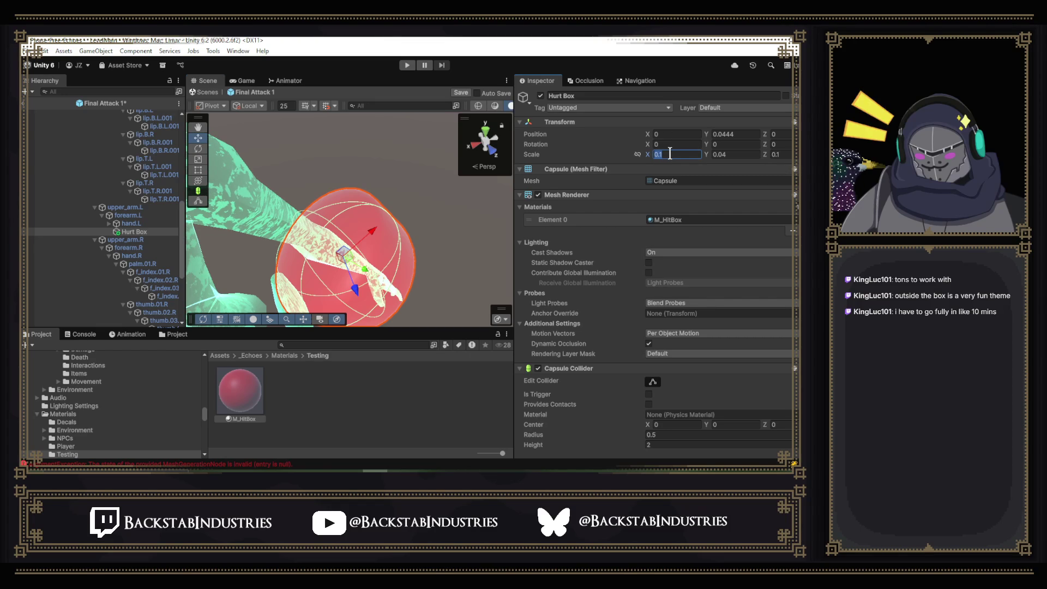
pyautogui.write('.01')
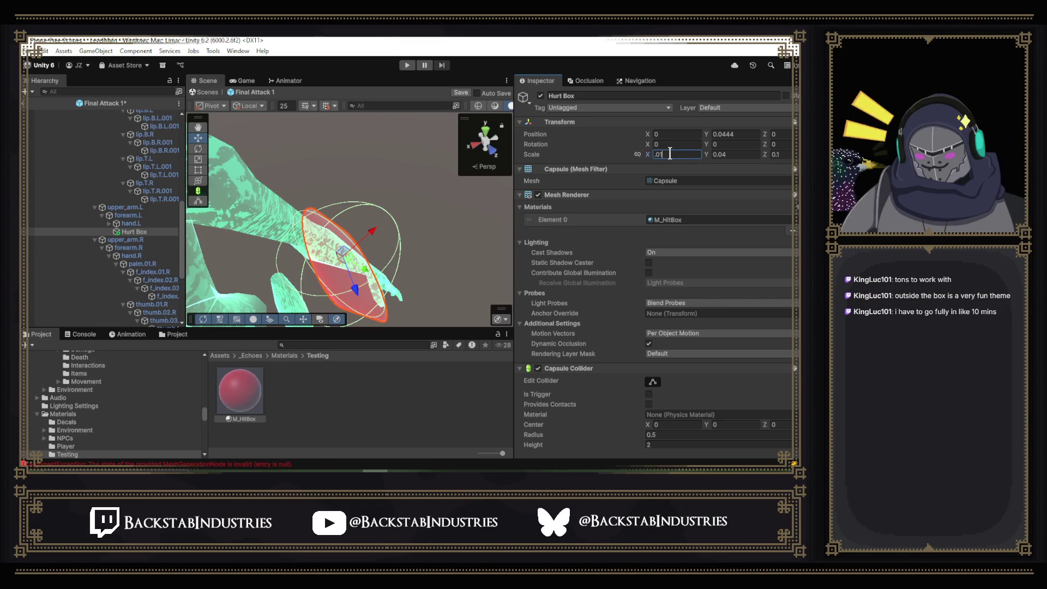
pyautogui.click(781, 154)
pyautogui.write('.01')
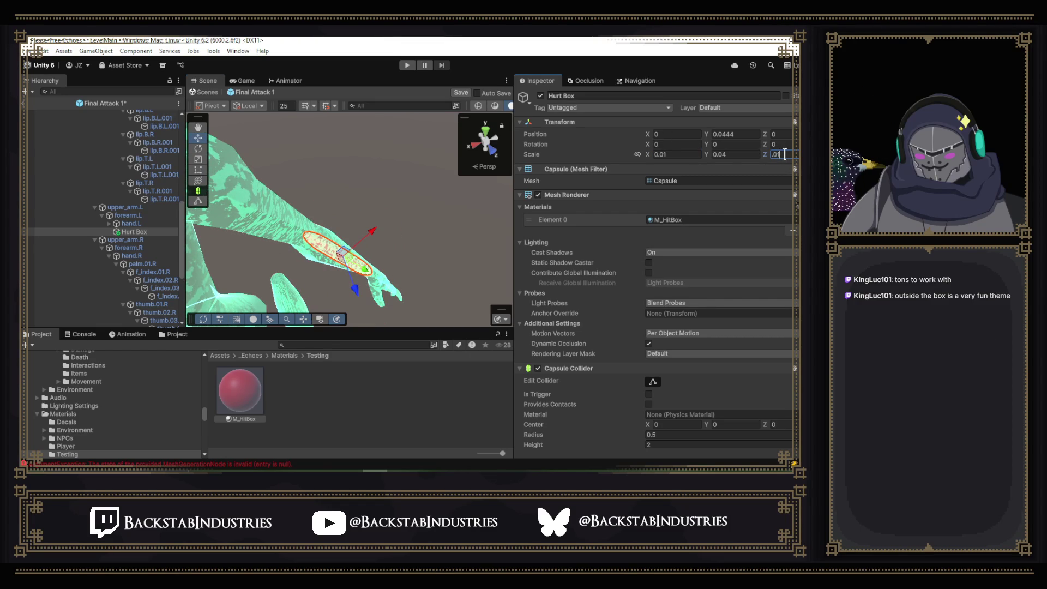
pyautogui.press('BackSpace')
pyautogui.write('3')
pyautogui.press('BackSpace')
pyautogui.write('4')
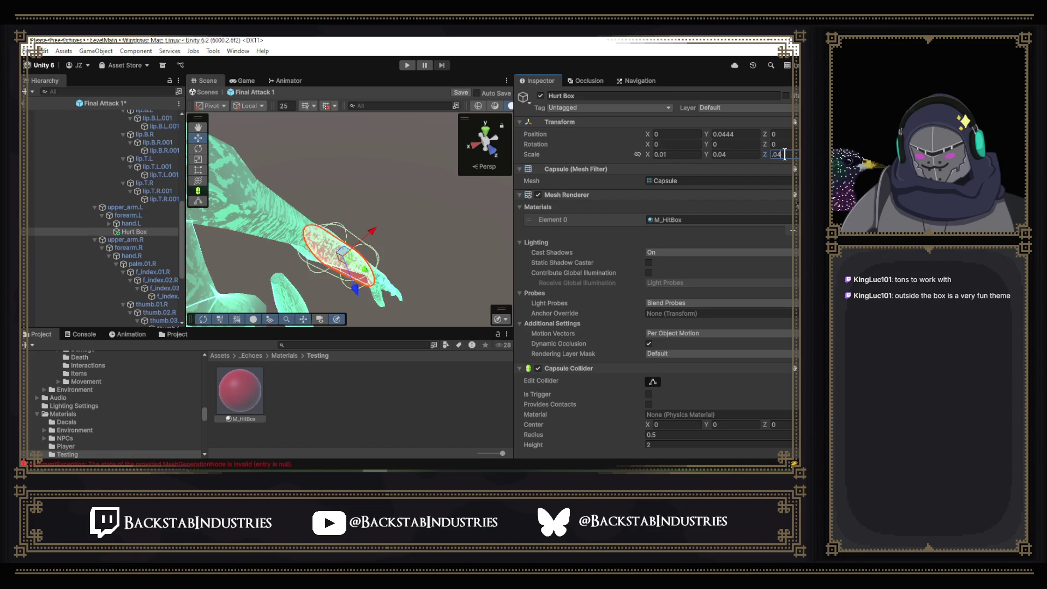
pyautogui.press('BackSpace')
pyautogui.write('5')
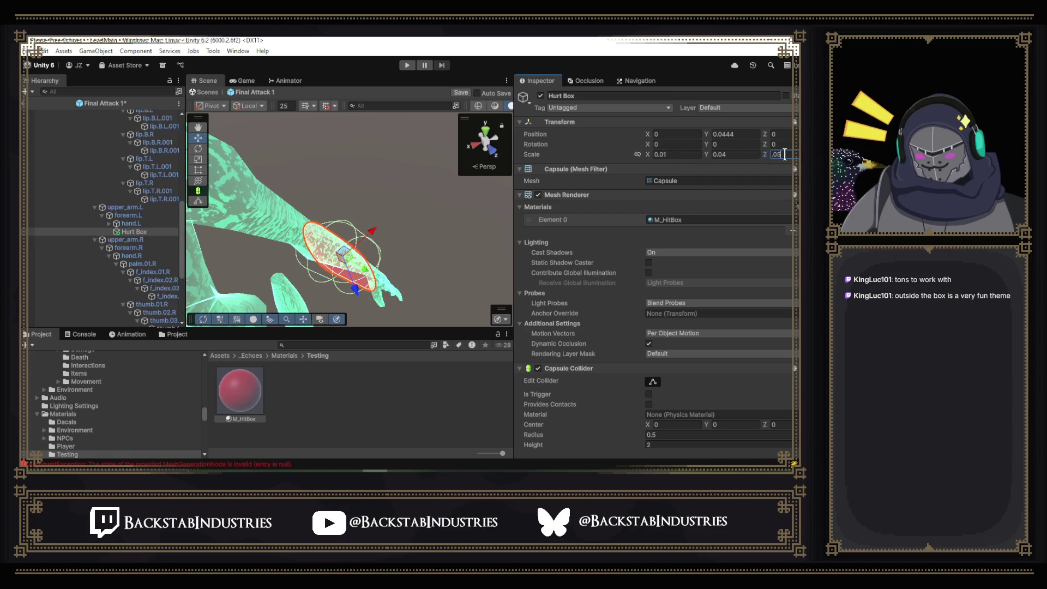
pyautogui.press('BackSpace')
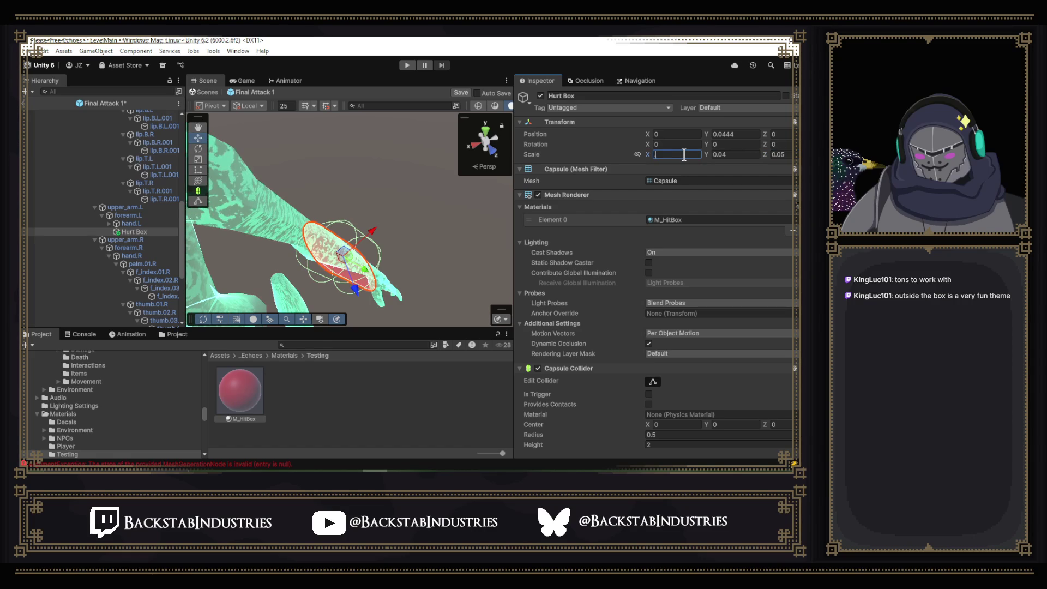
pyautogui.write('.05')
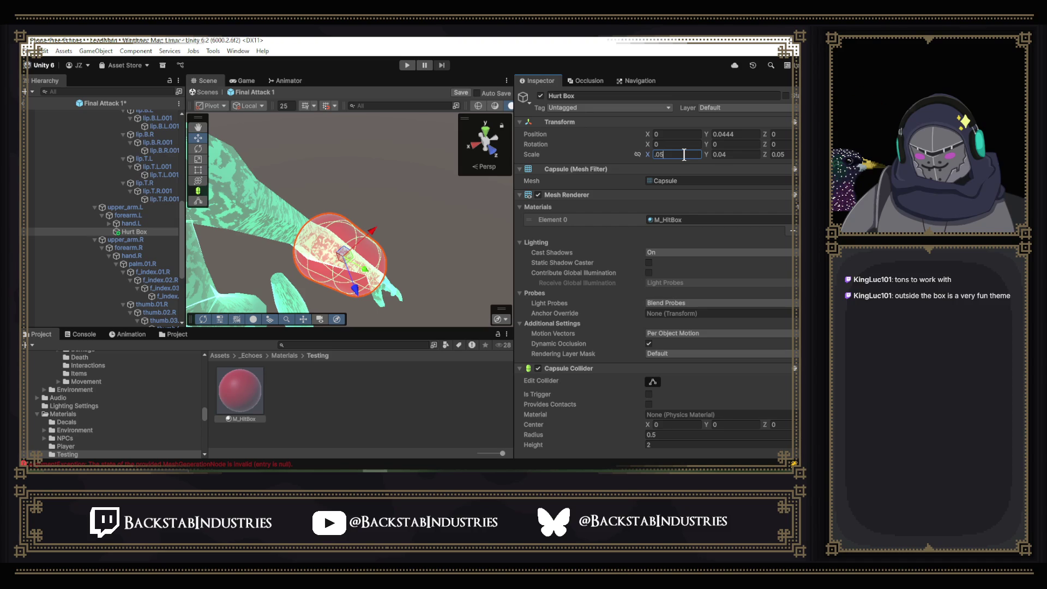
pyautogui.moveTo(411, 217); pyautogui.dragTo(409, 238)
pyautogui.scroll(5, 409, 238)
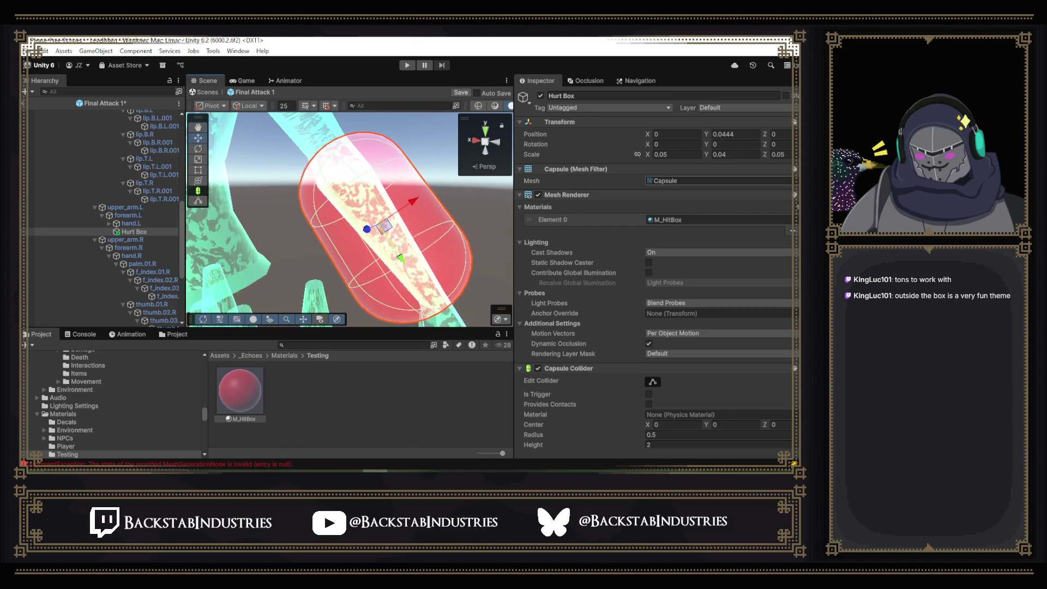
# - Set the capsule's X and Z scale to 0.04, making it uniformly 0.04
pyautogui.click(685, 156)
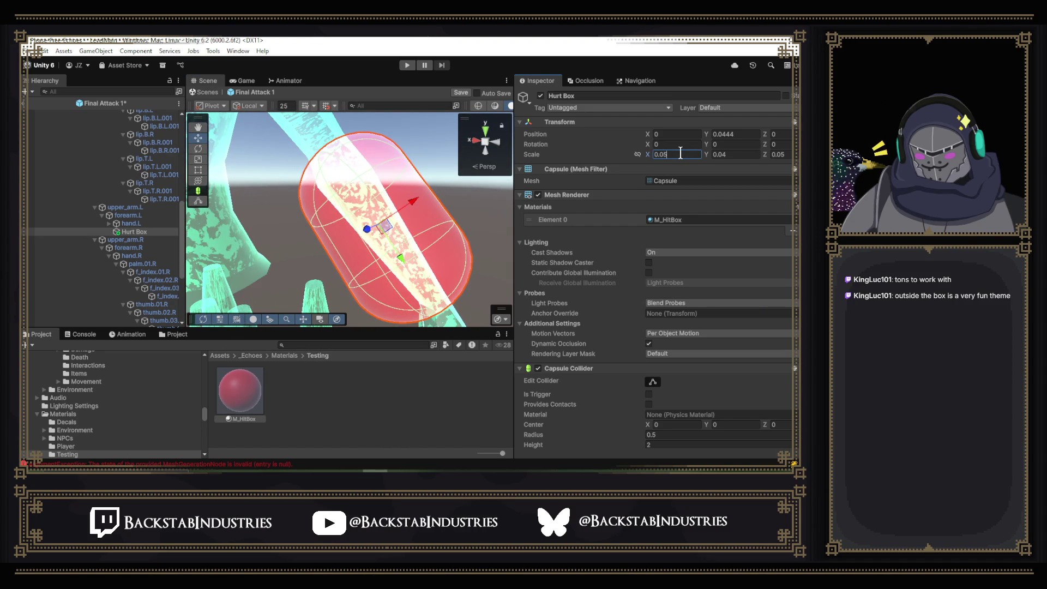
pyautogui.write('0.04')
pyautogui.press('Tab')
pyautogui.press('Tab')
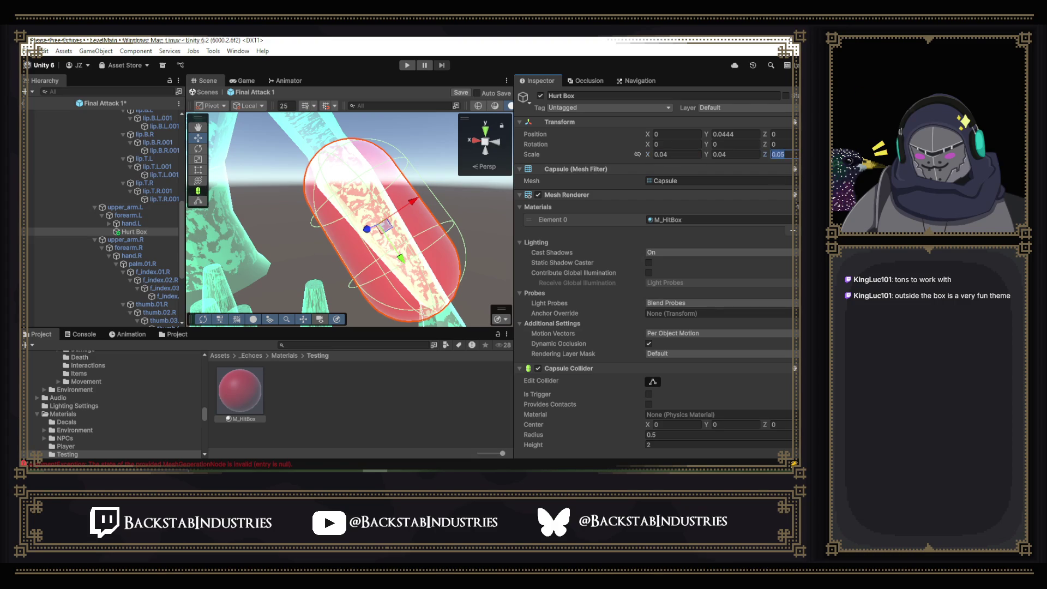
pyautogui.write('0.04')
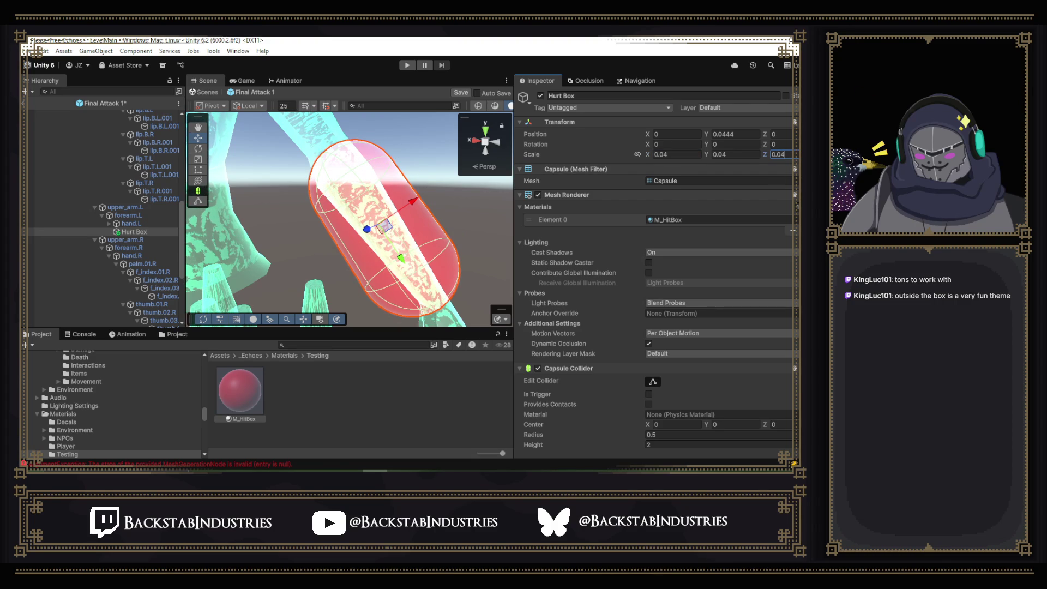
pyautogui.moveTo(456, 225)
pyautogui.mouseDown()
pyautogui.moveTo(530, 218)
pyautogui.moveTo(424, 228)
pyautogui.moveTo(460, 230)
pyautogui.mouseUp()
pyautogui.doubleClick(151, 232)
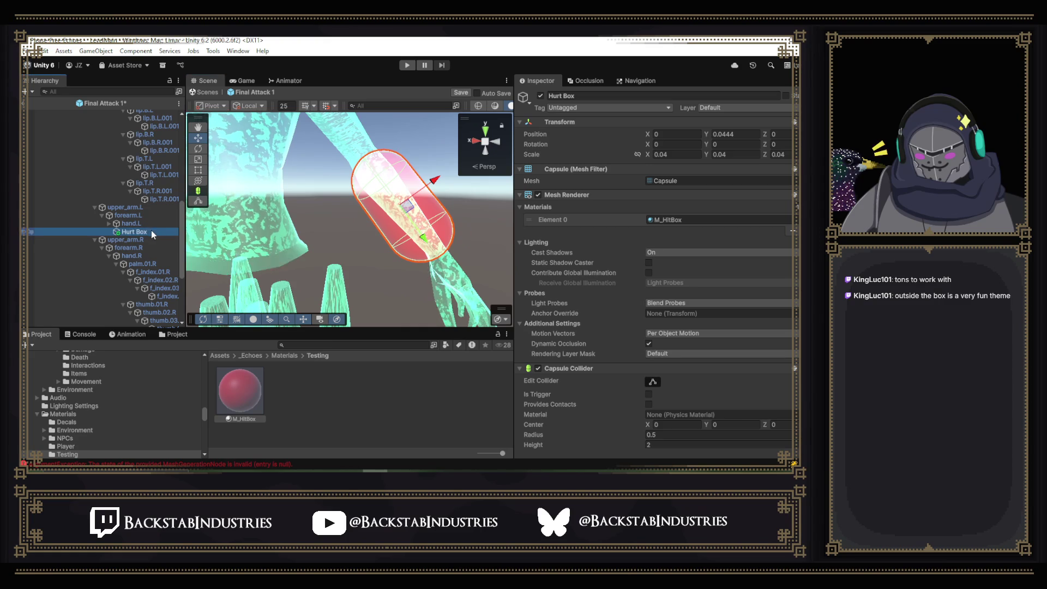
# - Duplicate the Hurt Box capsule and move the copy under hand.L
pyautogui.click(110, 223)
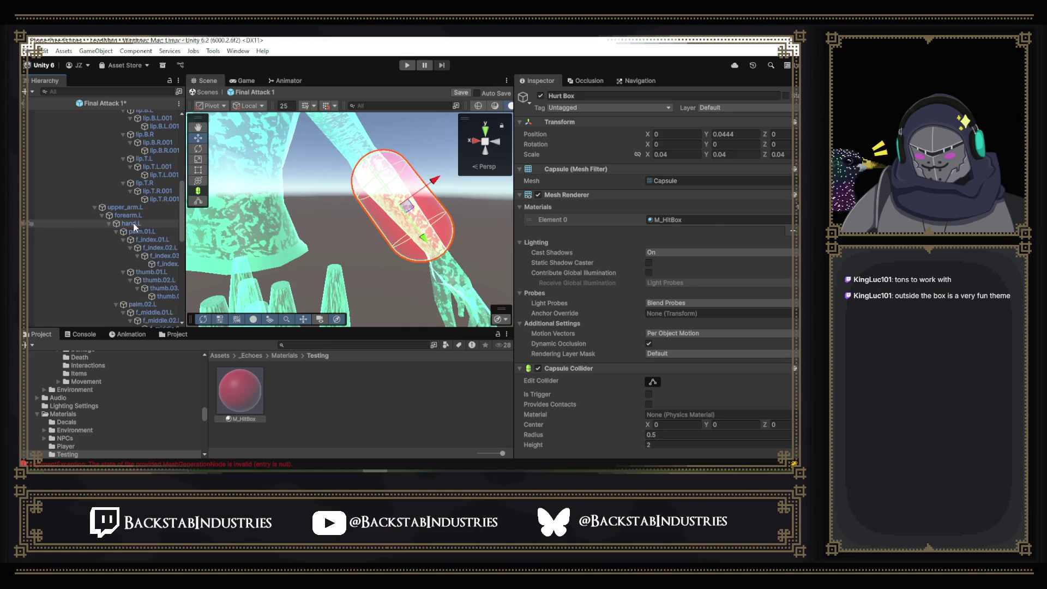
pyautogui.click(133, 223)
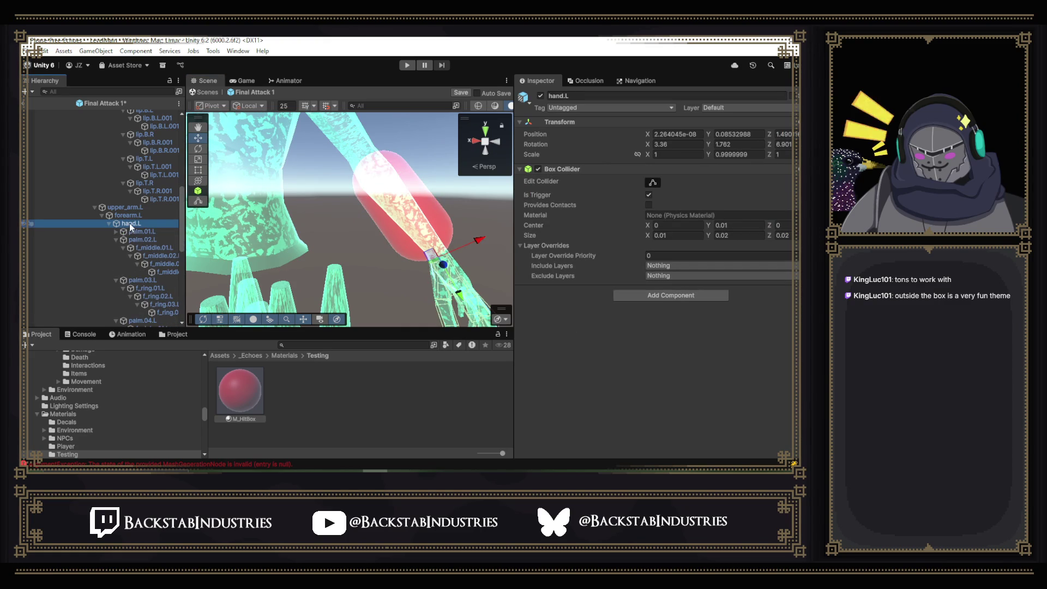
pyautogui.hotkey('ctrl', 'z')
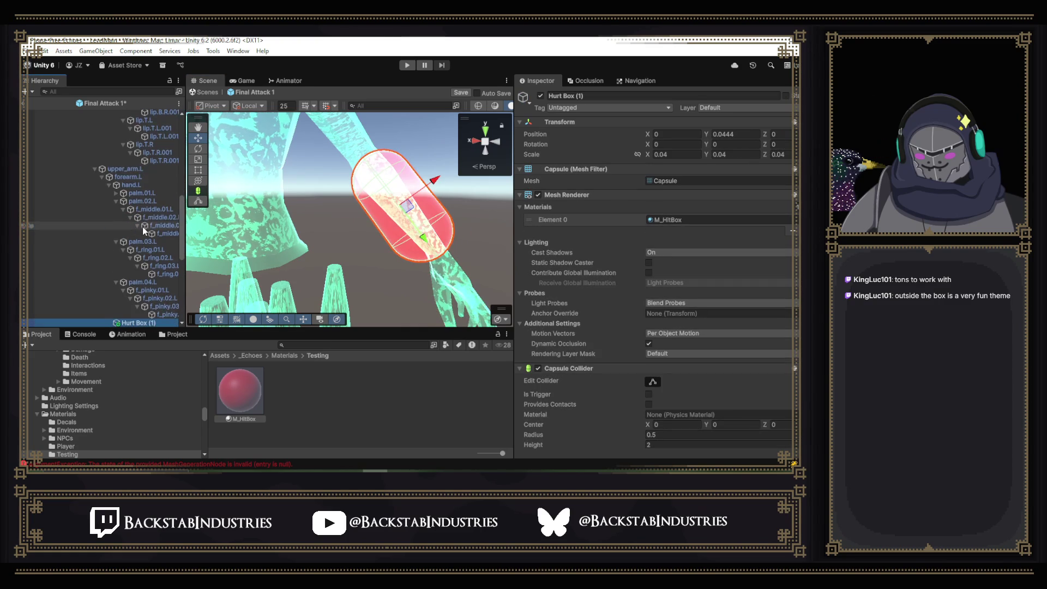
pyautogui.moveTo(142, 260)
pyautogui.mouseDown()
pyautogui.moveTo(152, 151)
pyautogui.moveTo(175, 121)
pyautogui.moveTo(110, 278)
pyautogui.moveTo(146, 199)
pyautogui.moveTo(133, 197)
pyautogui.moveTo(133, 208)
pyautogui.mouseUp()
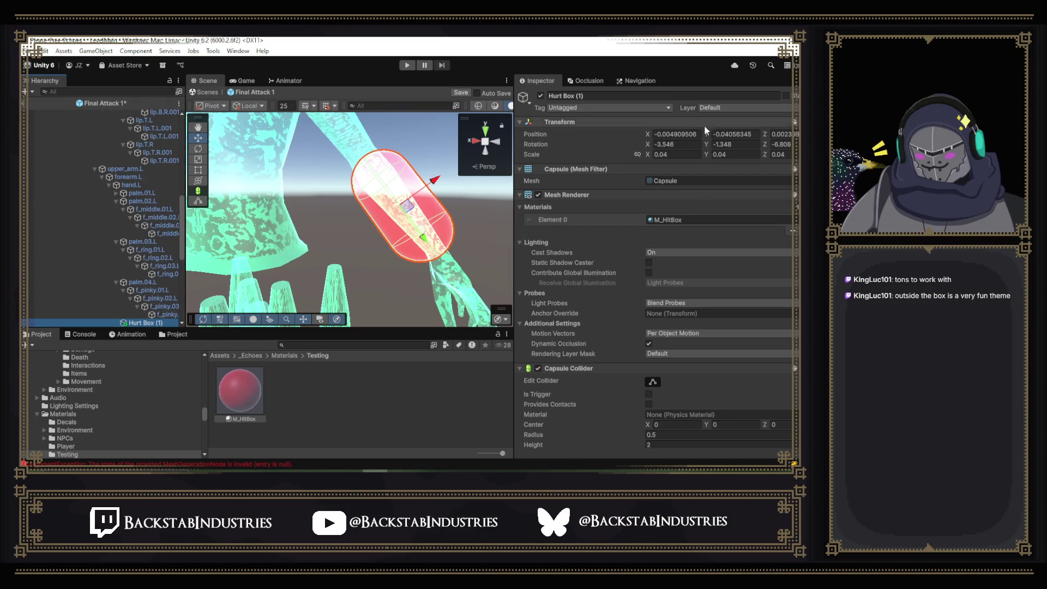
# - Zero the duplicate's rotation and position values so it sits at 0,0,0
pyautogui.click(678, 143)
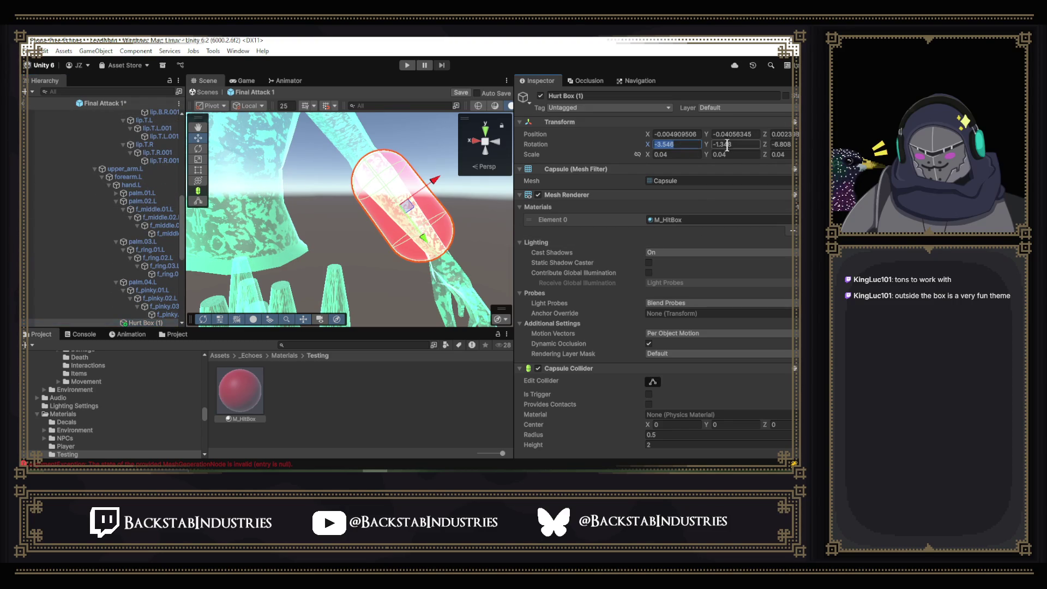
pyautogui.write('0')
pyautogui.press('Tab')
pyautogui.write('0')
pyautogui.press('Tab')
pyautogui.write('0')
pyautogui.click(785, 136)
pyautogui.write('0')
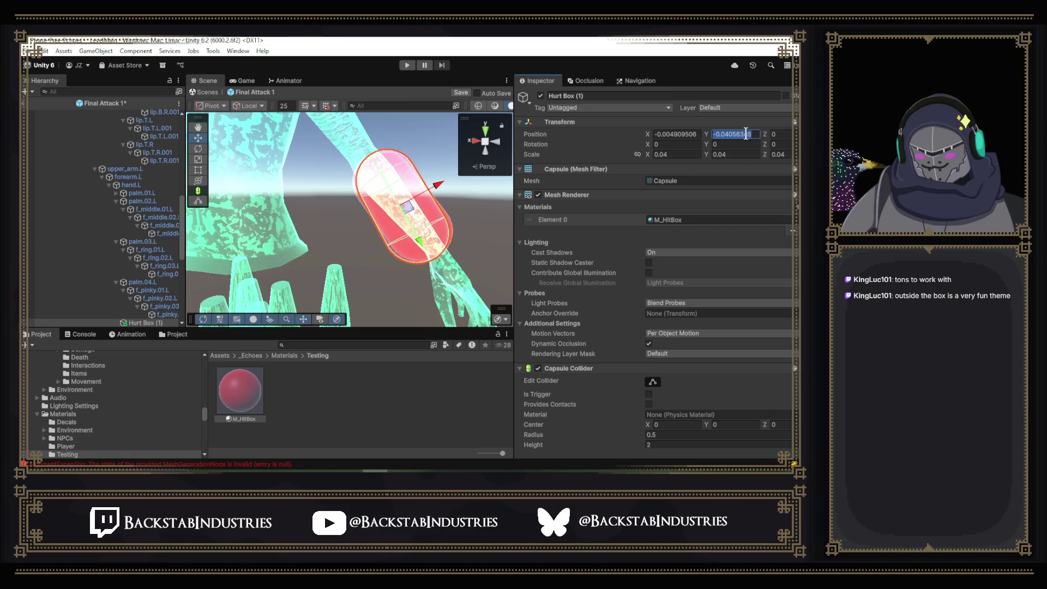
pyautogui.click(746, 134)
pyautogui.write('0')
pyautogui.click(677, 134)
pyautogui.write('0')
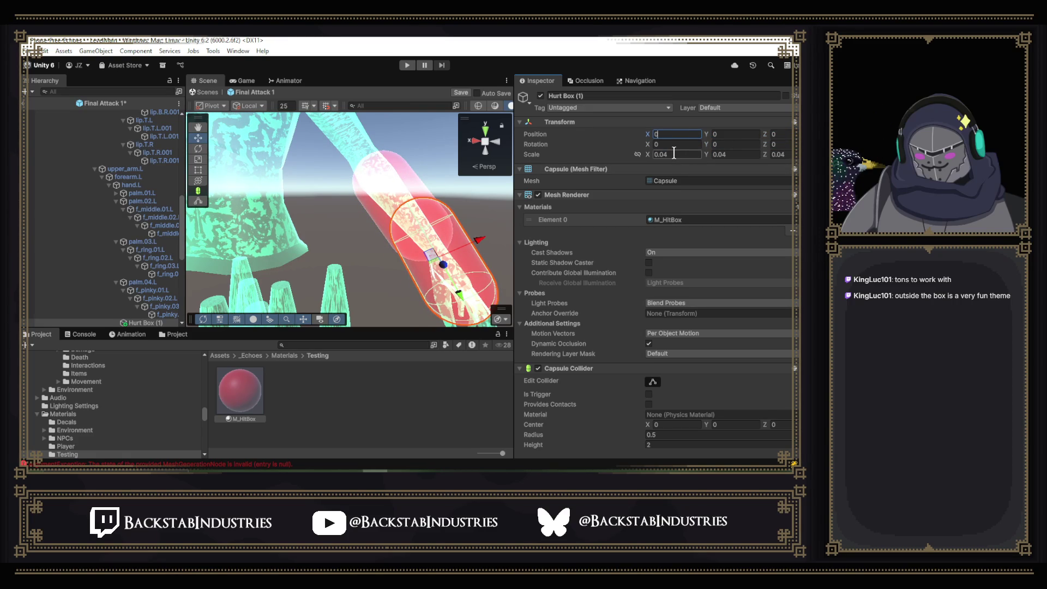
pyautogui.scroll(-3, 149, 191)
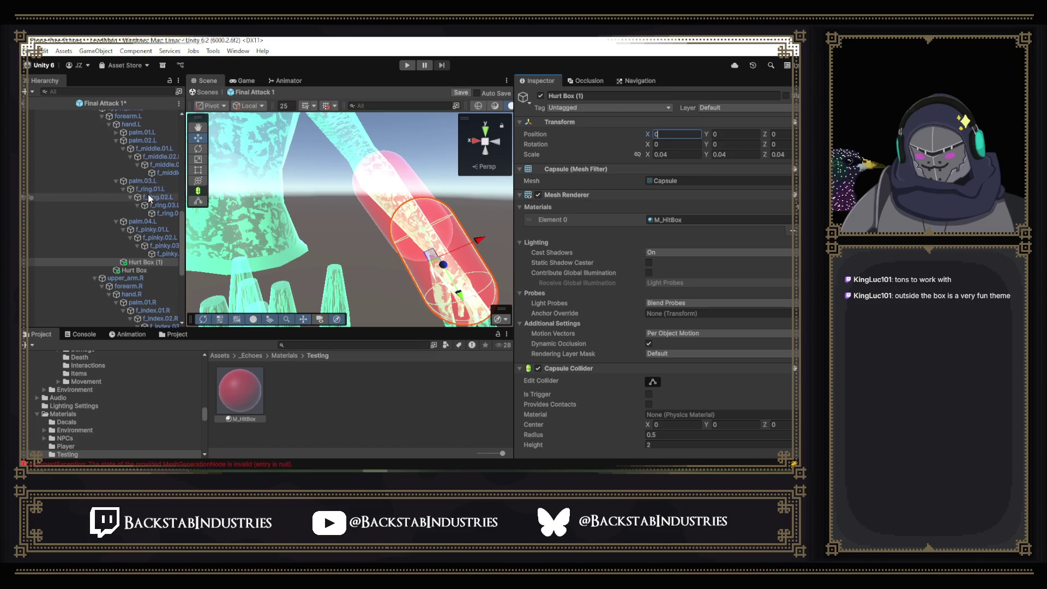
pyautogui.scroll(3, 148, 198)
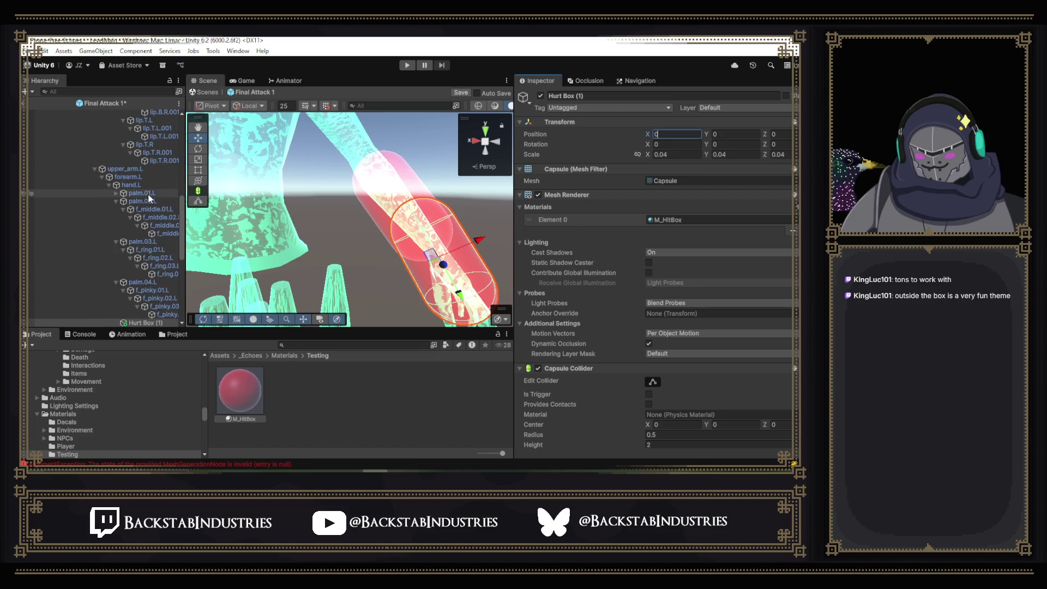
# - Collapse the palm.02.L to palm.04.L finger foldouts and check hand.L's transform
pyautogui.click(116, 203)
pyautogui.click(119, 210)
pyautogui.doubleClick(119, 210)
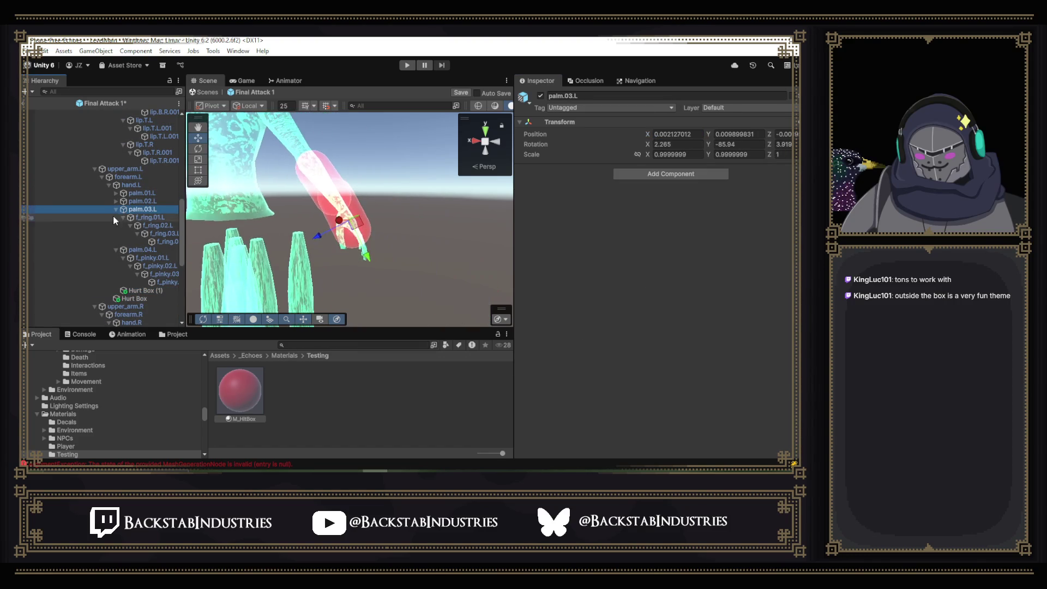
pyautogui.click(116, 211)
pyautogui.click(117, 218)
pyautogui.click(119, 186)
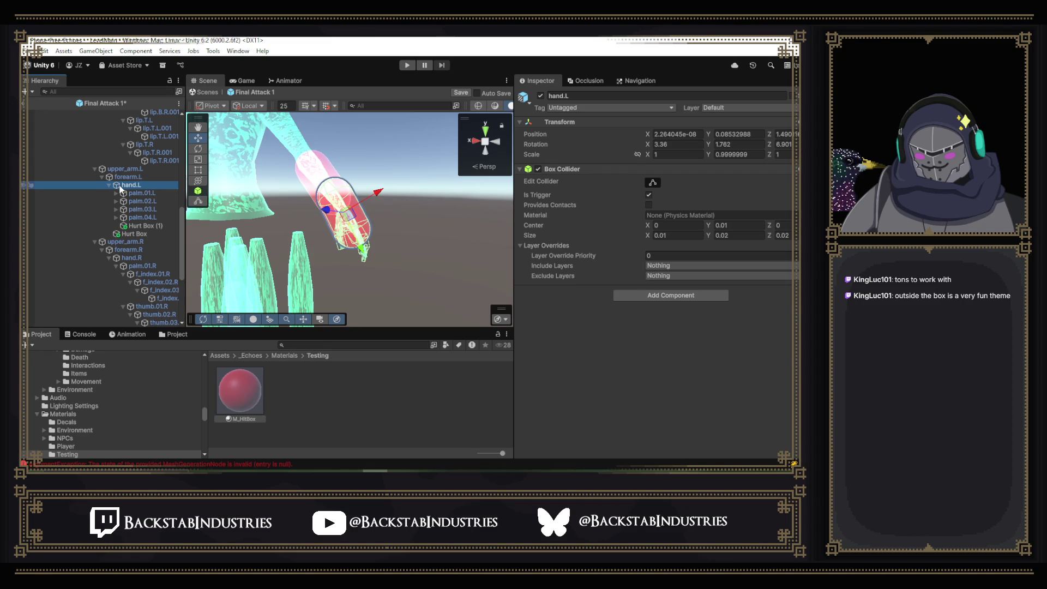
pyautogui.click(699, 152)
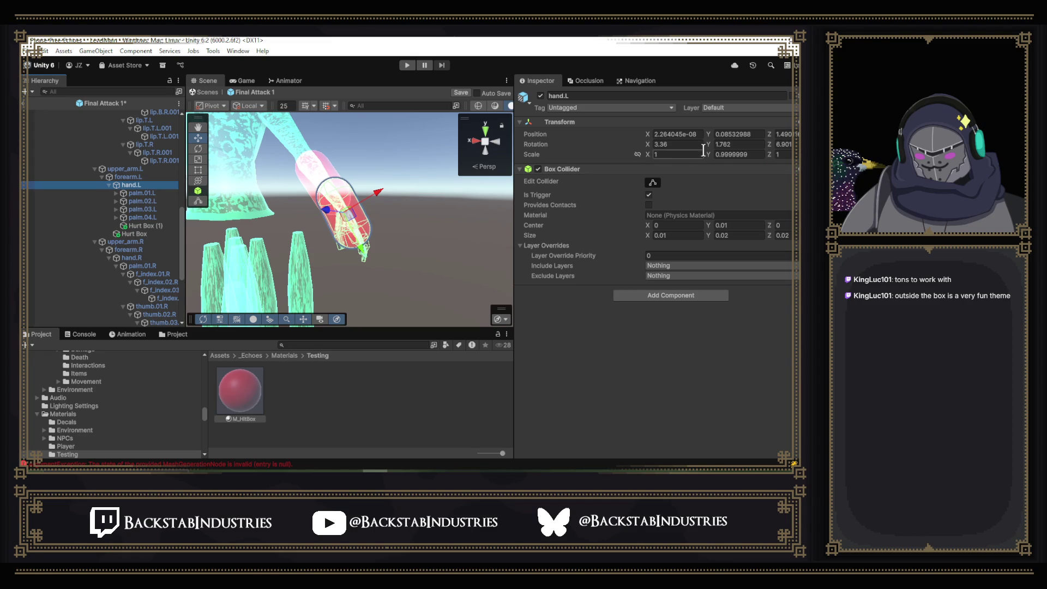
pyautogui.click(698, 135)
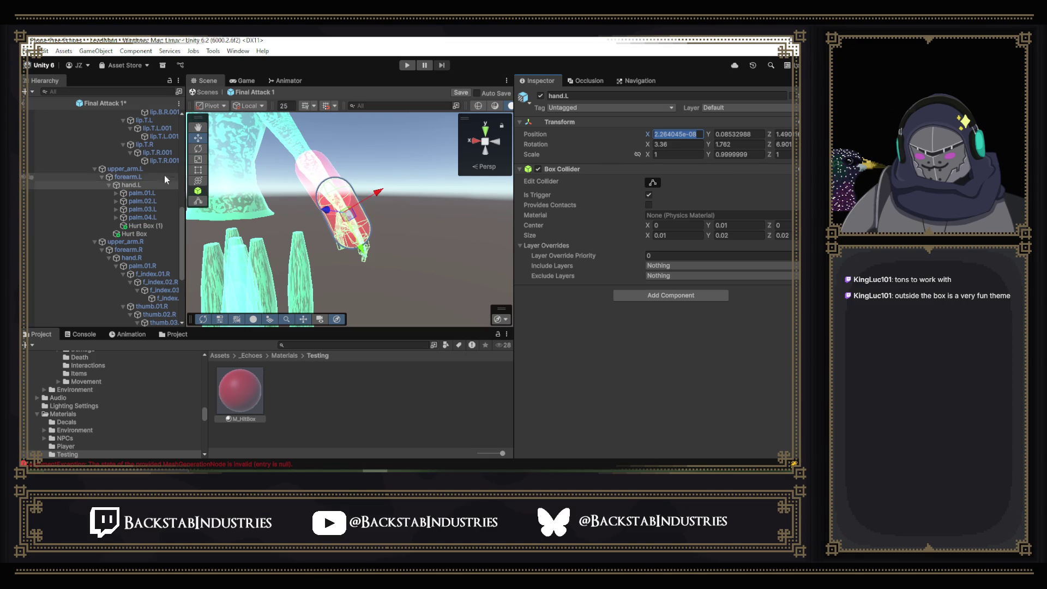
# - Select Hurt Box (1) and review its capsule and M_HitBox material
pyautogui.click(146, 225)
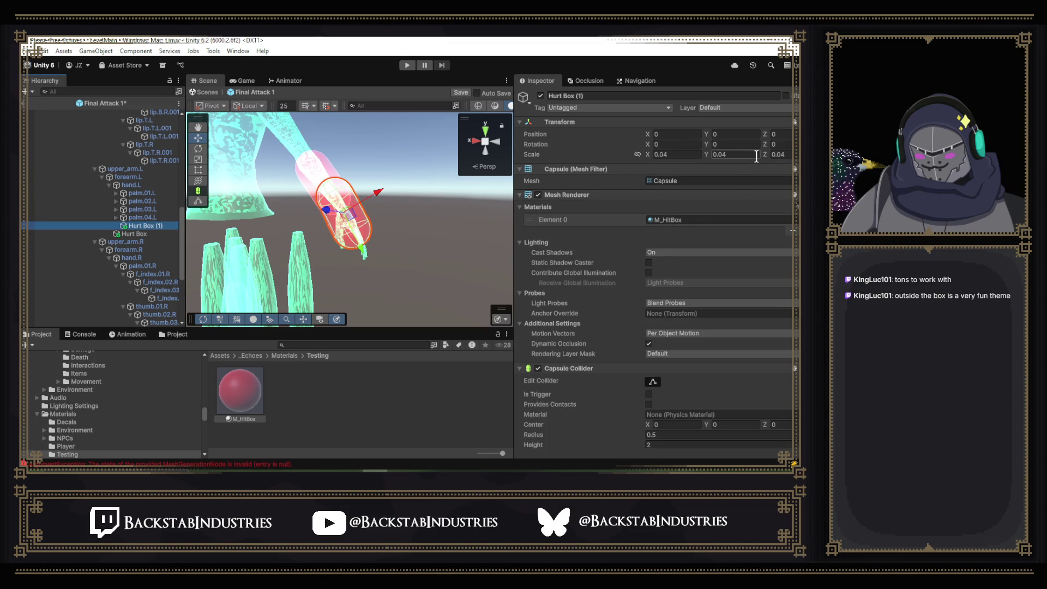
pyautogui.scroll(-3, 734, 221)
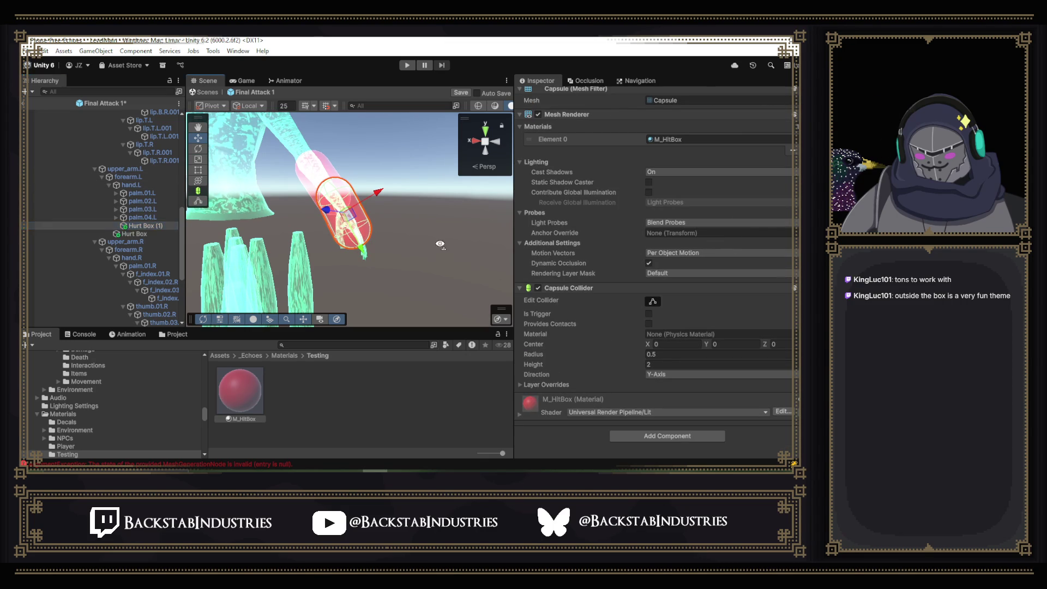
pyautogui.scroll(3, 698, 257)
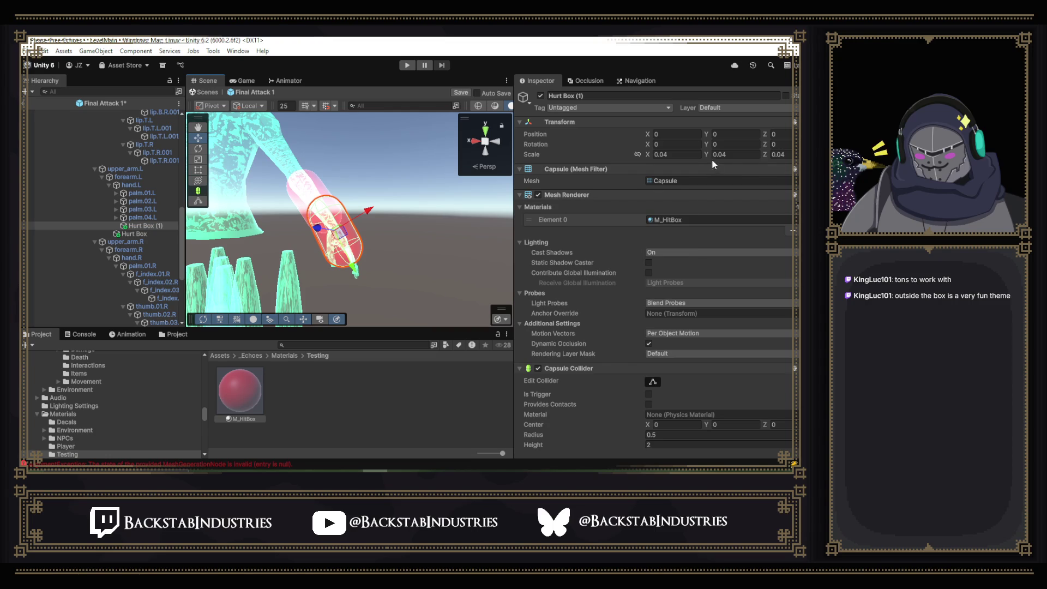
pyautogui.scroll(5, 489, 182)
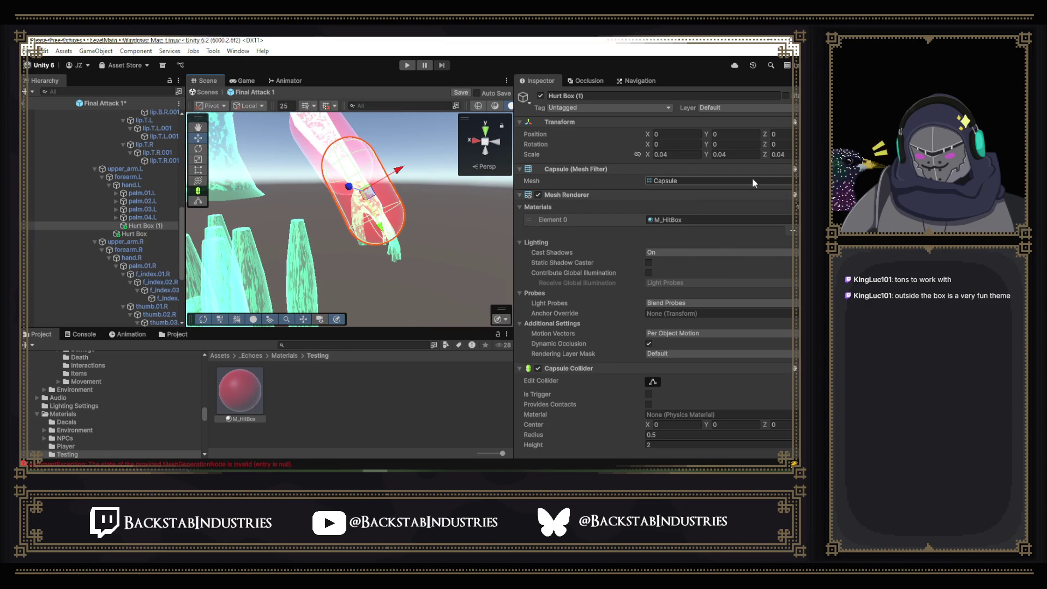
pyautogui.click(158, 225)
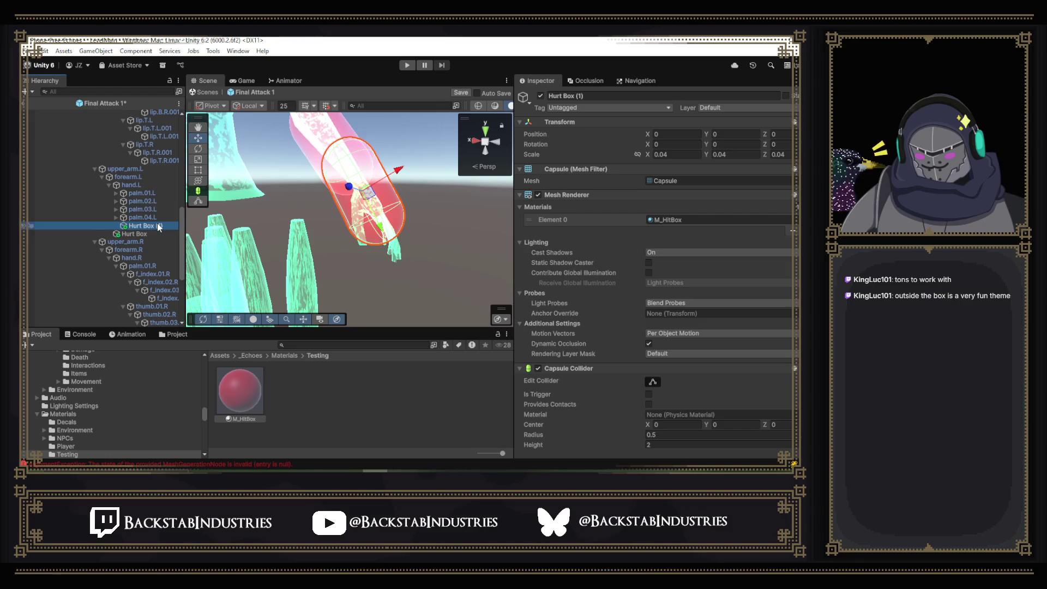
# - Add a Sphere as a child of hand.L and give it the M_HitBox material
pyautogui.rightClick(142, 185)
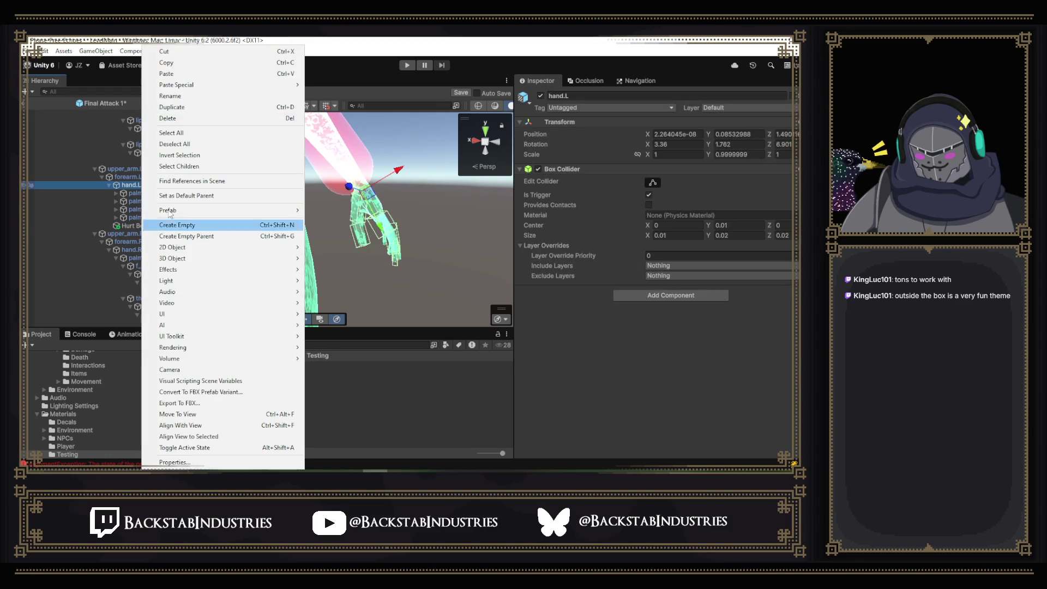
pyautogui.moveTo(231, 257)
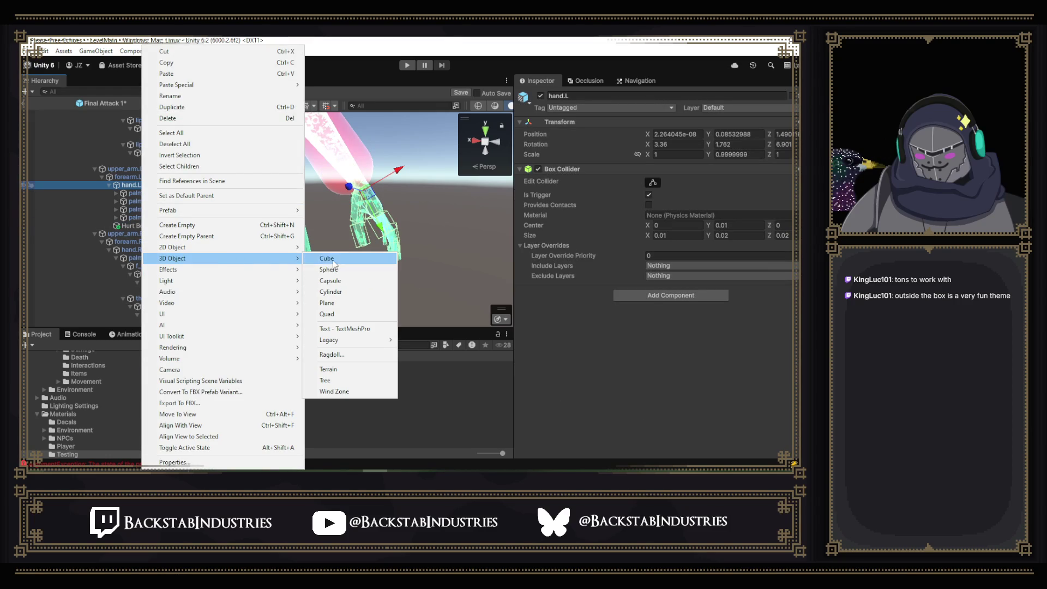
pyautogui.click(329, 269)
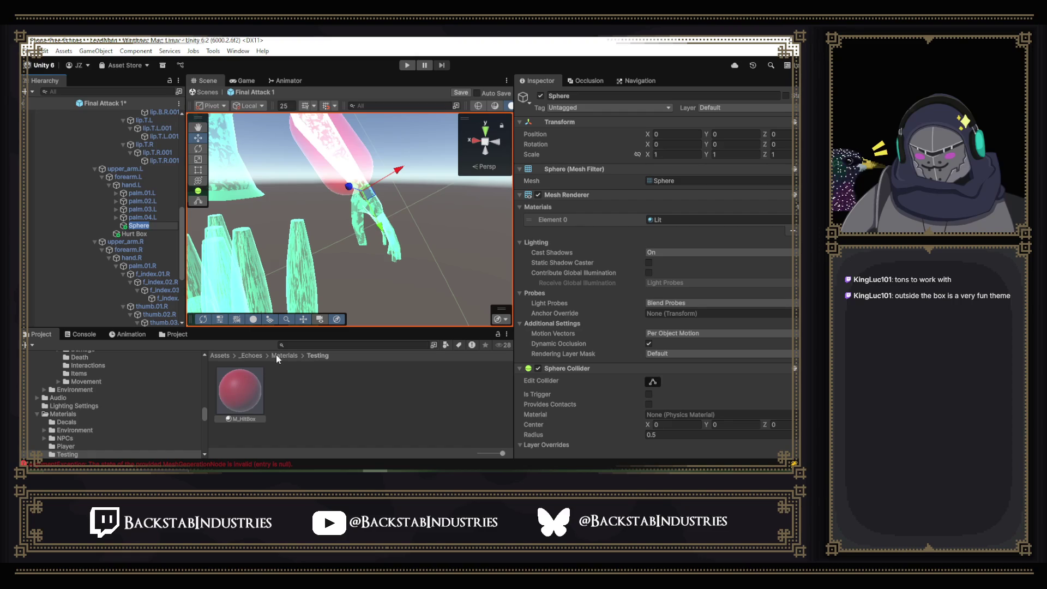
pyautogui.moveTo(258, 391)
pyautogui.mouseDown()
pyautogui.moveTo(635, 247)
pyautogui.moveTo(667, 221)
pyautogui.mouseUp()
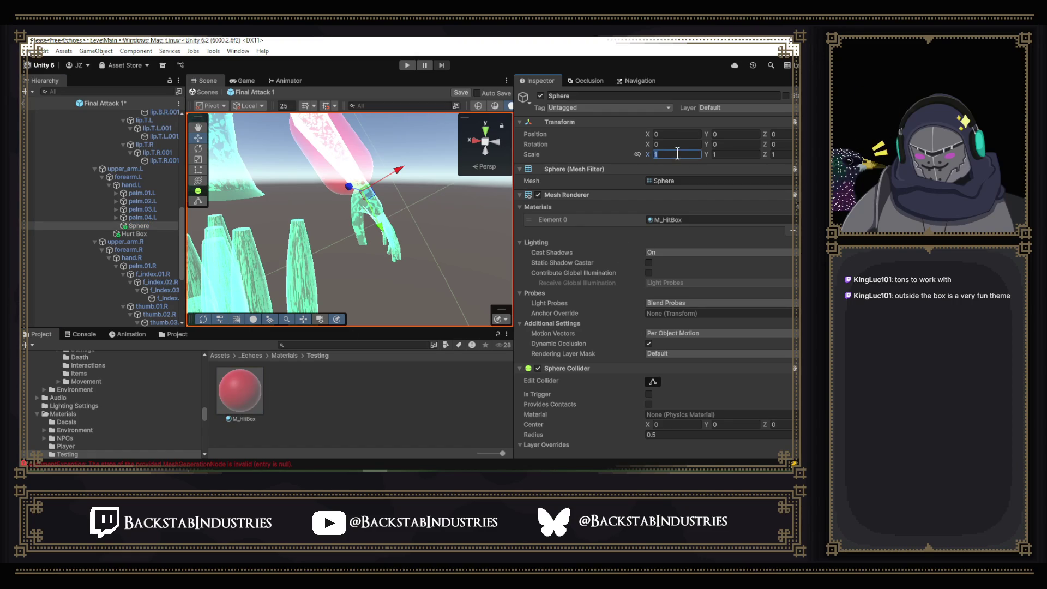
# - Scale the sphere to 0.05 on X, Y and Z and view the result
pyautogui.write('.02')
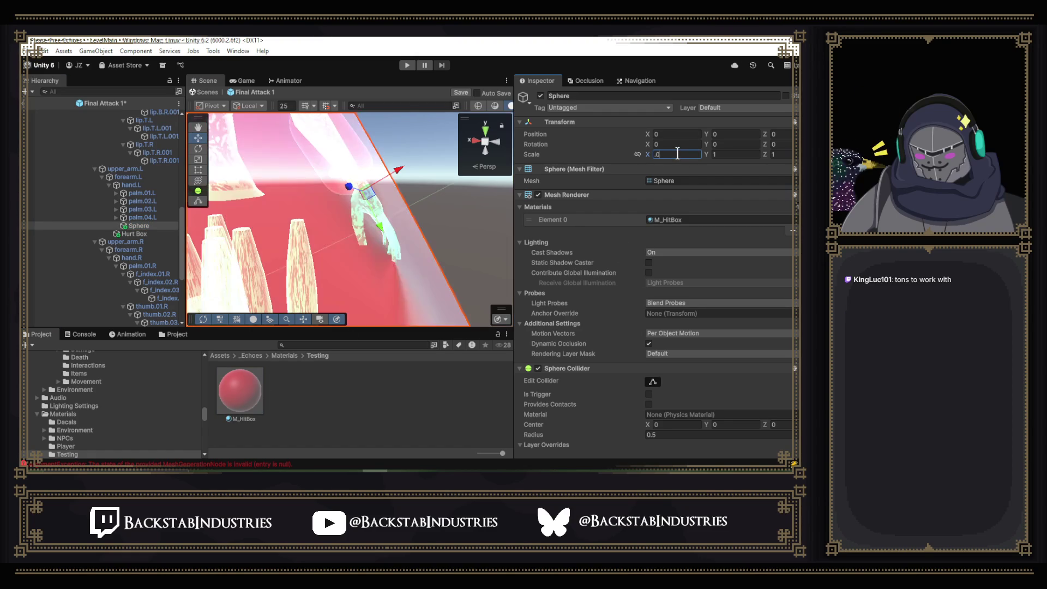
pyautogui.click(711, 154)
pyautogui.write('.02')
pyautogui.click(784, 155)
pyautogui.write('.02')
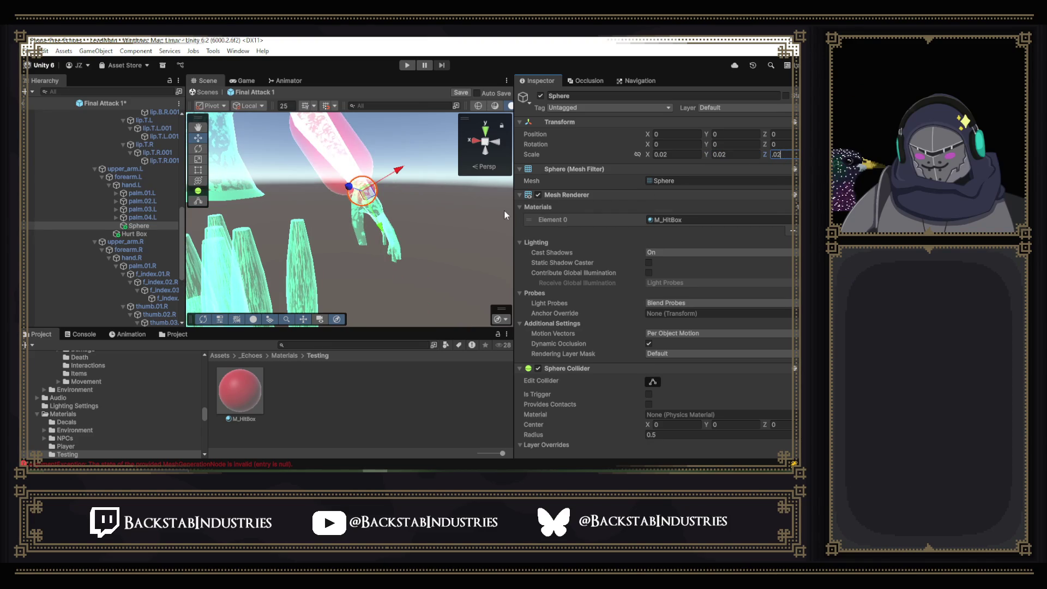
pyautogui.click(740, 155)
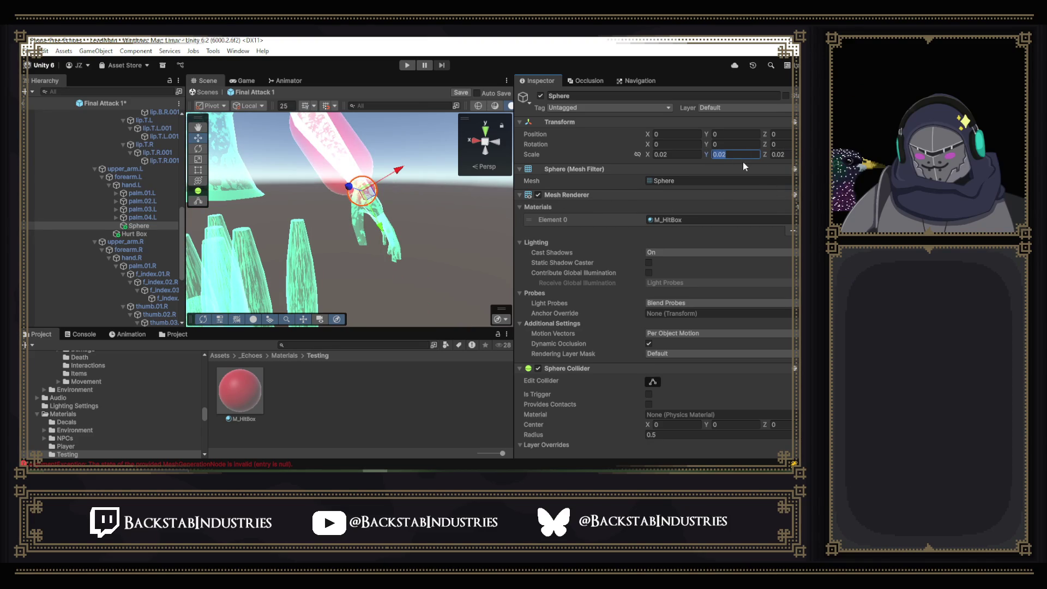
pyautogui.write('.0')
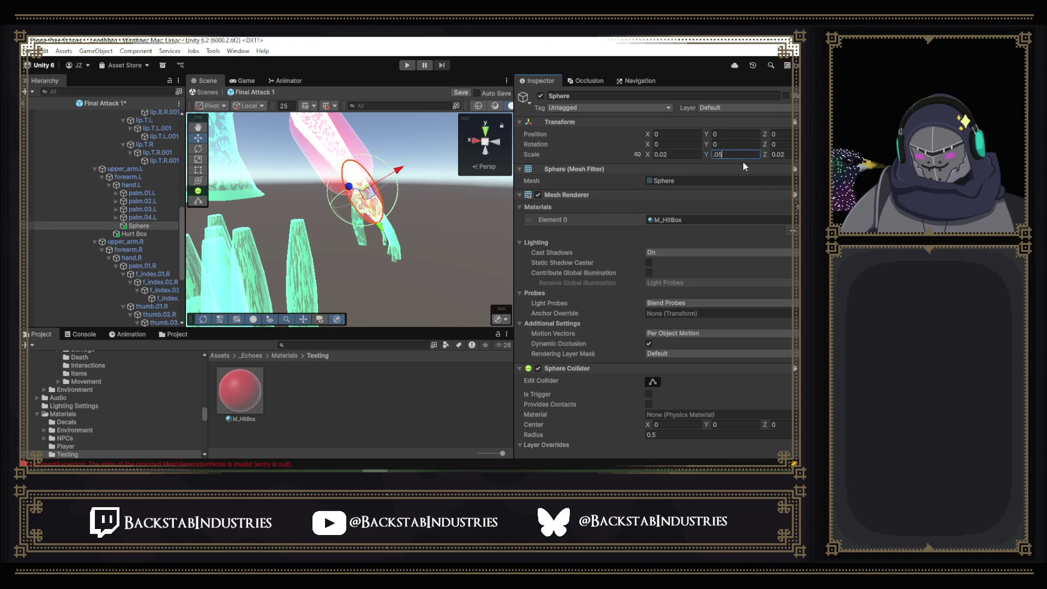
pyautogui.click(677, 154)
pyautogui.write('.0')
pyautogui.click(773, 155)
pyautogui.write('.05')
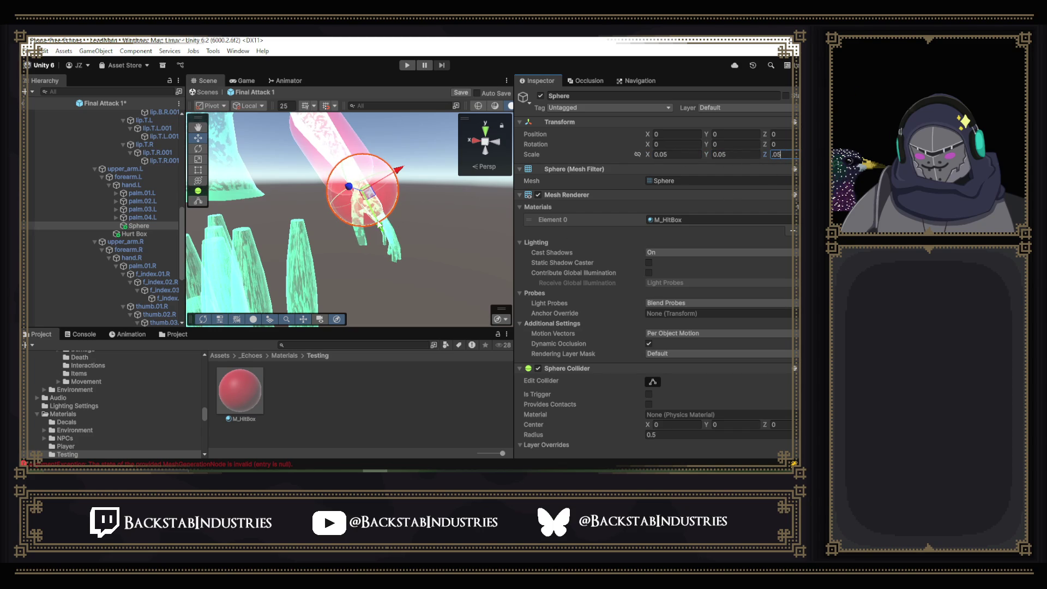
pyautogui.moveTo(393, 224)
pyautogui.mouseDown()
pyautogui.moveTo(328, 202)
pyautogui.moveTo(403, 229)
pyautogui.mouseUp()
pyautogui.click(413, 234)
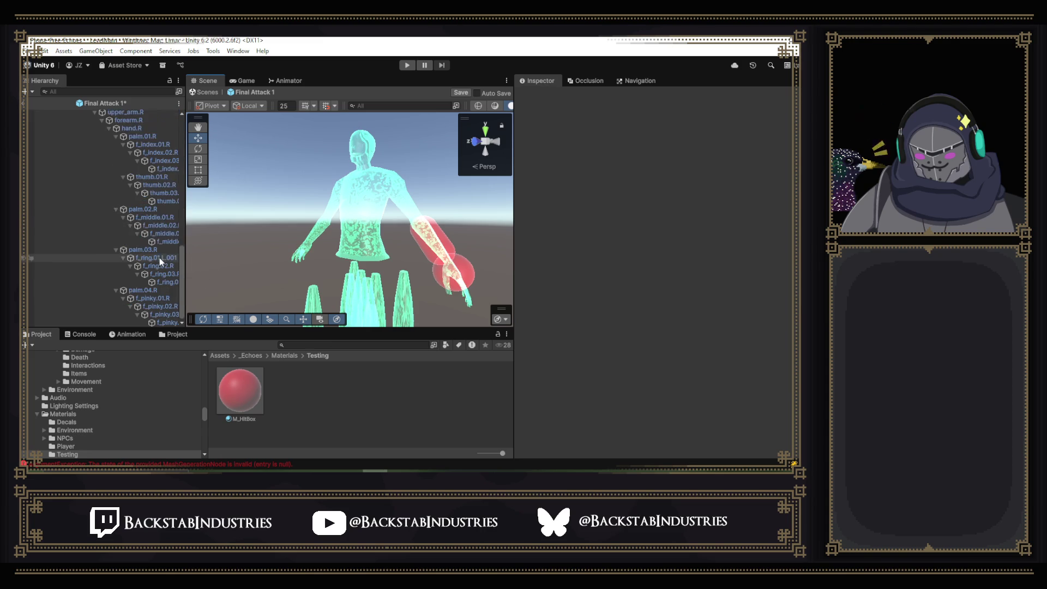
pyautogui.scroll(-3, 157, 256)
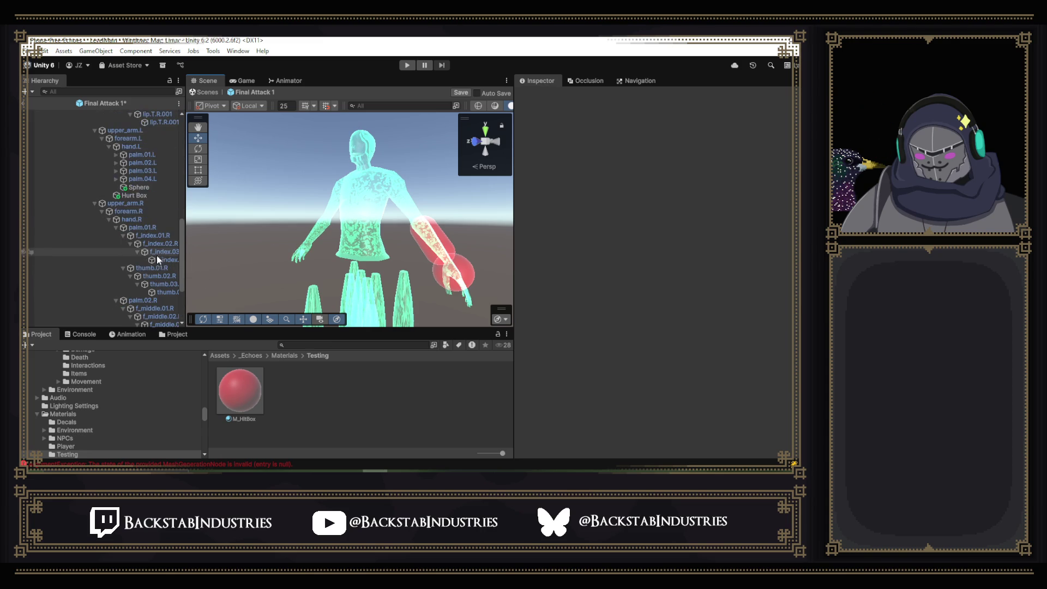
pyautogui.click(129, 212)
pyautogui.click(114, 221)
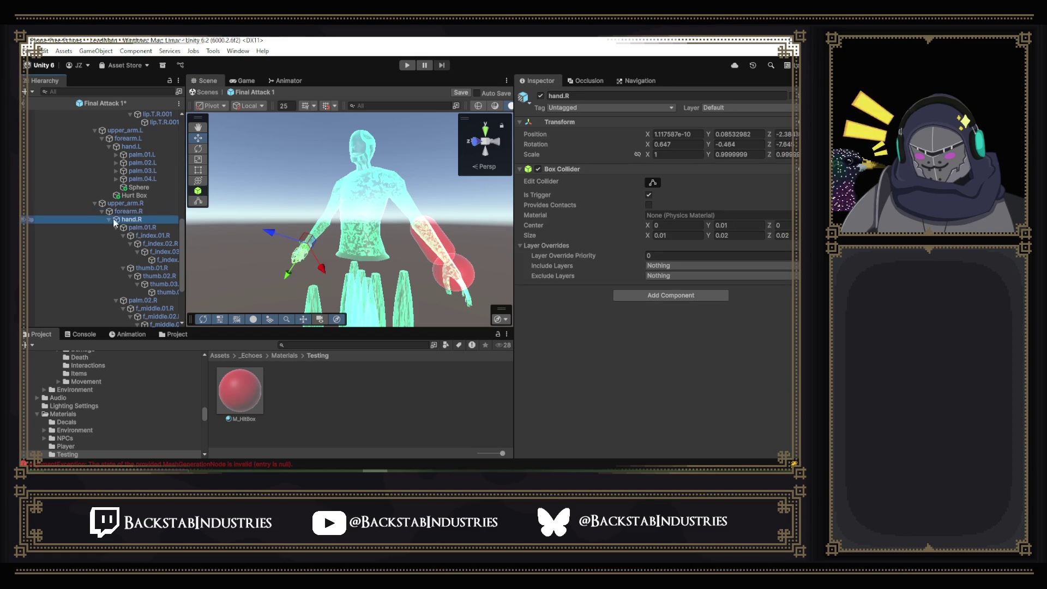
pyautogui.click(110, 219)
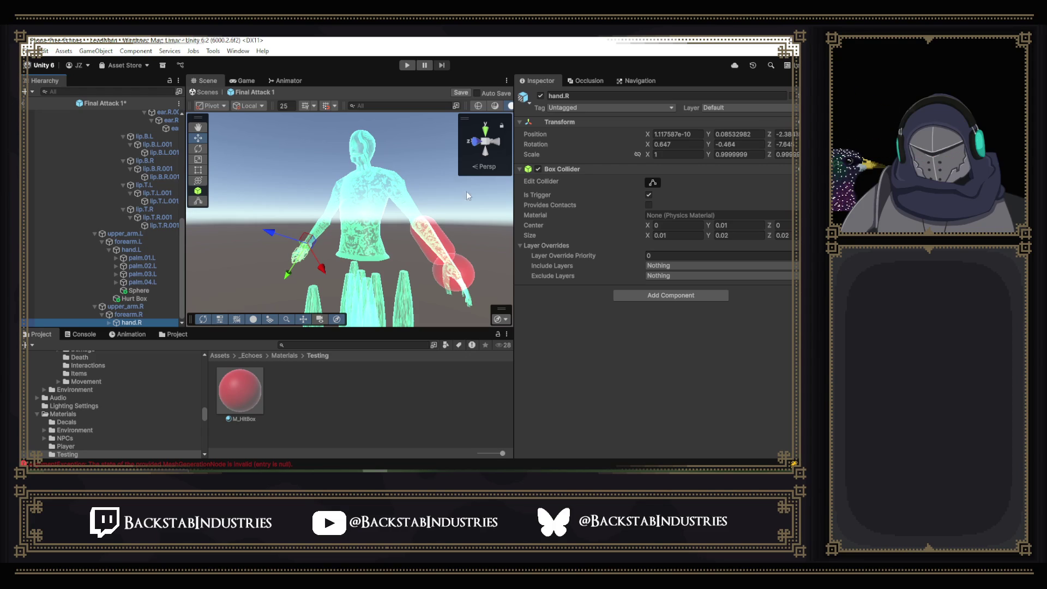
pyautogui.click(173, 299)
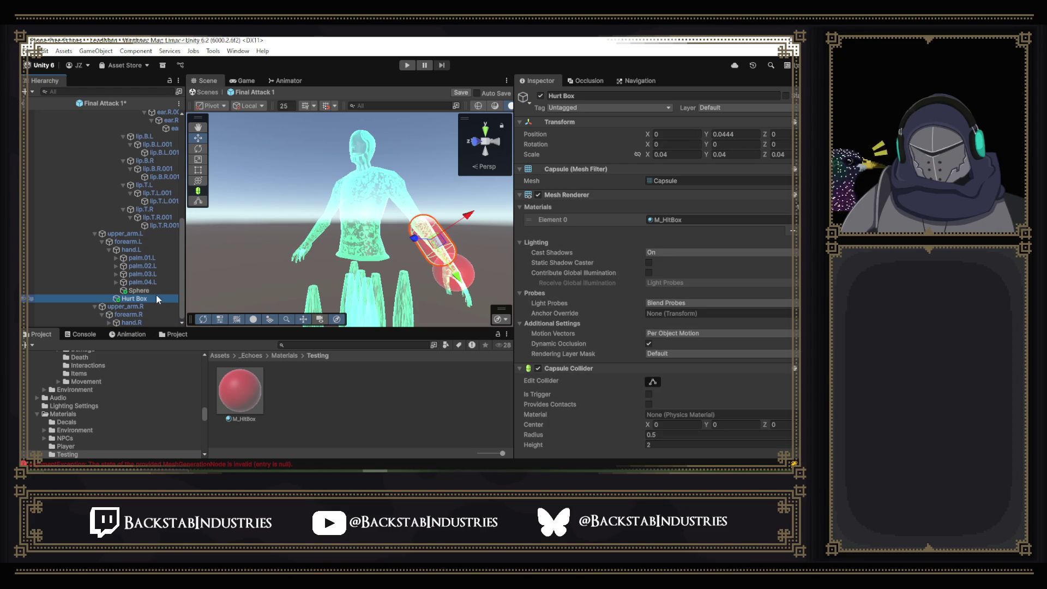
pyautogui.press('Delete')
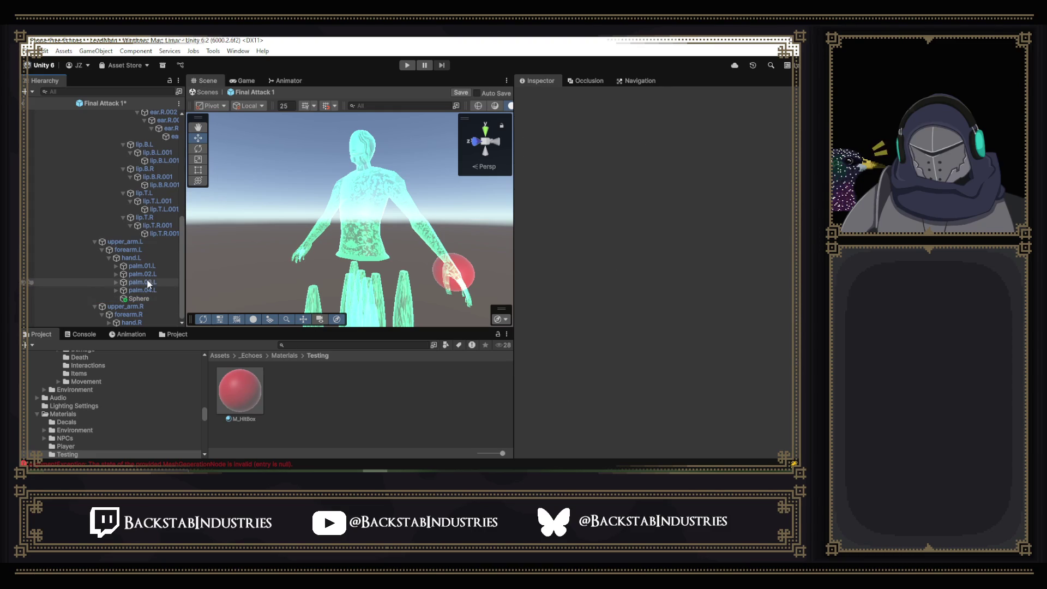
pyautogui.hotkey('ctrl', 'z')
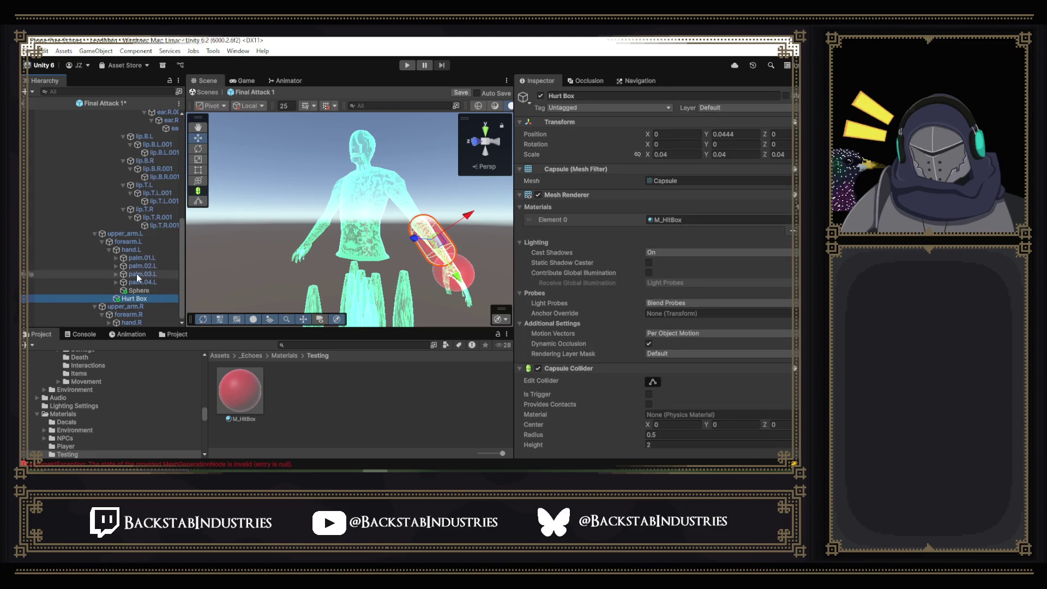
pyautogui.rightClick(133, 322)
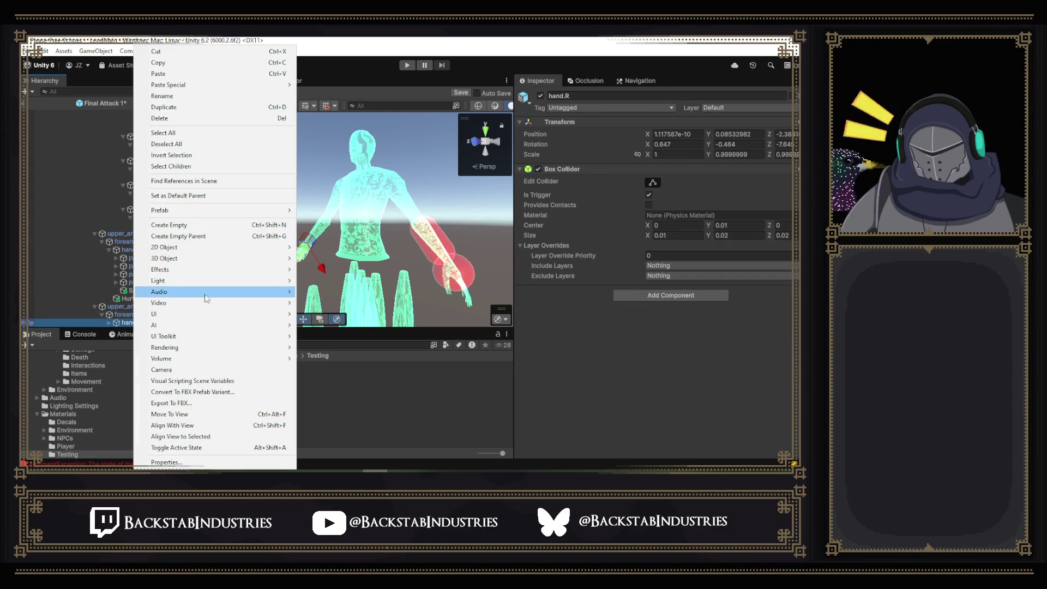
# - Add a Capsule under the hand.R bone and set its Scale X, Y and Z to 0.04
pyautogui.moveTo(238, 258)
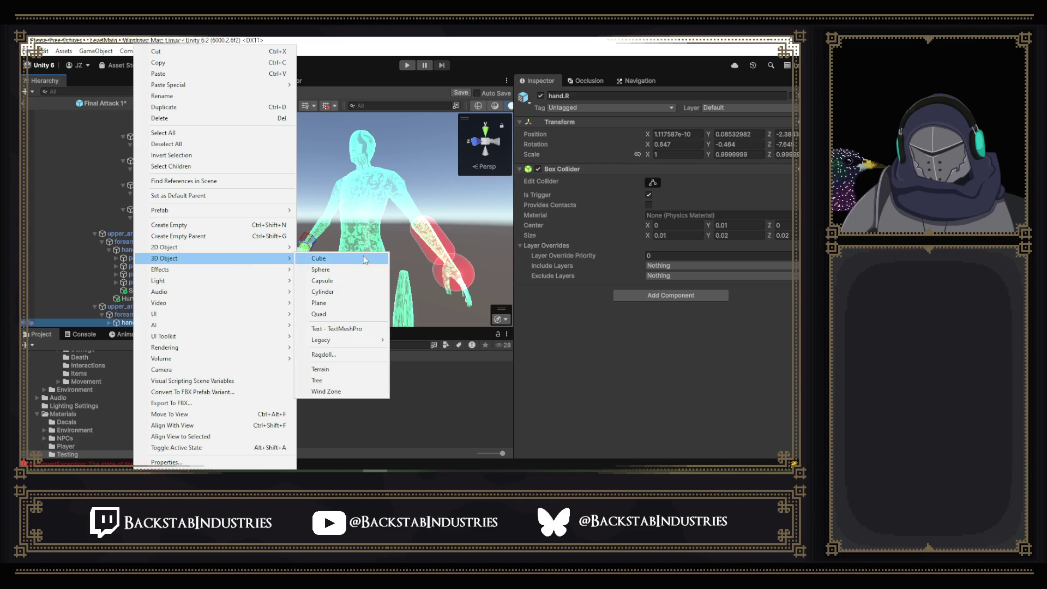
pyautogui.click(348, 284)
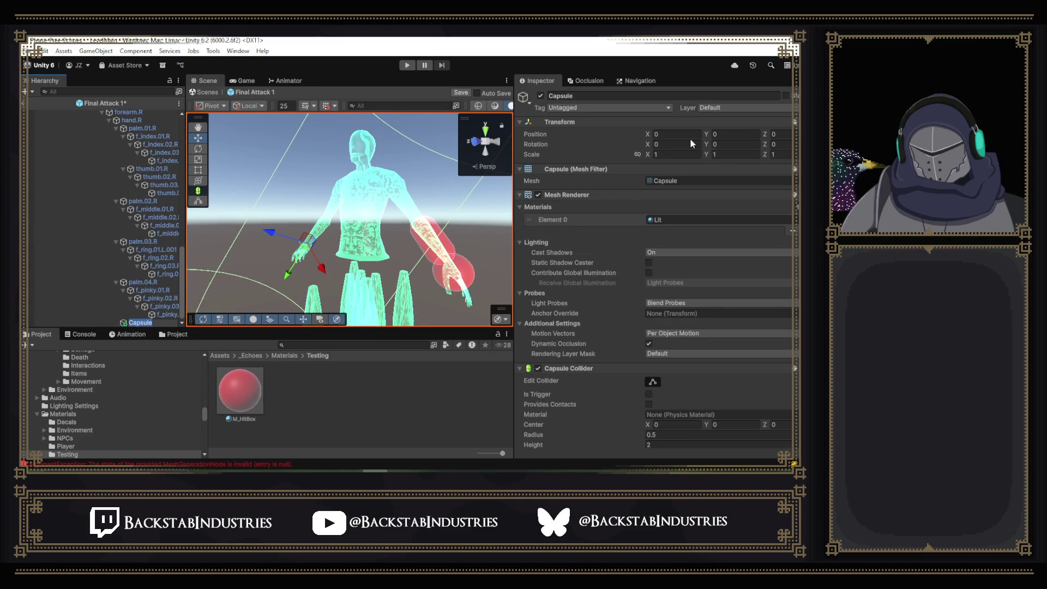
pyautogui.click(680, 156)
pyautogui.click(677, 155)
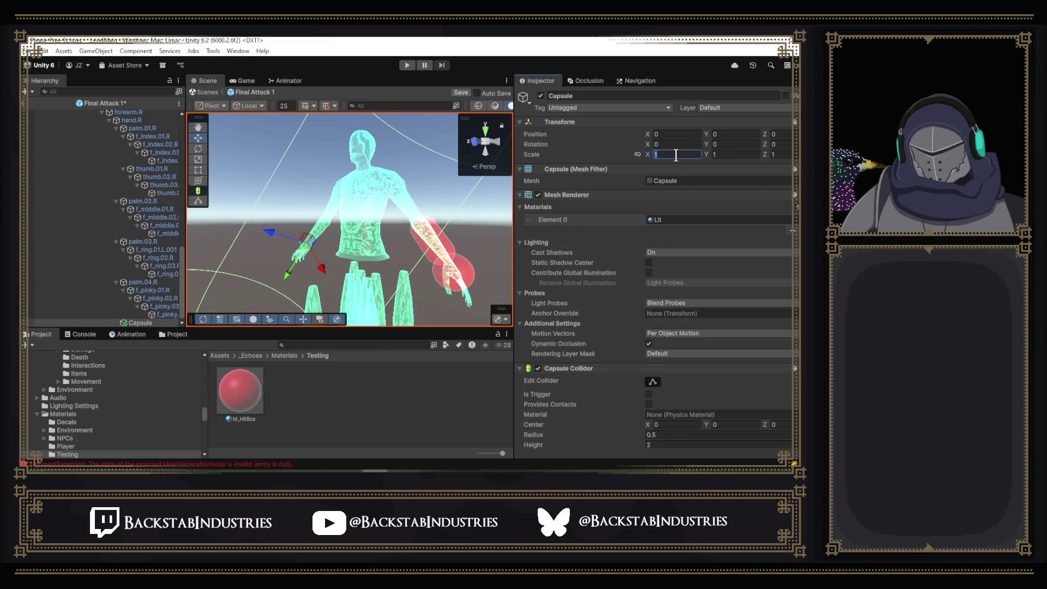
pyautogui.write('0.04')
pyautogui.click(727, 153)
pyautogui.write('.04')
pyautogui.click(780, 154)
pyautogui.write('.04')
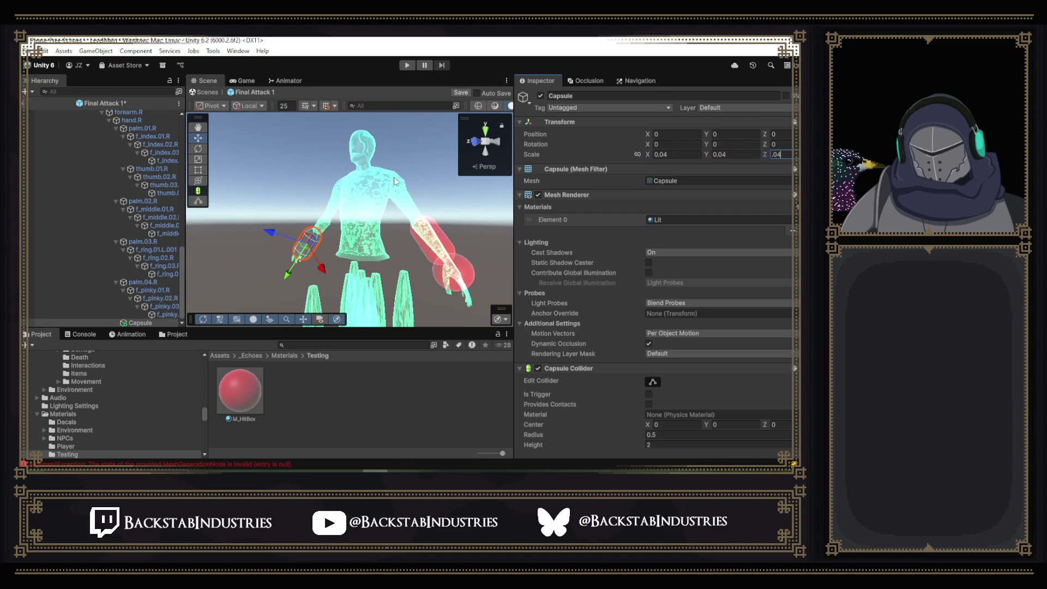
pyautogui.scroll(5, 142, 260)
# - Compare the left hand's existing Hurt Box with the new capsule on the right arm
pyautogui.click(141, 249)
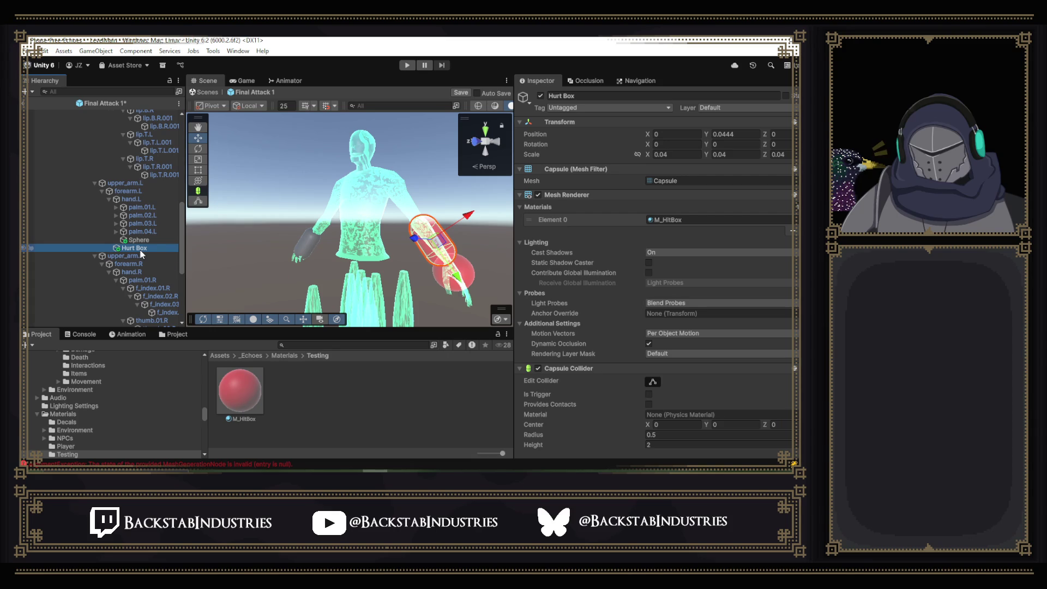
pyautogui.scroll(-5, 140, 254)
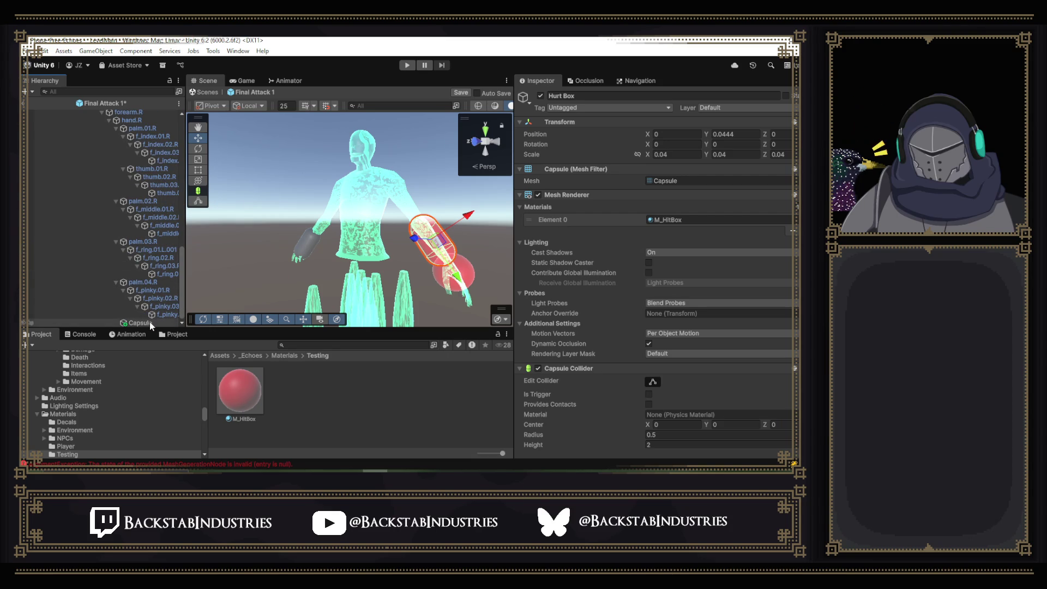
pyautogui.moveTo(414, 224); pyautogui.dragTo(466, 235)
pyautogui.click(296, 223)
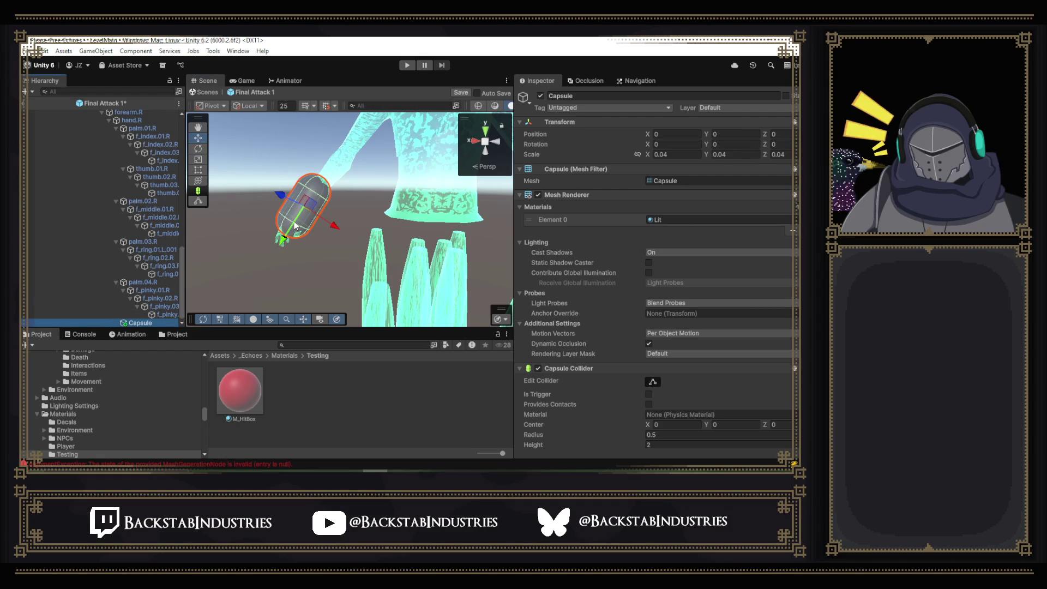
pyautogui.scroll(5, 99, 229)
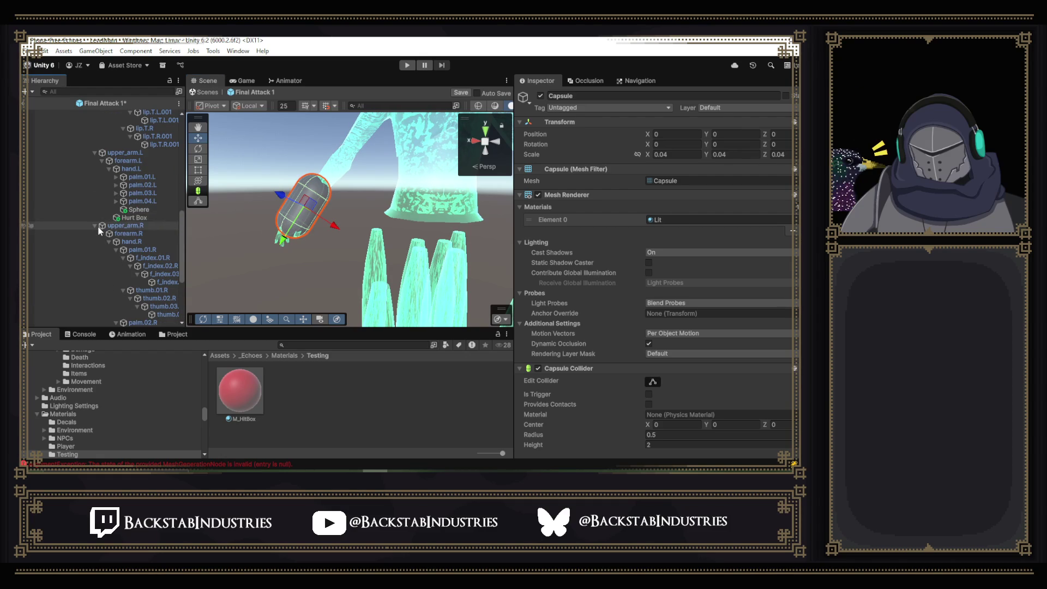
pyautogui.scroll(3, 103, 235)
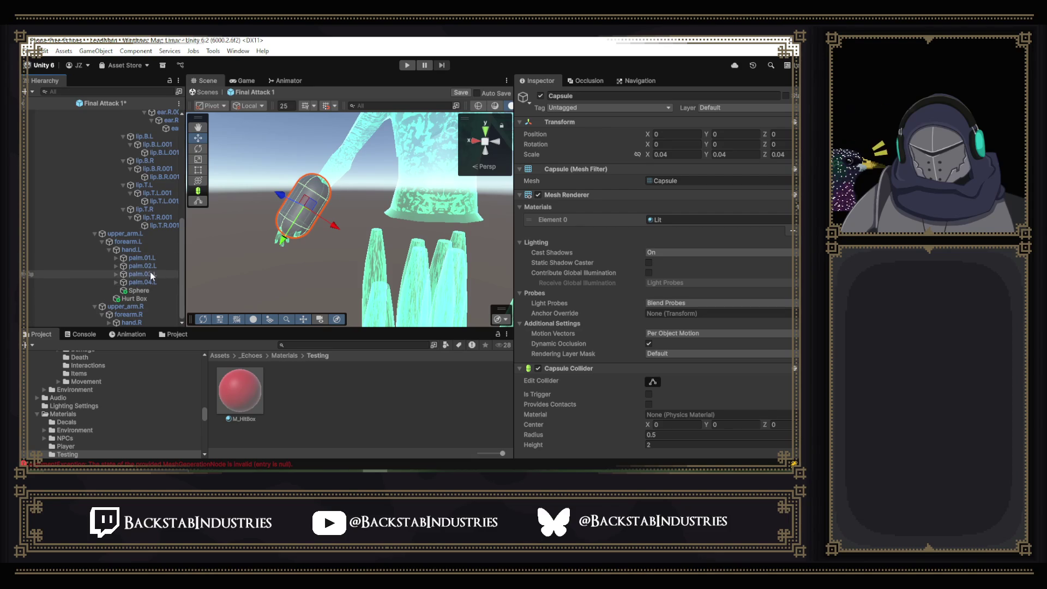
# - Delete the Capsule from under hand.R and collapse forearm.R's child bones
pyautogui.keyDown('alt'); pyautogui.click(109, 323); pyautogui.keyUp('alt')
pyautogui.scroll(-5, 115, 313)
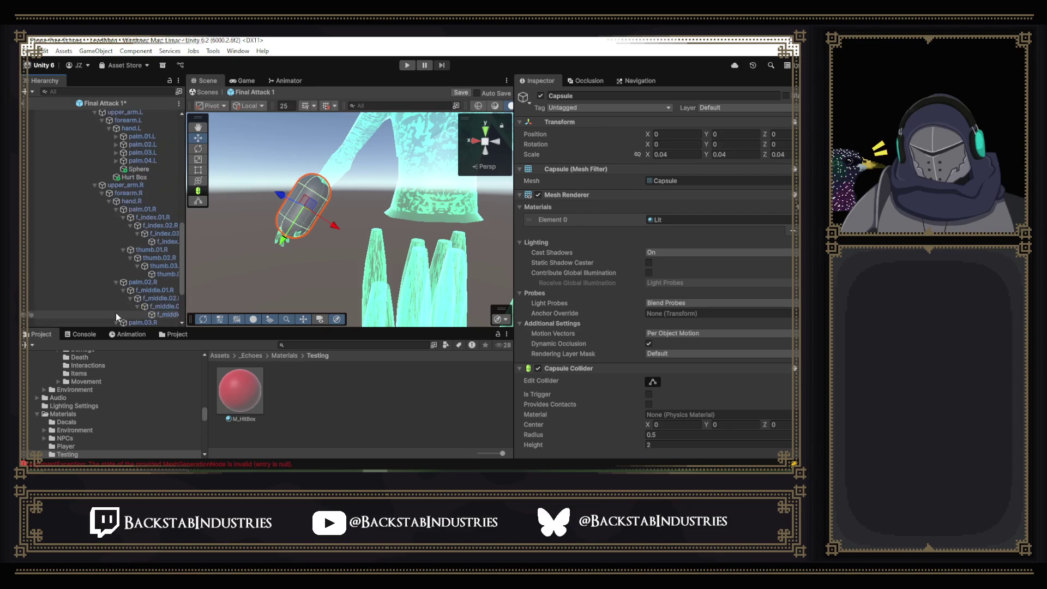
pyautogui.scroll(-3, 116, 313)
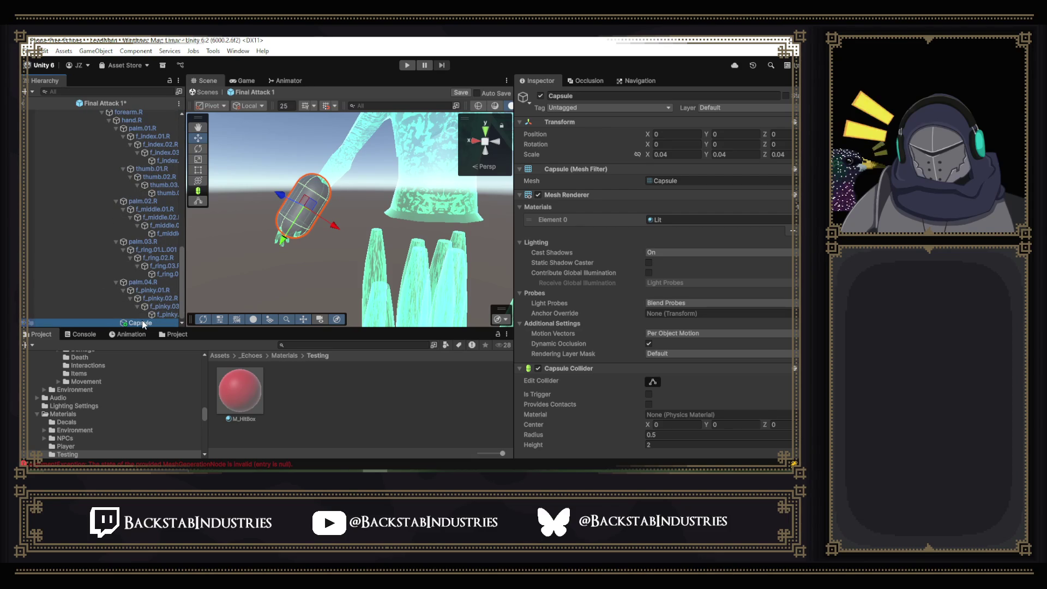
pyautogui.click(163, 314)
pyautogui.click(140, 322)
pyautogui.press('Delete')
pyautogui.scroll(5, 118, 257)
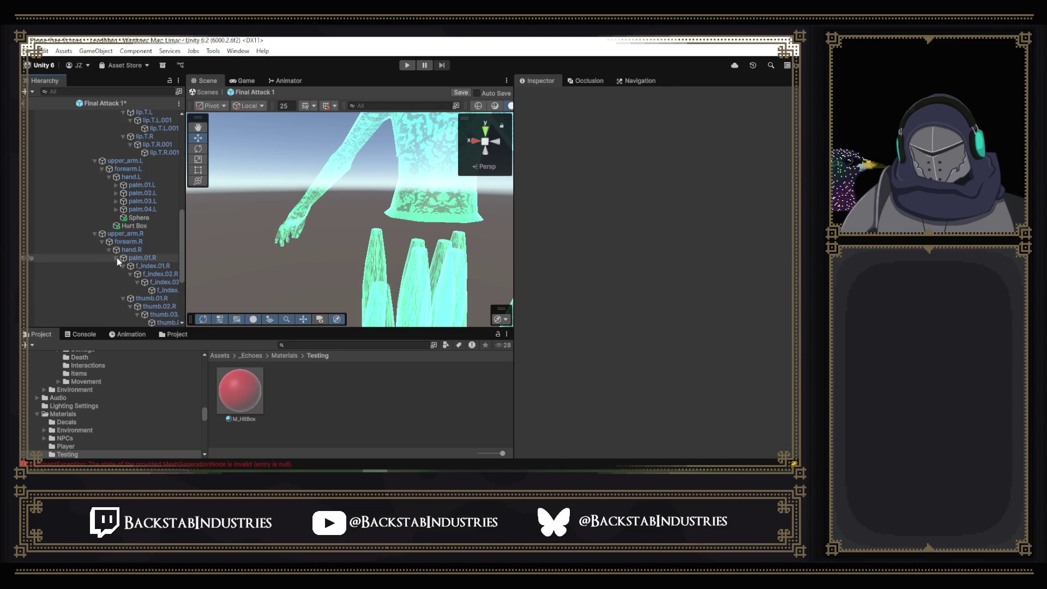
pyautogui.click(102, 242)
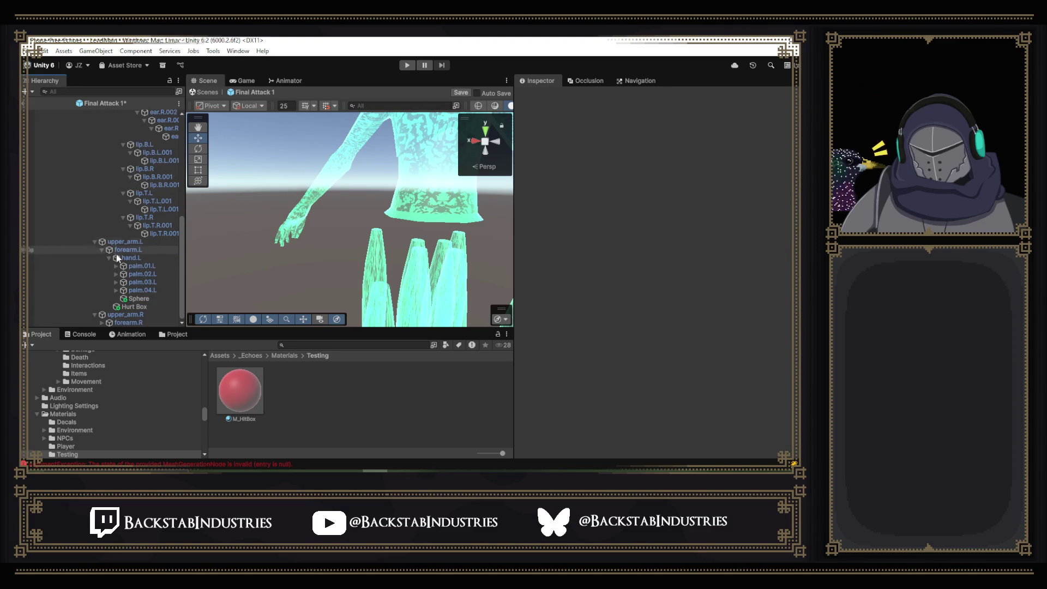
# - Review forearm.R's trigger Capsule Collider, with radius 0.013 and height 0.1
pyautogui.click(134, 321)
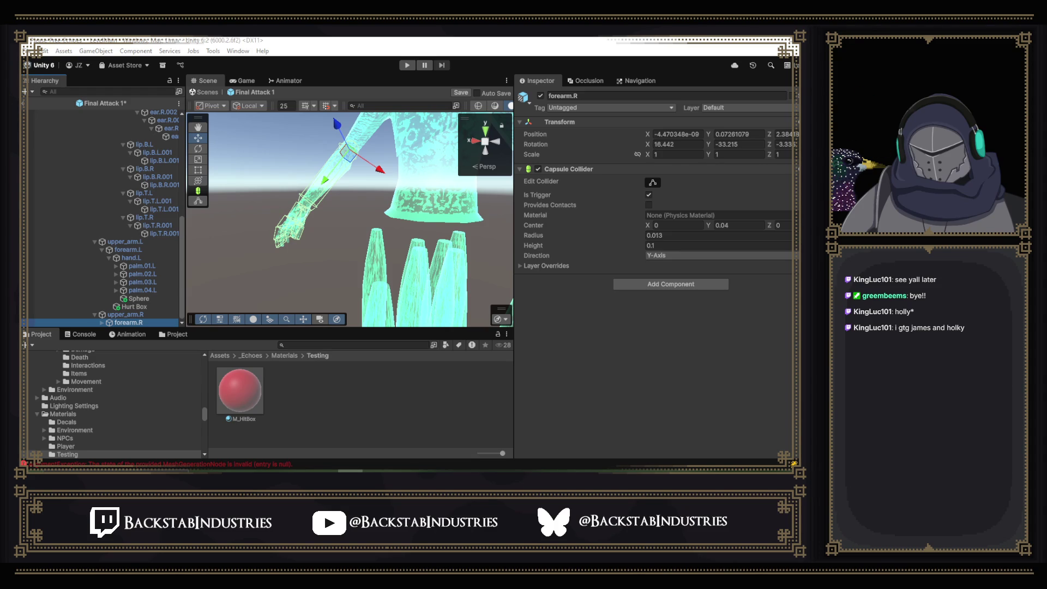
pyautogui.hotkey('alt', 'Tab')
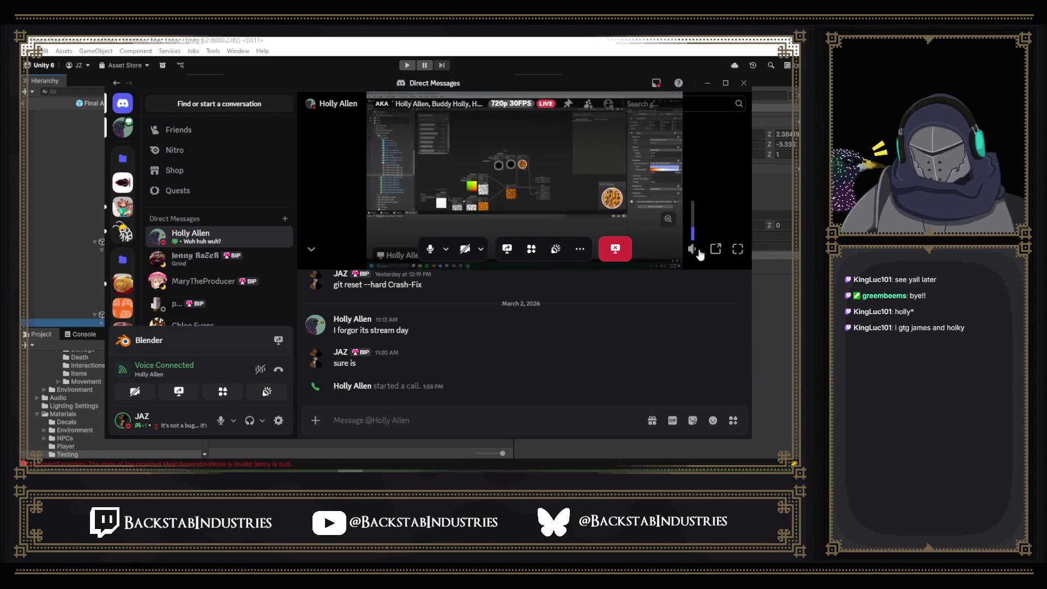
# - Watch the teammate's screen share full-size without participant tiles, showing the Game view
pyautogui.click(734, 252)
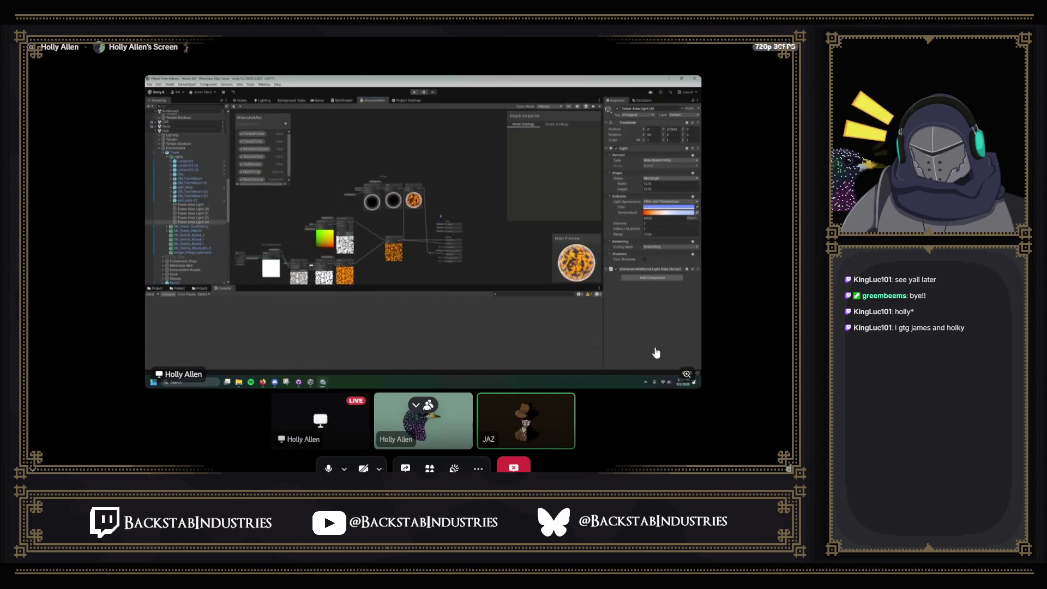
pyautogui.click(416, 405)
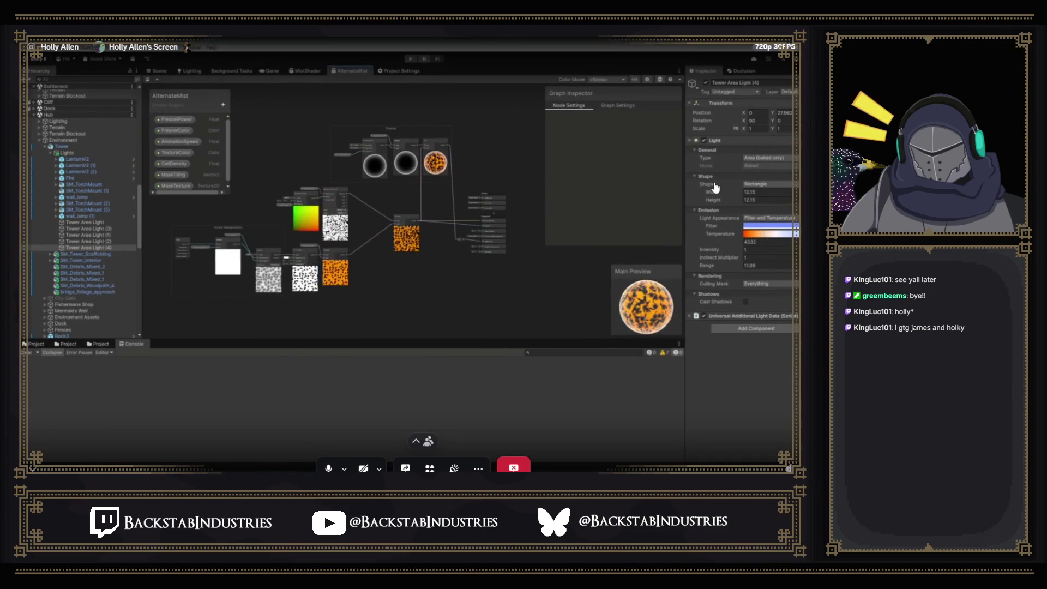
pyautogui.scroll(3, 349, 270)
pyautogui.scroll(-3, 327, 267)
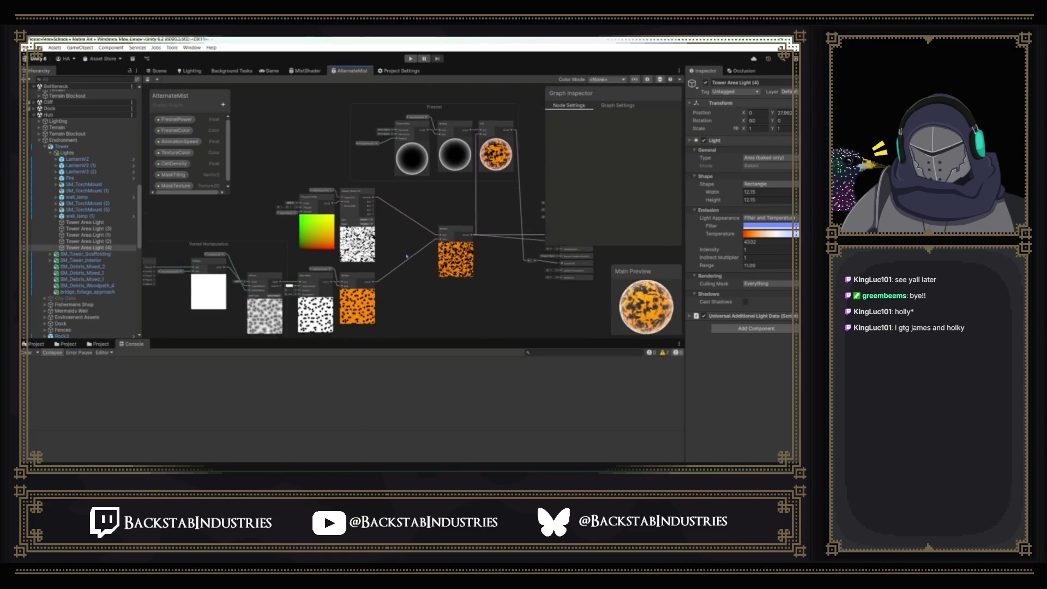
pyautogui.click(268, 70)
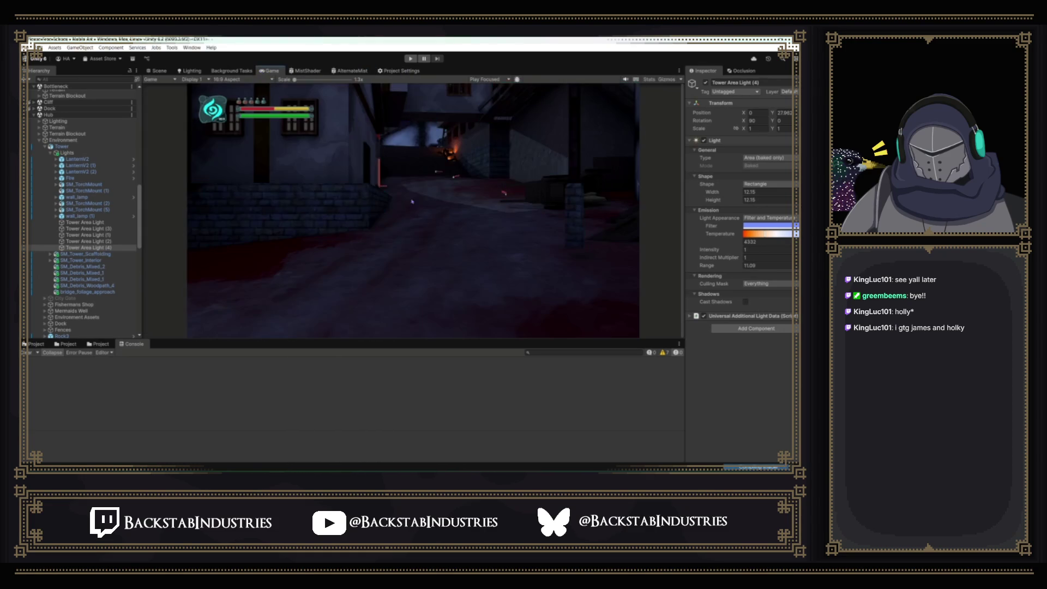
# - Move Tower Area Light (1) to the left in the teammate's Scene view and orbit to inspect it
pyautogui.click(159, 71)
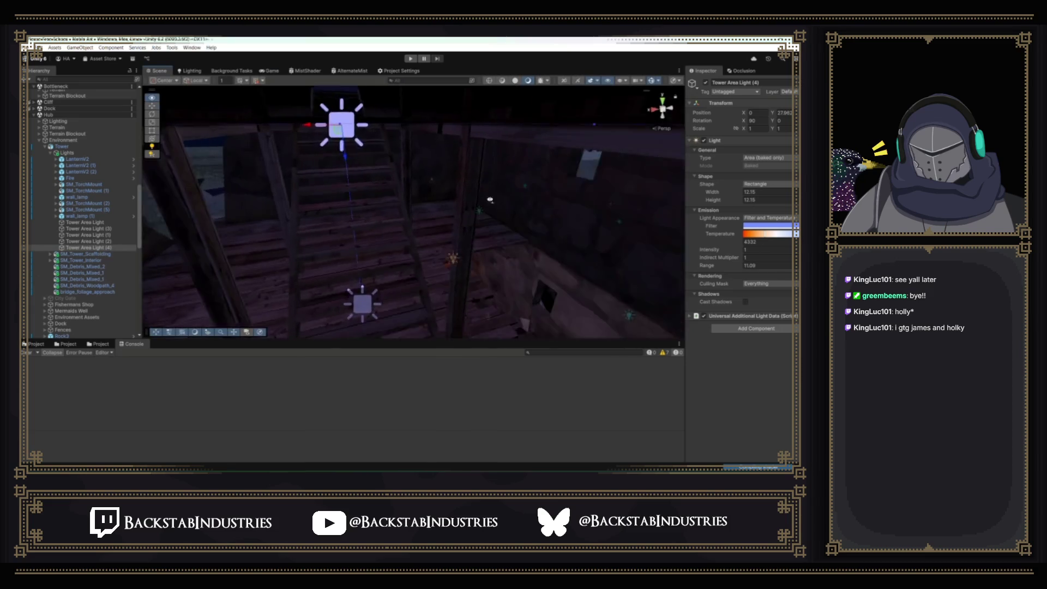
pyautogui.moveTo(402, 195)
pyautogui.mouseDown()
pyautogui.moveTo(420, 231)
pyautogui.moveTo(319, 215)
pyautogui.moveTo(381, 159)
pyautogui.moveTo(641, 168)
pyautogui.moveTo(530, 215)
pyautogui.moveTo(491, 196)
pyautogui.moveTo(529, 178)
pyautogui.mouseUp()
pyautogui.doubleClick(87, 235)
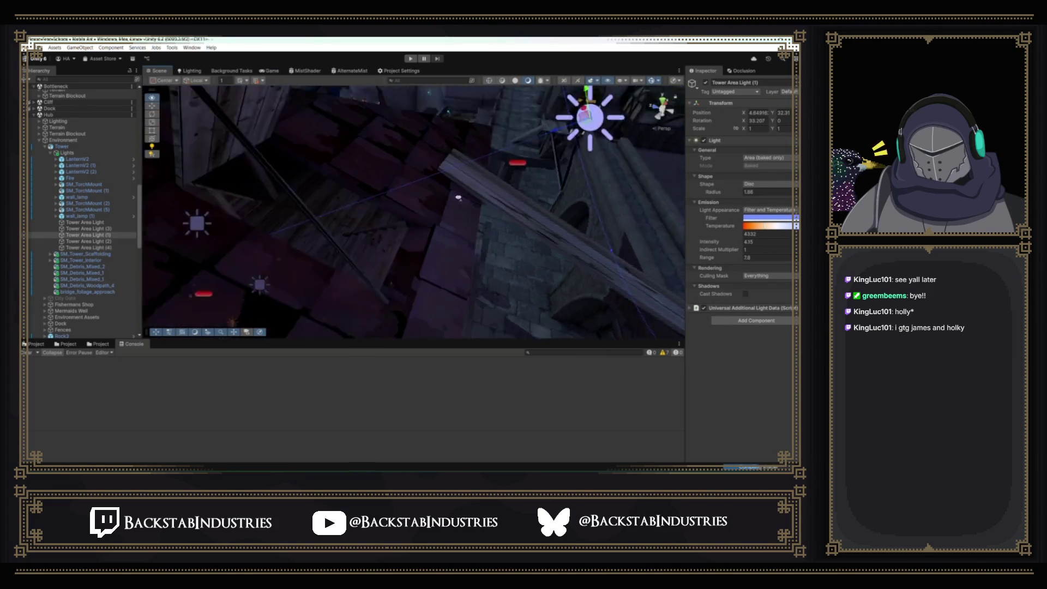
pyautogui.moveTo(480, 114); pyautogui.dragTo(376, 141)
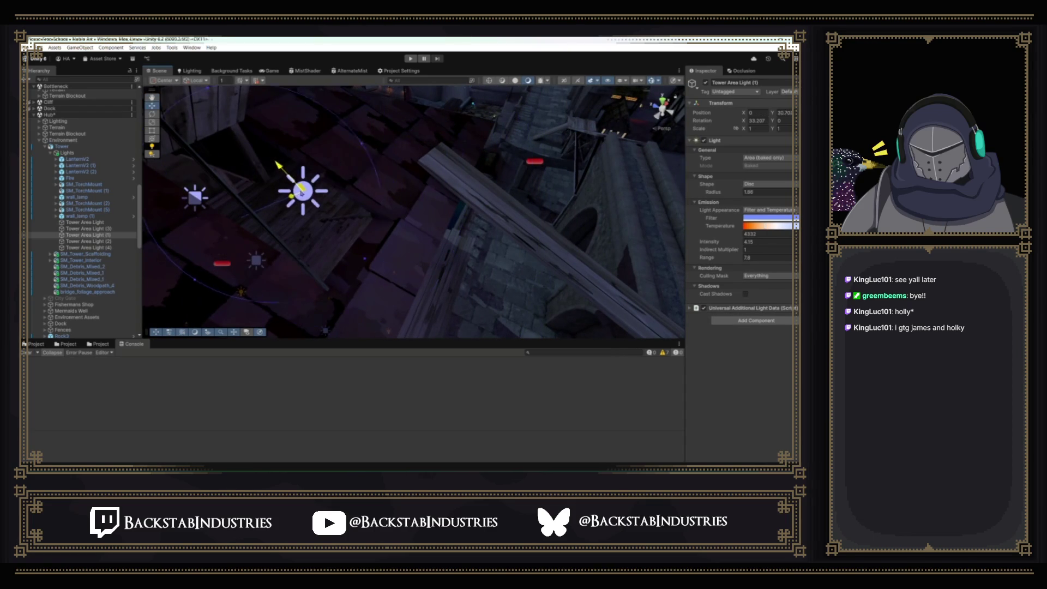
pyautogui.moveTo(305, 164); pyautogui.dragTo(251, 103)
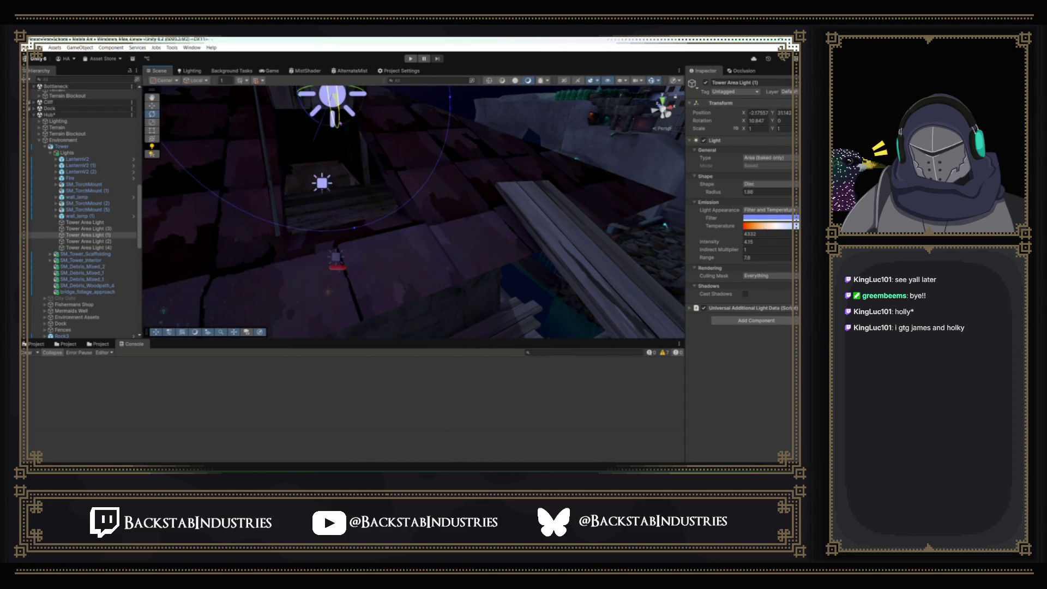
pyautogui.moveTo(349, 164); pyautogui.dragTo(377, 145)
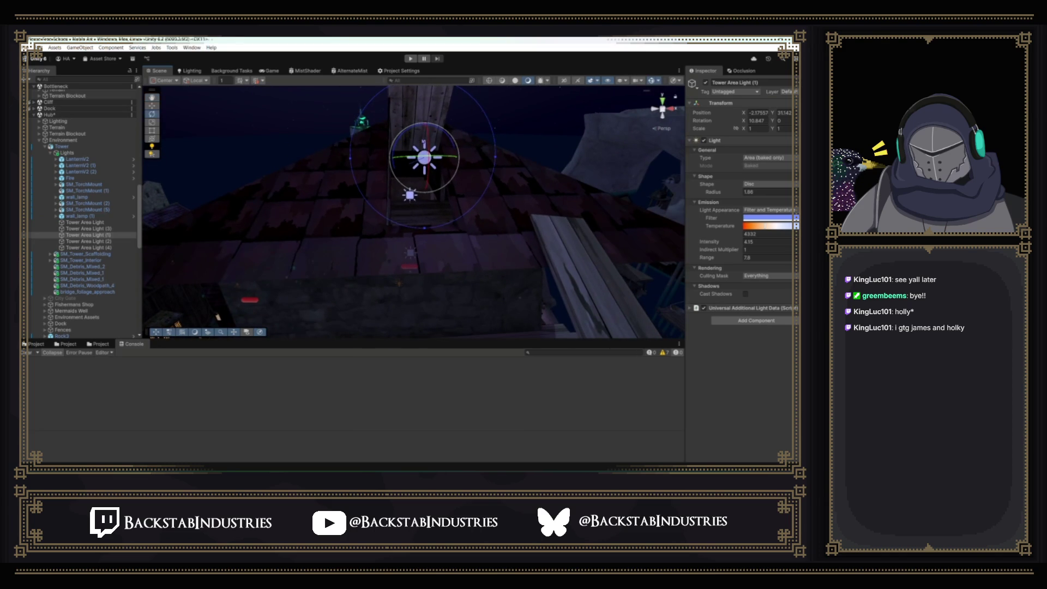
pyautogui.moveTo(453, 188)
pyautogui.mouseDown()
pyautogui.moveTo(460, 195)
pyautogui.moveTo(398, 184)
pyautogui.moveTo(286, 227)
pyautogui.moveTo(227, 215)
pyautogui.moveTo(584, 185)
pyautogui.moveTo(485, 142)
pyautogui.moveTo(464, 98)
pyautogui.mouseUp()
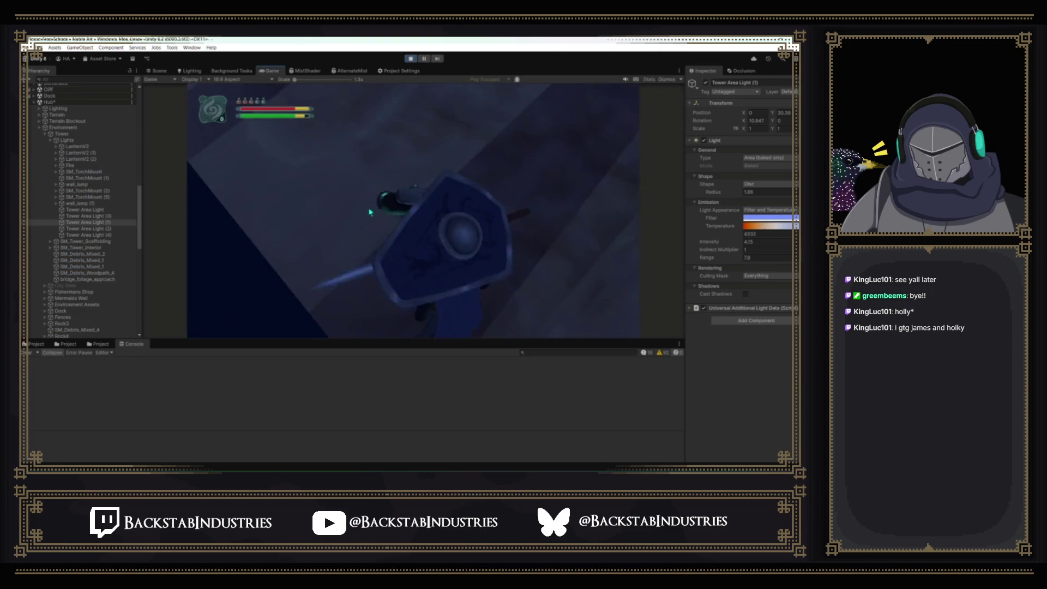
# - Relocate the player, enlarge the Game view past the Console and Inspector, and take control
pyautogui.press('super')
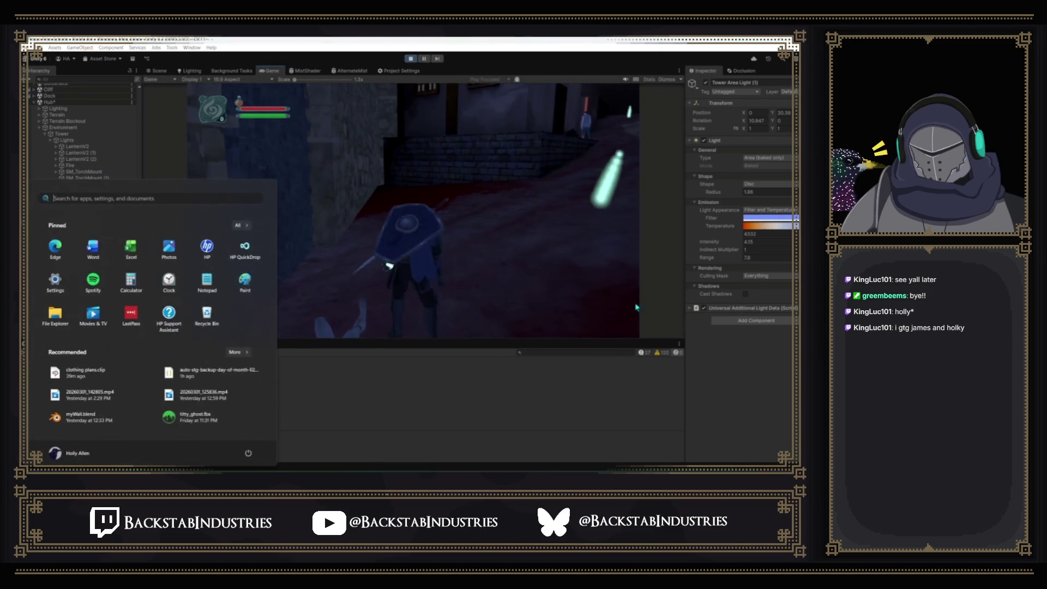
pyautogui.moveTo(574, 339); pyautogui.dragTo(577, 441)
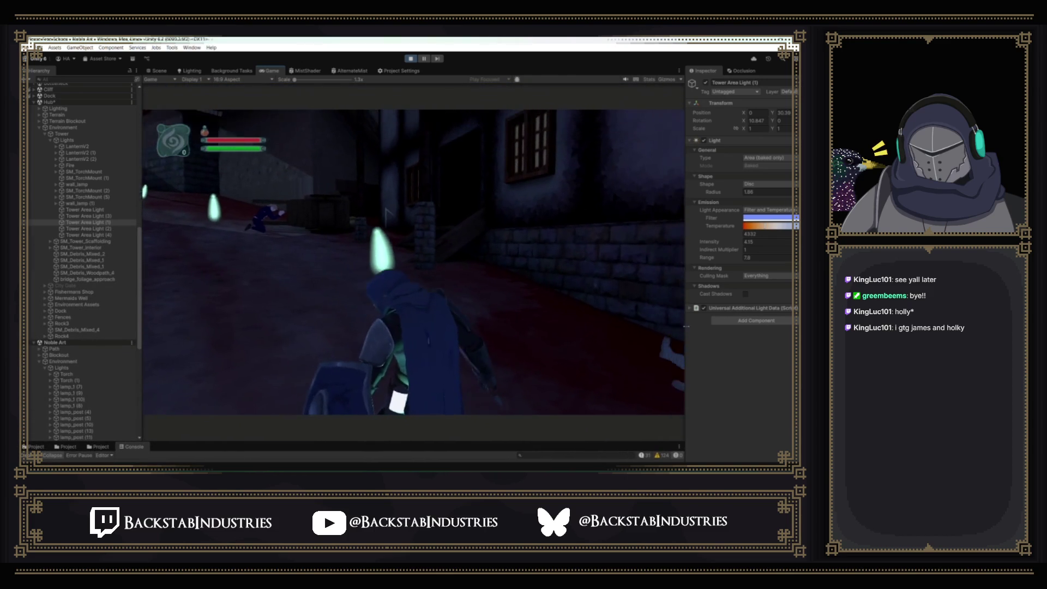
pyautogui.moveTo(688, 325); pyautogui.dragTo(768, 326)
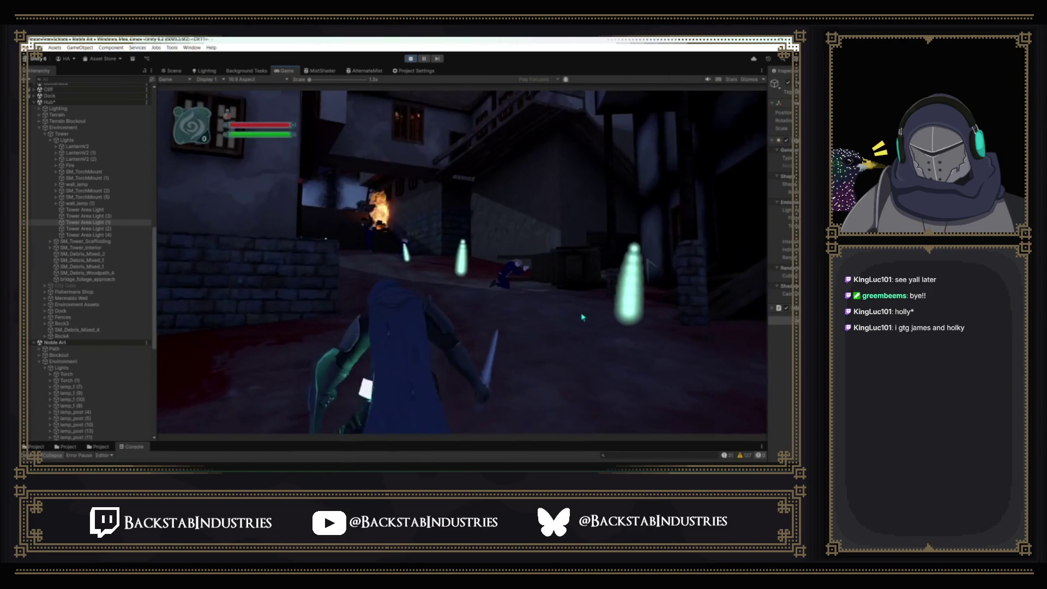
pyautogui.click(583, 324)
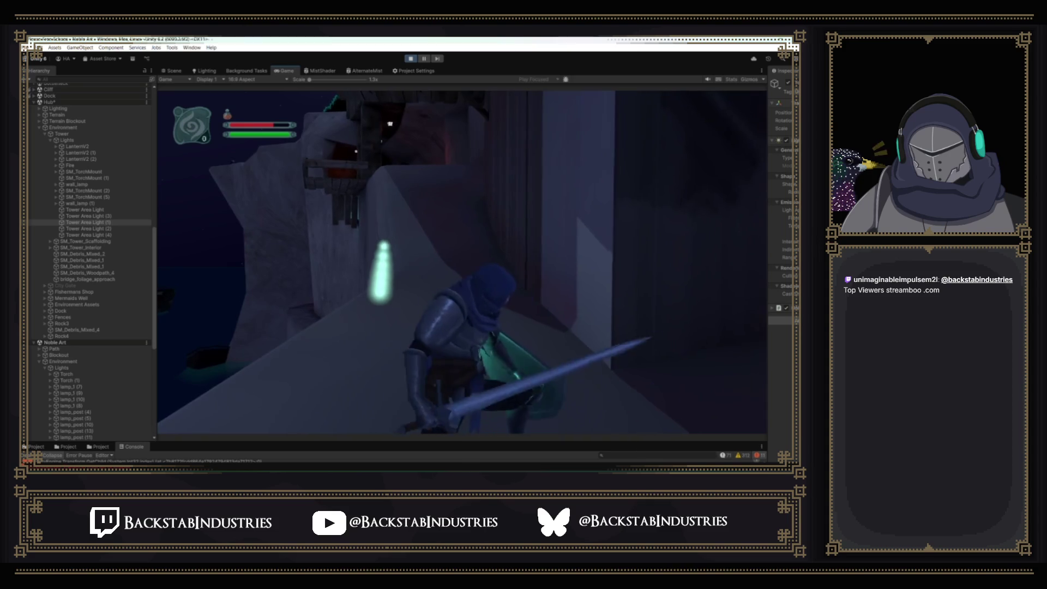
pyautogui.press('super')
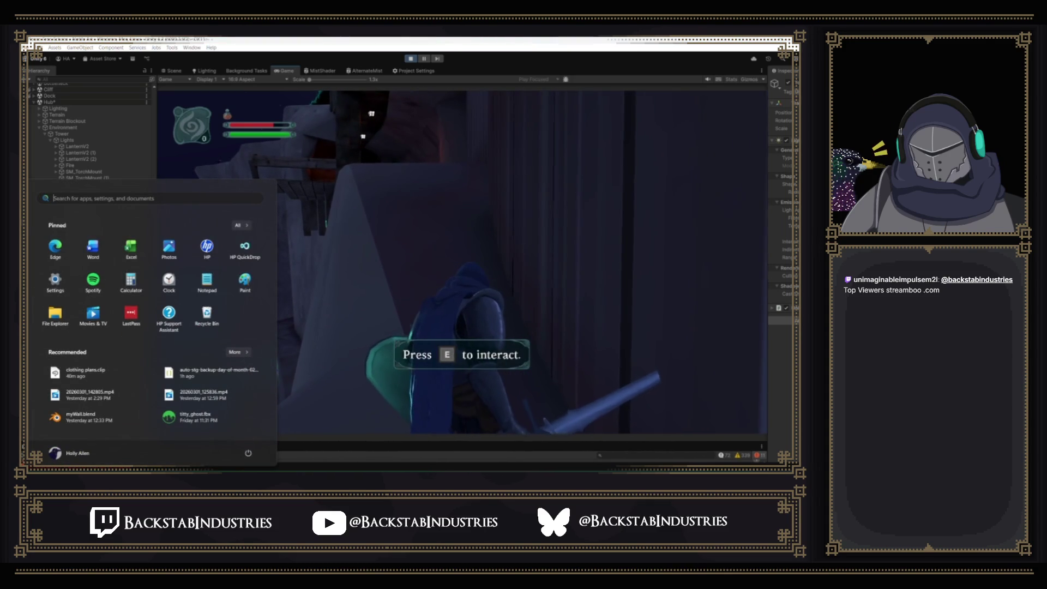
pyautogui.press('super')
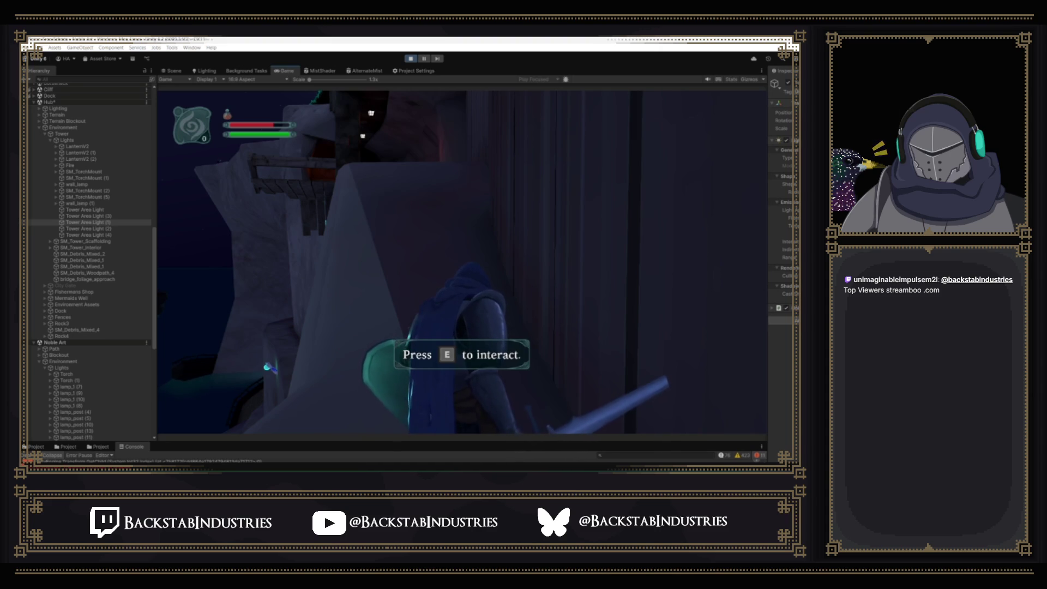
pyautogui.moveTo(187, 48)
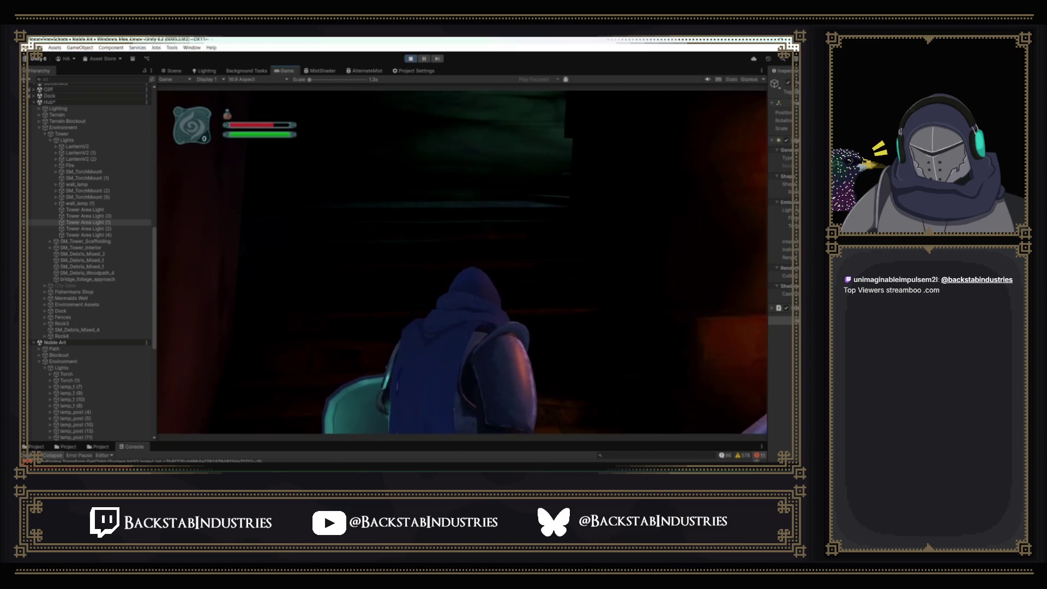
# - Walk the knight through the cave tunnels, dodge-rolling past an enemy toward the lit opening
pyautogui.press('w')
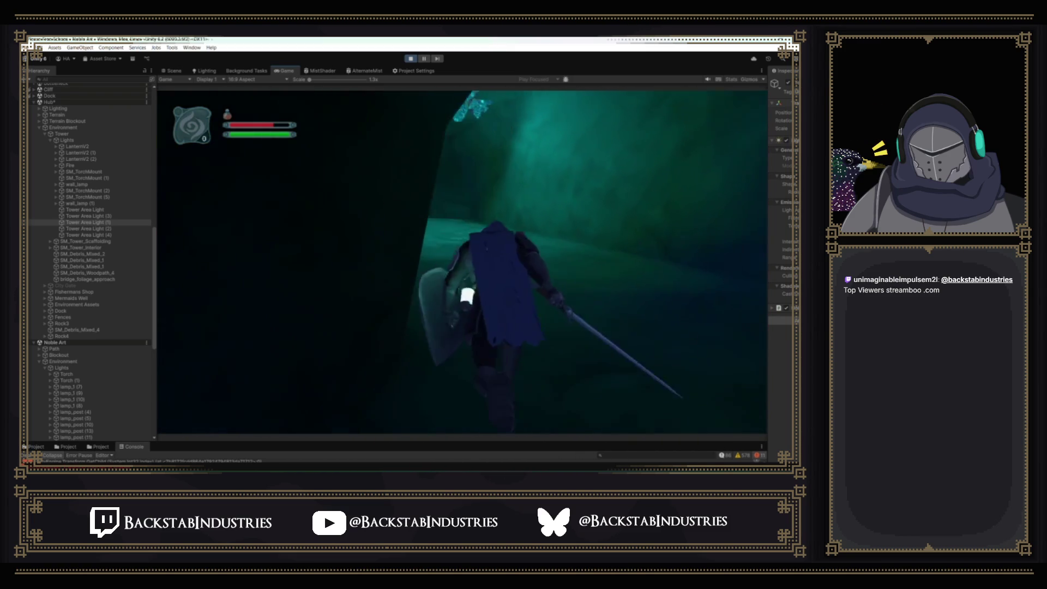
pyautogui.press('w')
pyautogui.press('w')
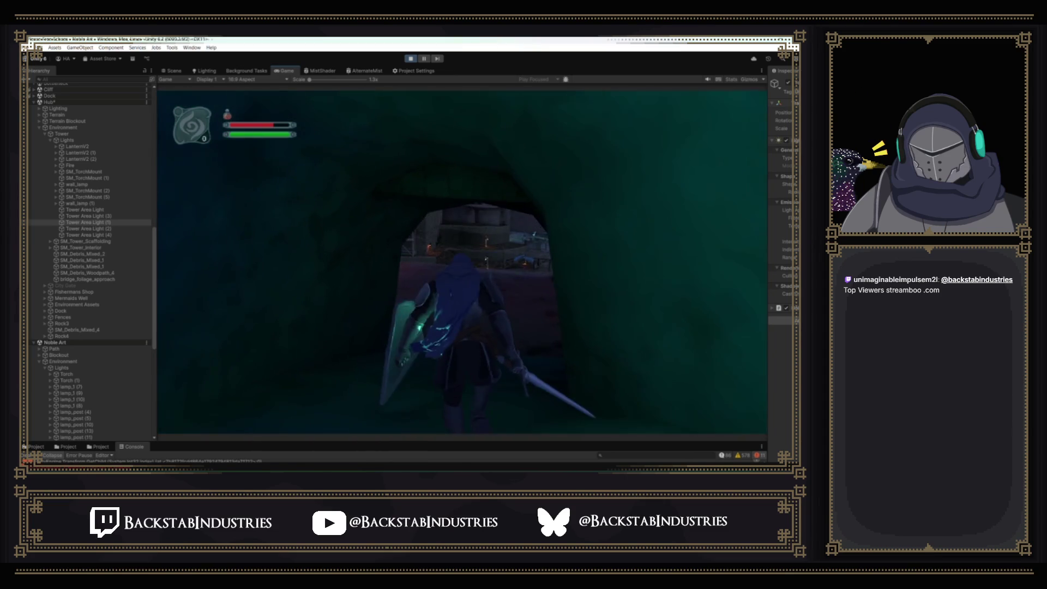
pyautogui.press('w')
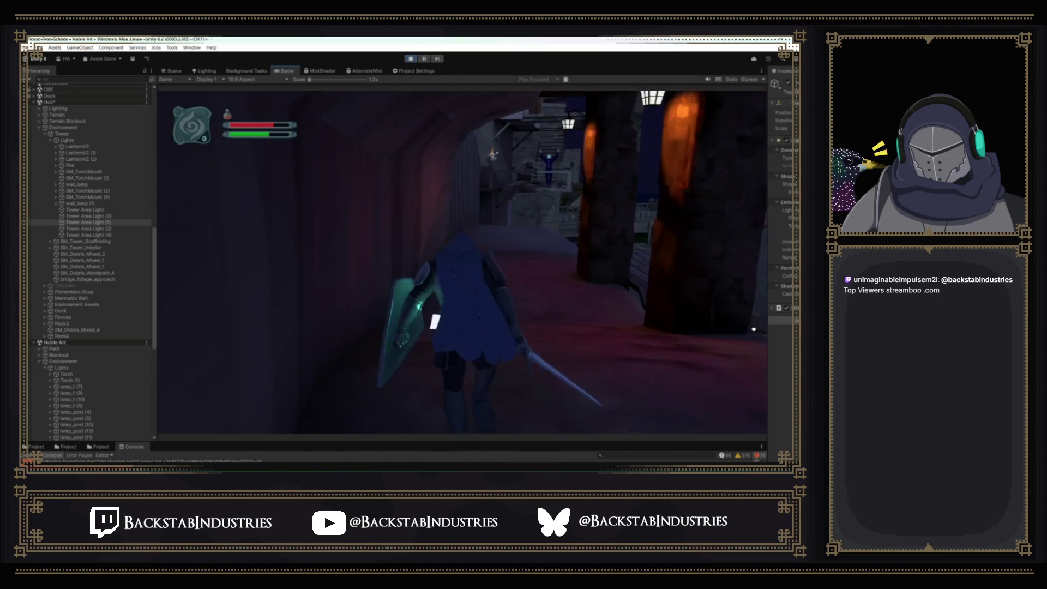
pyautogui.press('s')
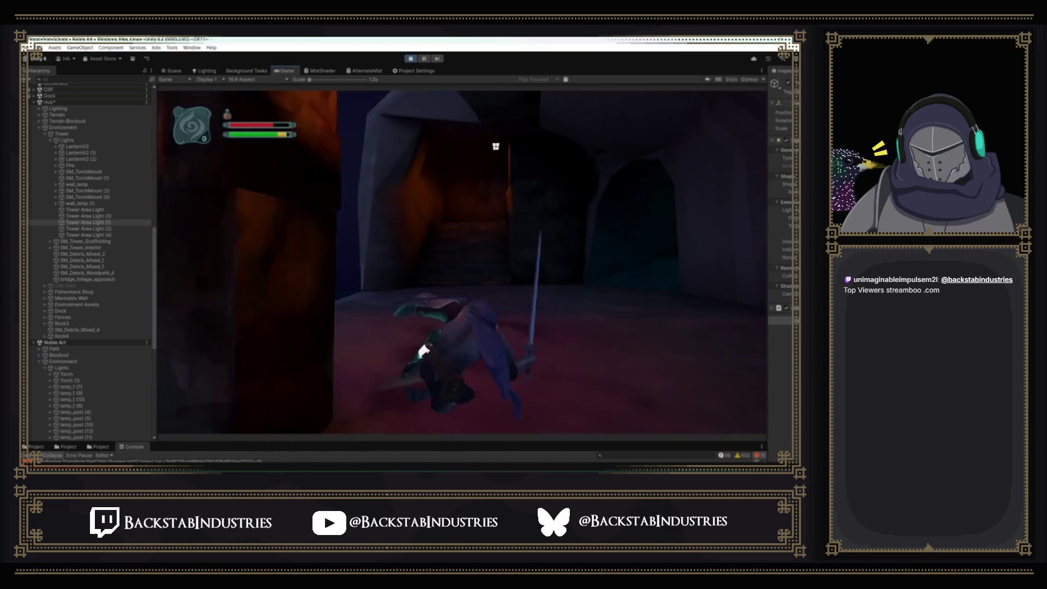
pyautogui.press('w')
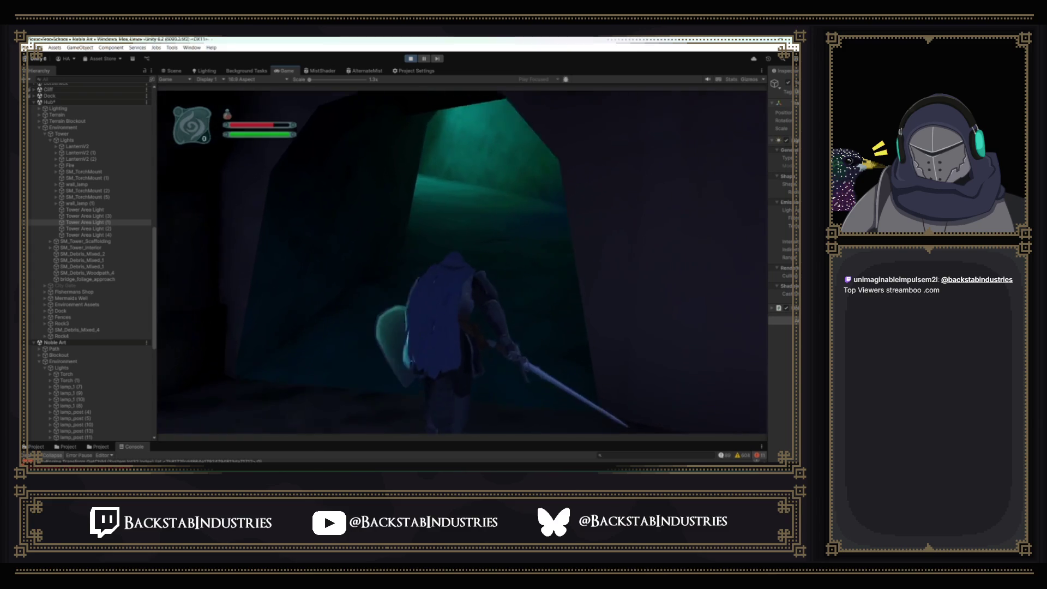
pyautogui.press('space')
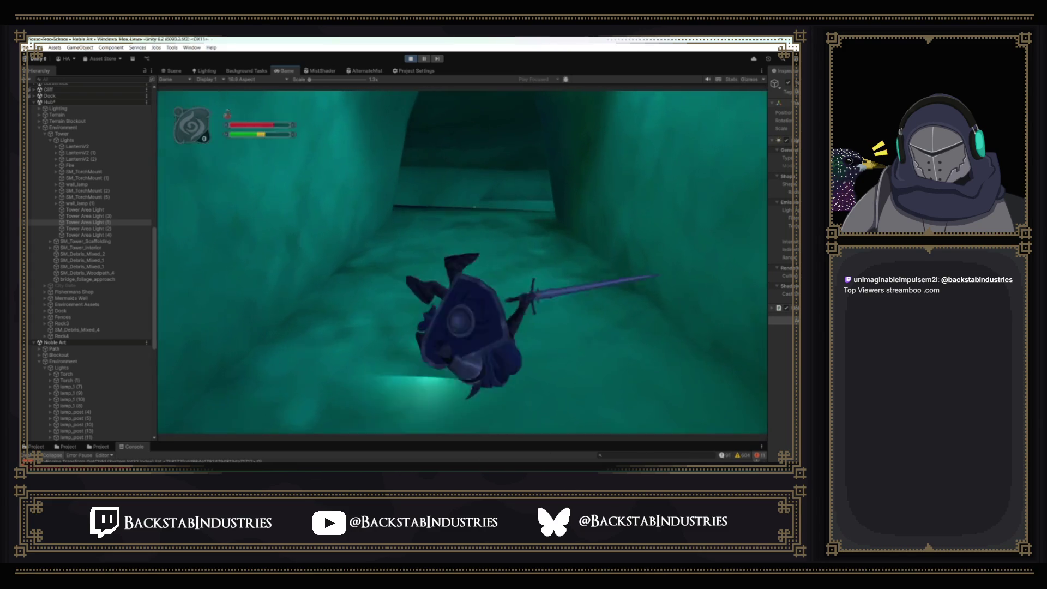
pyautogui.press('w')
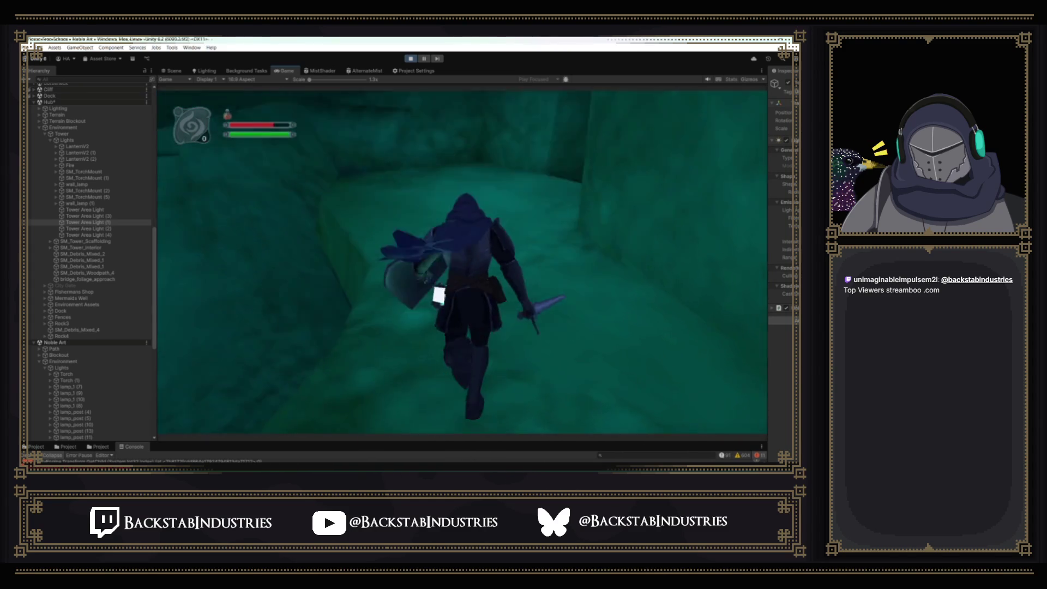
pyautogui.press('w')
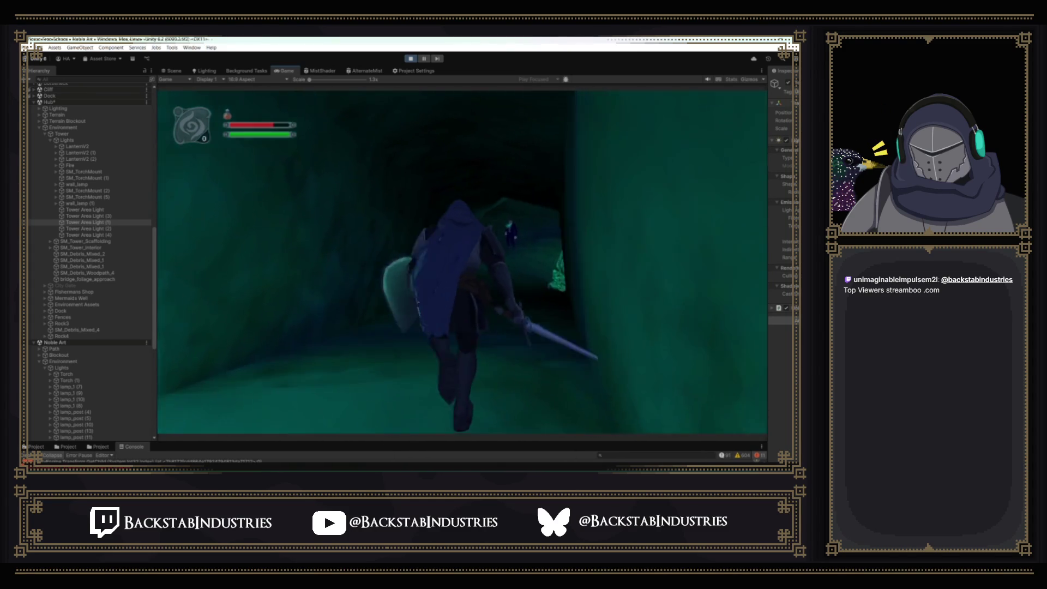
pyautogui.press('w')
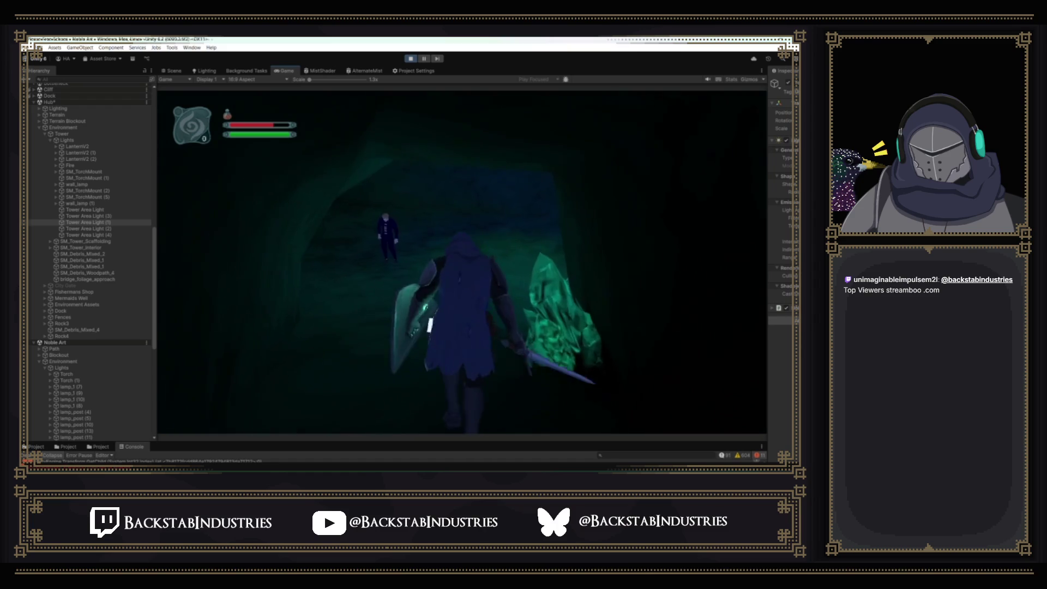
pyautogui.press('w')
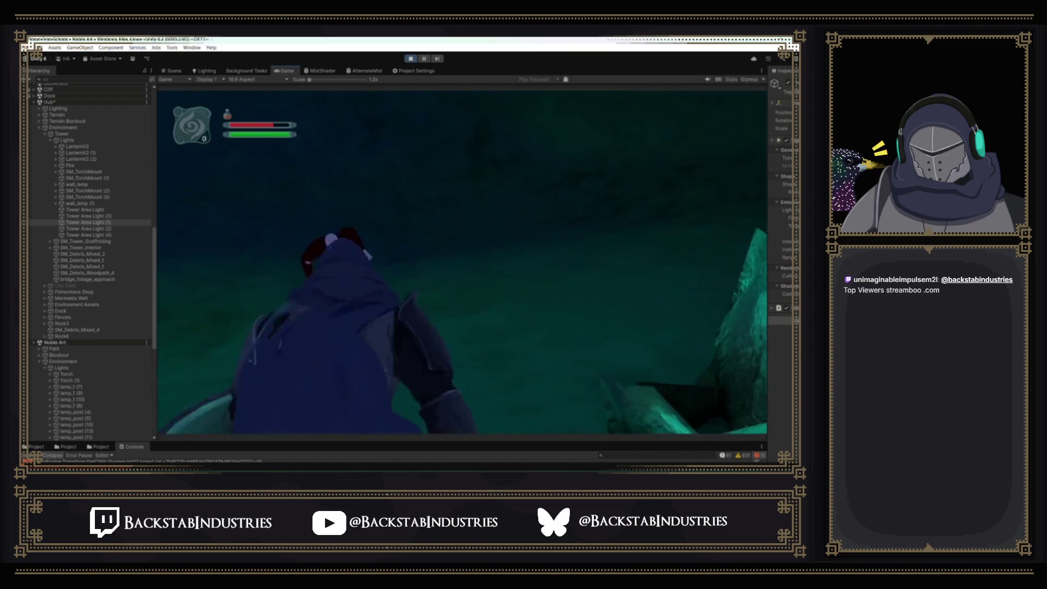
pyautogui.press('w')
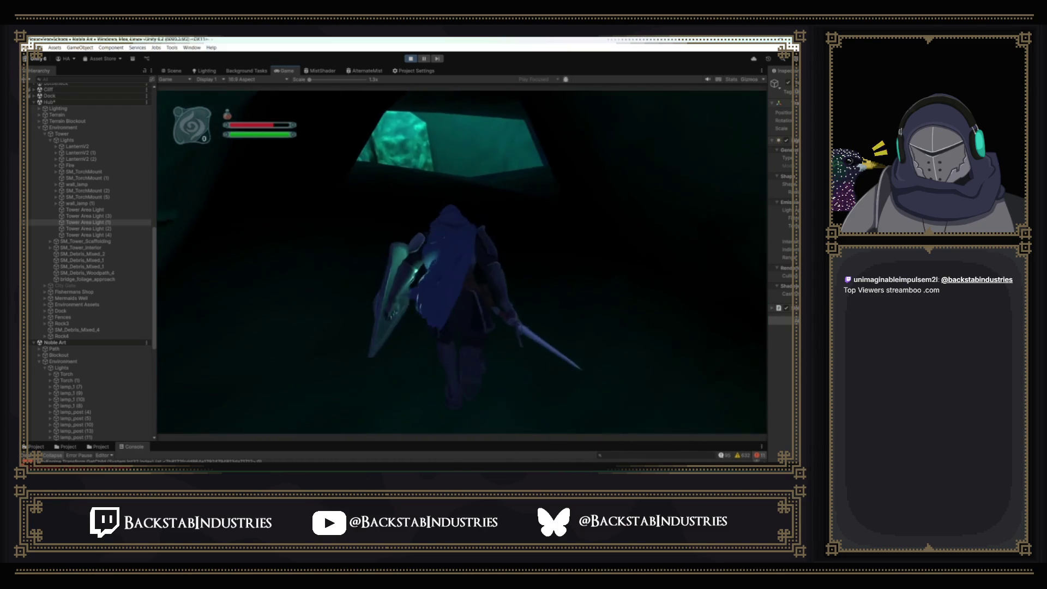
pyautogui.press('w')
pyautogui.press('w')
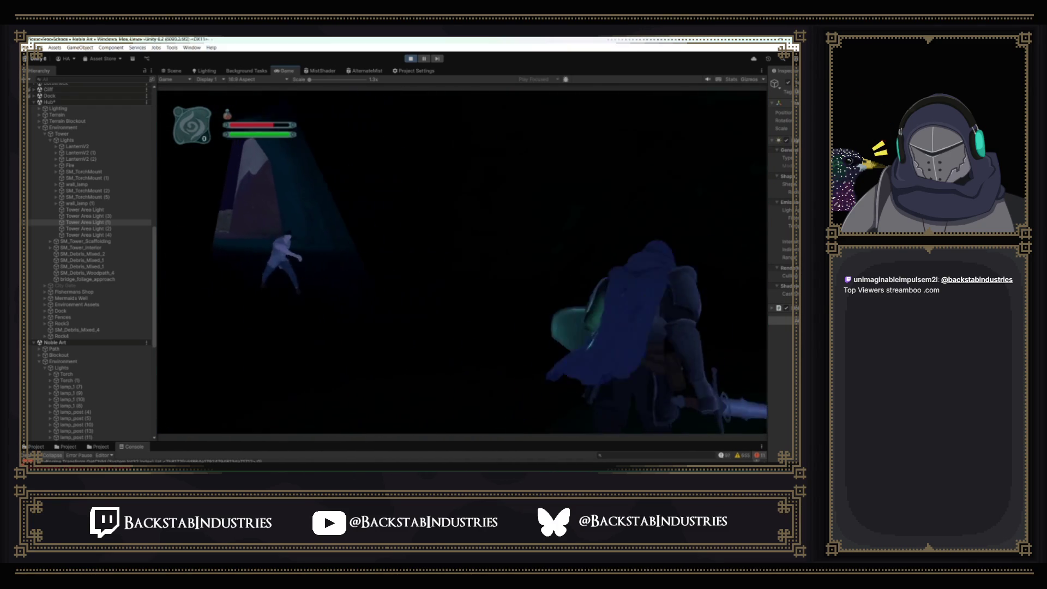
# - Open and close the in-game cheat menu, then switch to the Scene view
pyautogui.press('p')
pyautogui.press('p')
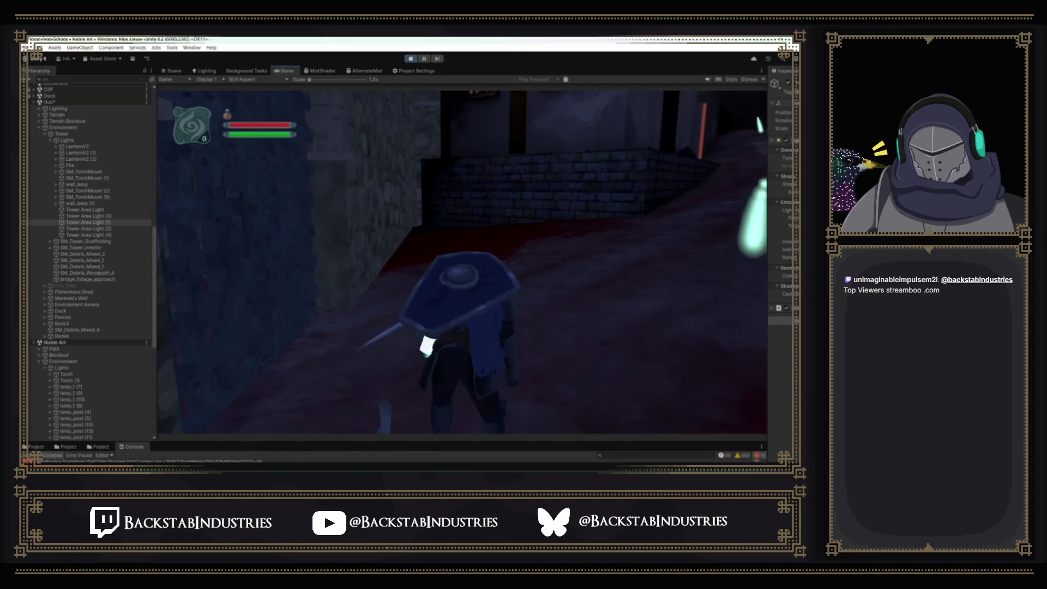
pyautogui.press('super')
pyautogui.click(436, 121)
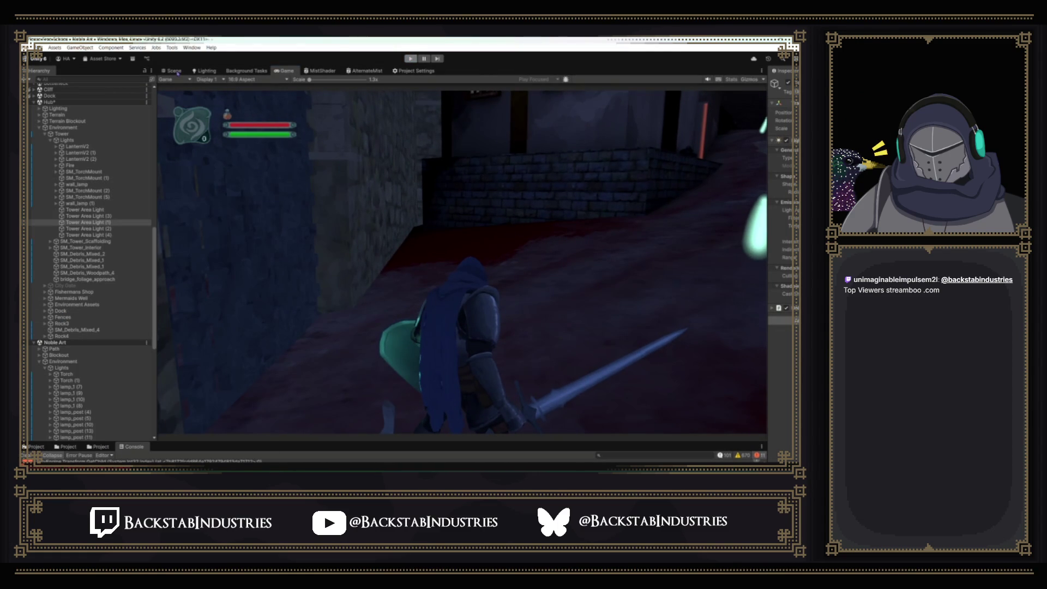
pyautogui.click(174, 71)
# - Fly over the docks, frame an object, collapse .LevelMain and select the Bottleneck scene
pyautogui.moveTo(328, 393)
pyautogui.mouseDown()
pyautogui.moveTo(254, 407)
pyautogui.moveTo(266, 404)
pyautogui.moveTo(249, 418)
pyautogui.mouseUp()
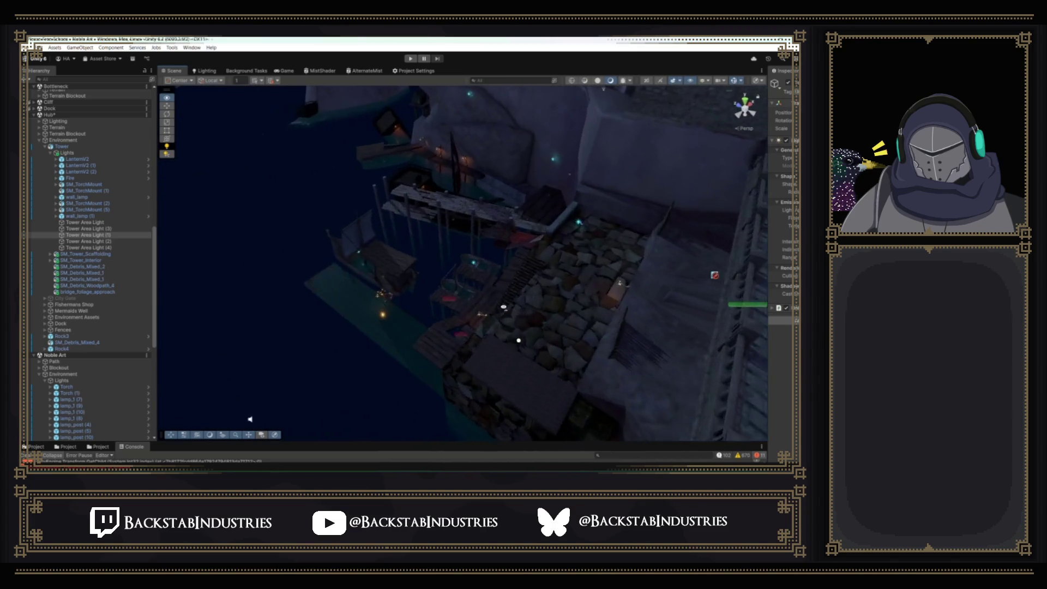
pyautogui.moveTo(500, 298)
pyautogui.mouseDown()
pyautogui.moveTo(535, 251)
pyautogui.moveTo(494, 239)
pyautogui.moveTo(506, 264)
pyautogui.mouseUp()
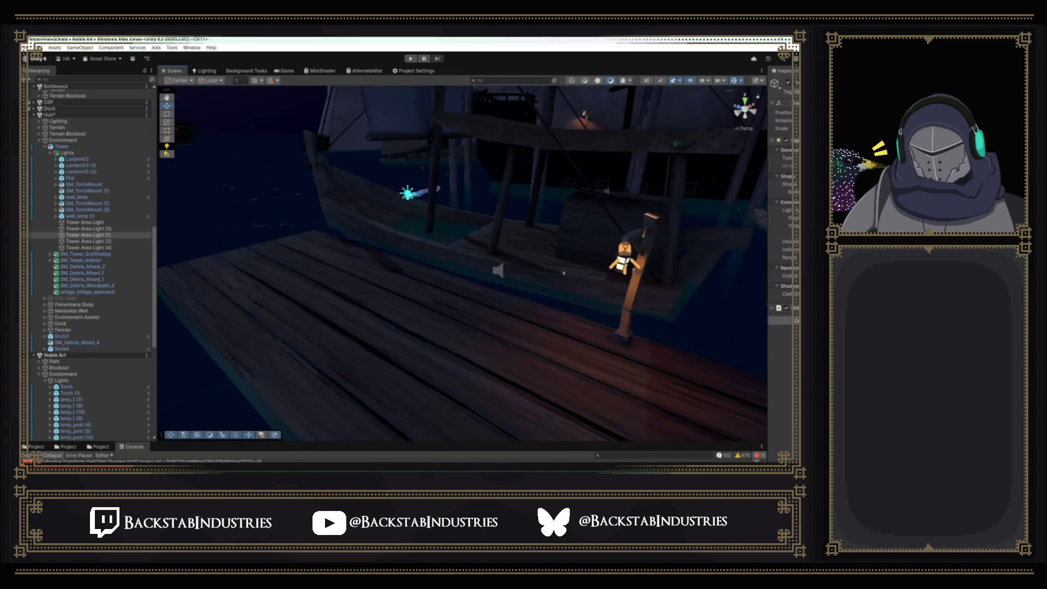
pyautogui.moveTo(498, 270)
pyautogui.mouseDown()
pyautogui.moveTo(491, 287)
pyautogui.moveTo(431, 279)
pyautogui.moveTo(396, 257)
pyautogui.moveTo(421, 245)
pyautogui.moveTo(533, 293)
pyautogui.mouseUp()
pyautogui.click(533, 292)
pyautogui.press('f')
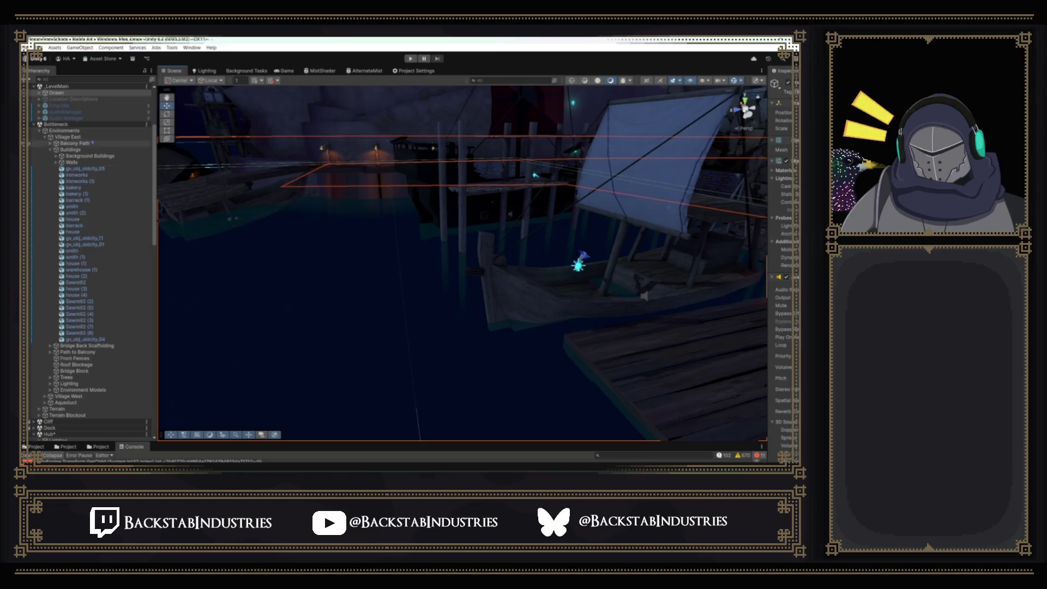
pyautogui.click(34, 86)
pyautogui.click(50, 92)
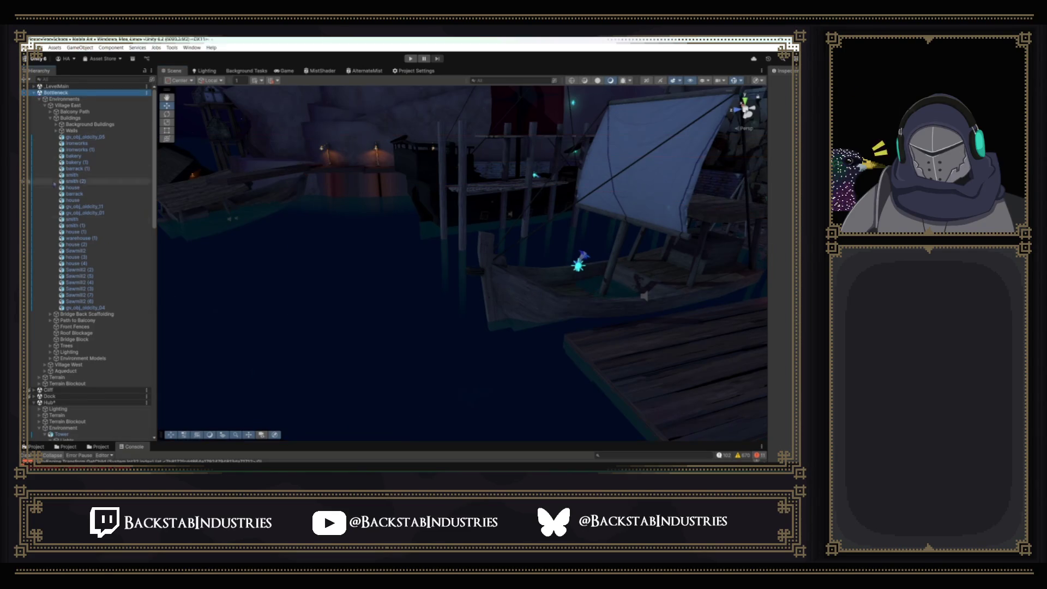
# - Select Prefab_MedievalBoats_Boat_medium, then orbit past the castle to the village walls
pyautogui.moveTo(391, 329); pyautogui.dragTo(421, 309)
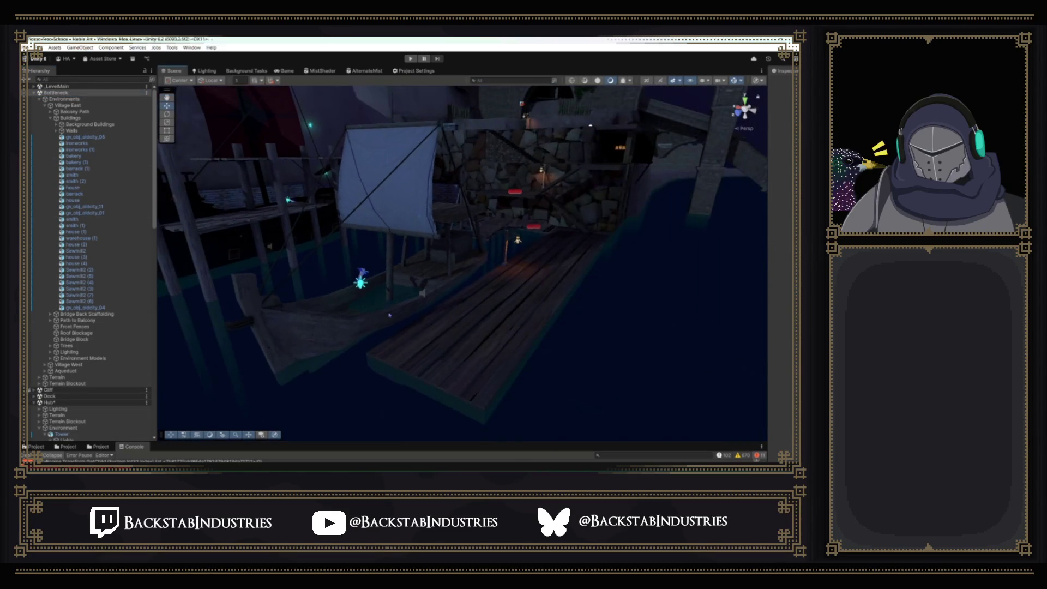
pyautogui.click(420, 309)
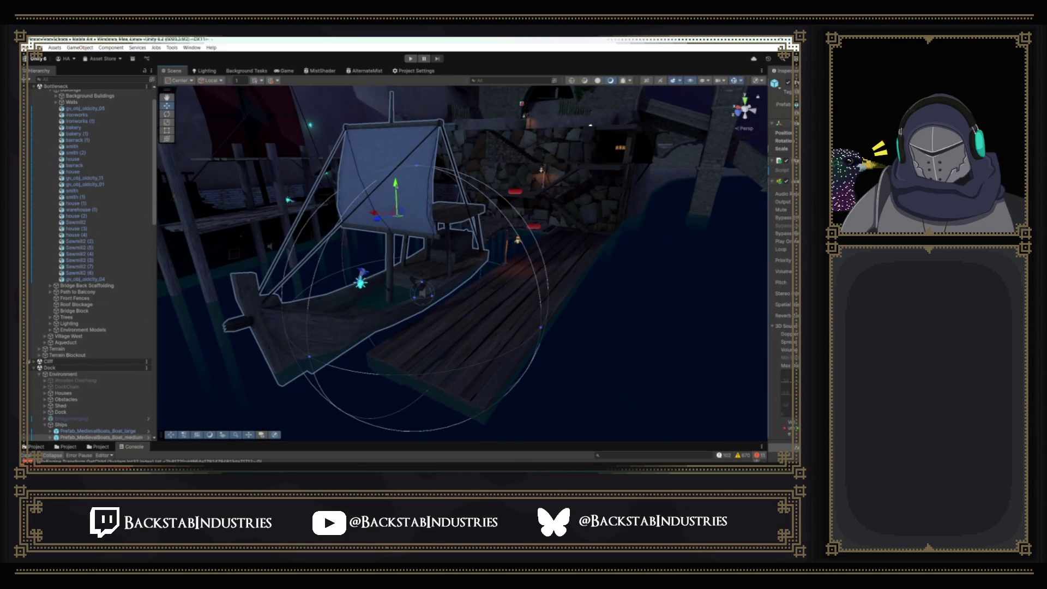
pyautogui.moveTo(468, 232)
pyautogui.mouseDown()
pyautogui.moveTo(518, 229)
pyautogui.moveTo(481, 227)
pyautogui.moveTo(545, 179)
pyautogui.moveTo(486, 94)
pyautogui.moveTo(540, 401)
pyautogui.moveTo(448, 216)
pyautogui.moveTo(467, 229)
pyautogui.moveTo(590, 207)
pyautogui.moveTo(480, 158)
pyautogui.moveTo(233, 113)
pyautogui.moveTo(500, 329)
pyautogui.mouseUp()
pyautogui.moveTo(410, 347)
pyautogui.mouseDown()
pyautogui.moveTo(341, 369)
pyautogui.moveTo(500, 310)
pyautogui.moveTo(505, 328)
pyautogui.moveTo(411, 296)
pyautogui.moveTo(319, 285)
pyautogui.mouseUp()
pyautogui.moveTo(446, 195); pyautogui.dragTo(667, 195)
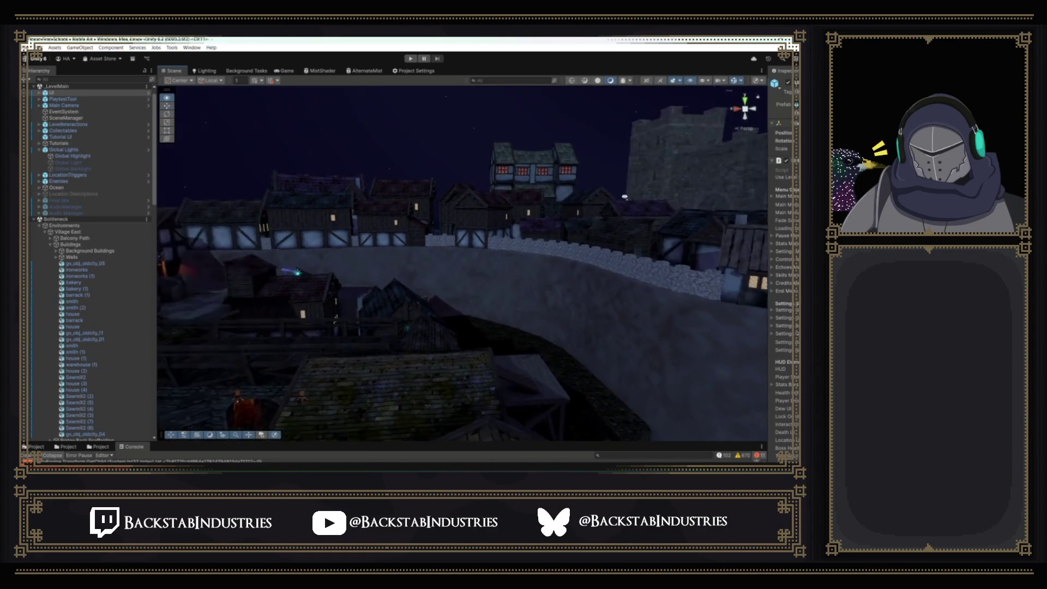
# - Descend into the village alley, select the lantern, then select the SM_FortTower stone tower
pyautogui.moveTo(517, 278)
pyautogui.mouseDown()
pyautogui.moveTo(420, 206)
pyautogui.moveTo(431, 198)
pyautogui.moveTo(328, 270)
pyautogui.moveTo(619, 214)
pyautogui.moveTo(610, 194)
pyautogui.moveTo(603, 203)
pyautogui.moveTo(520, 157)
pyautogui.moveTo(619, 175)
pyautogui.moveTo(571, 221)
pyautogui.moveTo(594, 213)
pyautogui.moveTo(631, 227)
pyautogui.moveTo(416, 164)
pyautogui.moveTo(483, 215)
pyautogui.moveTo(533, 212)
pyautogui.moveTo(493, 283)
pyautogui.moveTo(451, 291)
pyautogui.moveTo(552, 295)
pyautogui.moveTo(536, 269)
pyautogui.moveTo(433, 300)
pyautogui.moveTo(375, 257)
pyautogui.moveTo(500, 281)
pyautogui.moveTo(460, 285)
pyautogui.mouseUp()
pyautogui.click(484, 141)
pyautogui.click(535, 212)
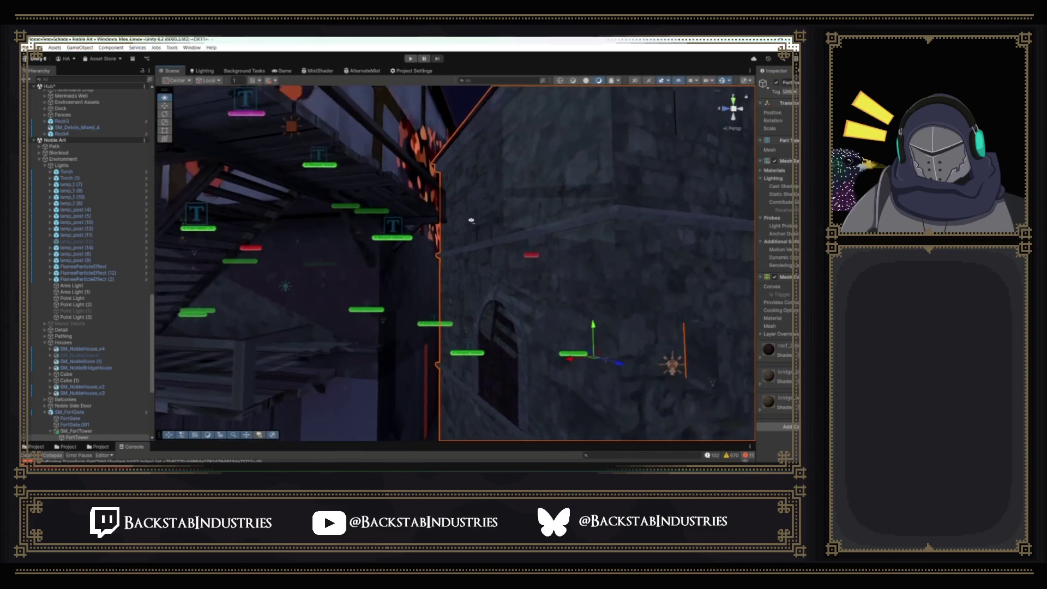
# - Orbit around SM_FortTower and its walkways, then fly down to the stone floor and wall
pyautogui.moveTo(490, 246)
pyautogui.mouseDown()
pyautogui.moveTo(495, 259)
pyautogui.moveTo(545, 276)
pyautogui.mouseUp()
pyautogui.moveTo(491, 297)
pyautogui.mouseDown()
pyautogui.moveTo(339, 274)
pyautogui.moveTo(425, 297)
pyautogui.moveTo(393, 300)
pyautogui.moveTo(436, 295)
pyautogui.moveTo(769, 406)
pyautogui.moveTo(589, 322)
pyautogui.moveTo(666, 278)
pyautogui.mouseUp()
pyautogui.moveTo(596, 201); pyautogui.dragTo(553, 298)
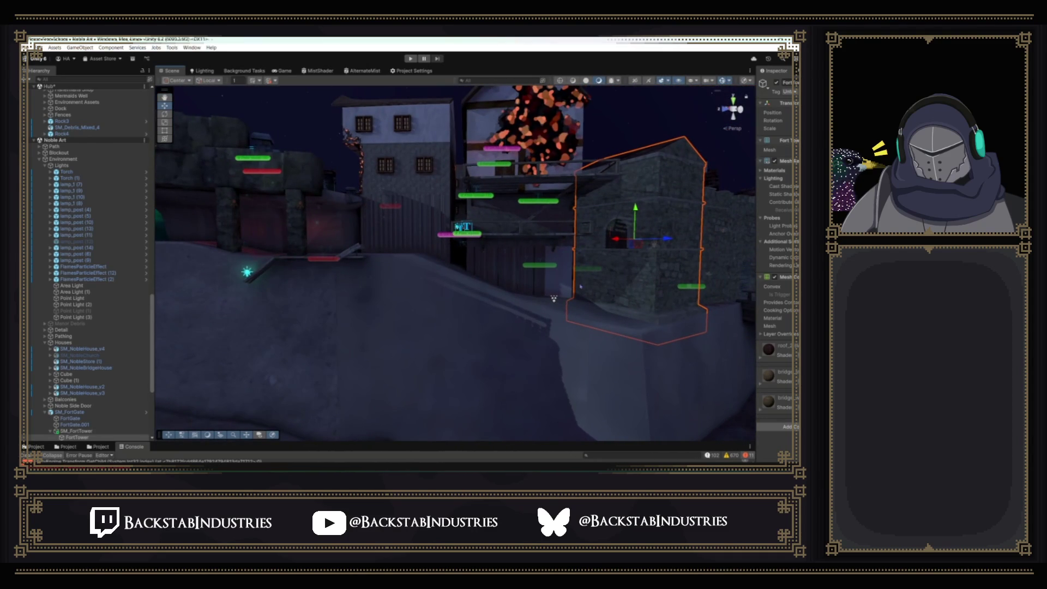
pyautogui.moveTo(554, 298)
pyautogui.mouseDown()
pyautogui.moveTo(491, 330)
pyautogui.moveTo(581, 319)
pyautogui.mouseUp()
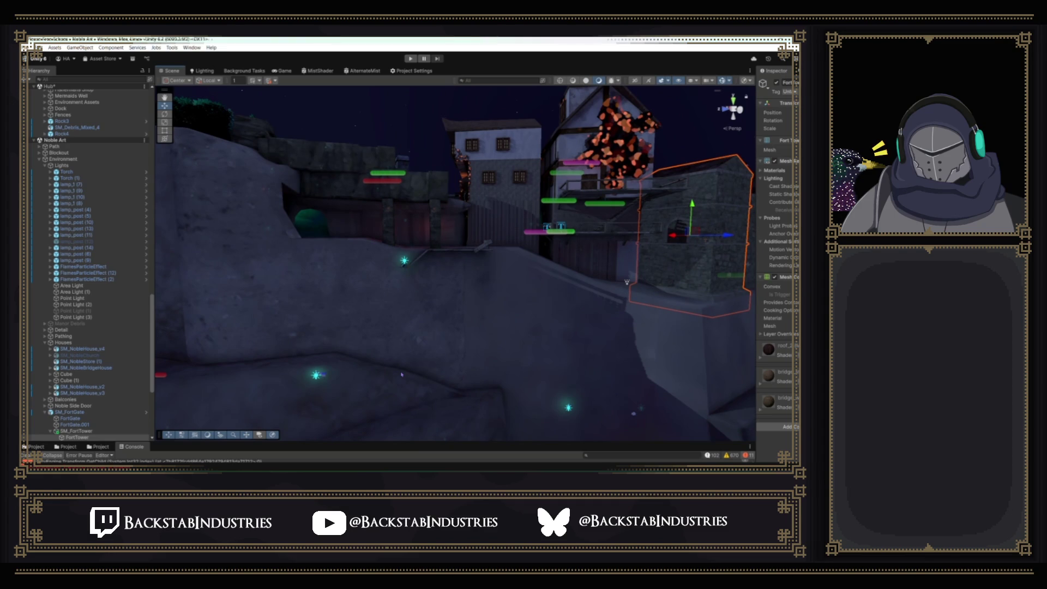
pyautogui.moveTo(401, 375)
pyautogui.mouseDown()
pyautogui.moveTo(538, 329)
pyautogui.moveTo(458, 328)
pyautogui.mouseUp()
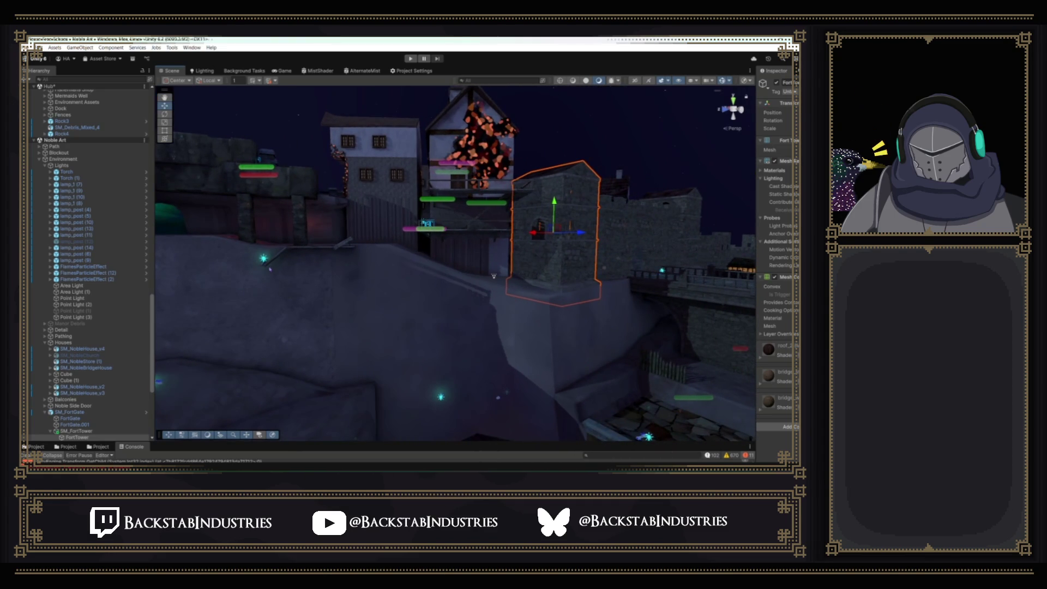
pyautogui.moveTo(494, 276); pyautogui.dragTo(548, 277)
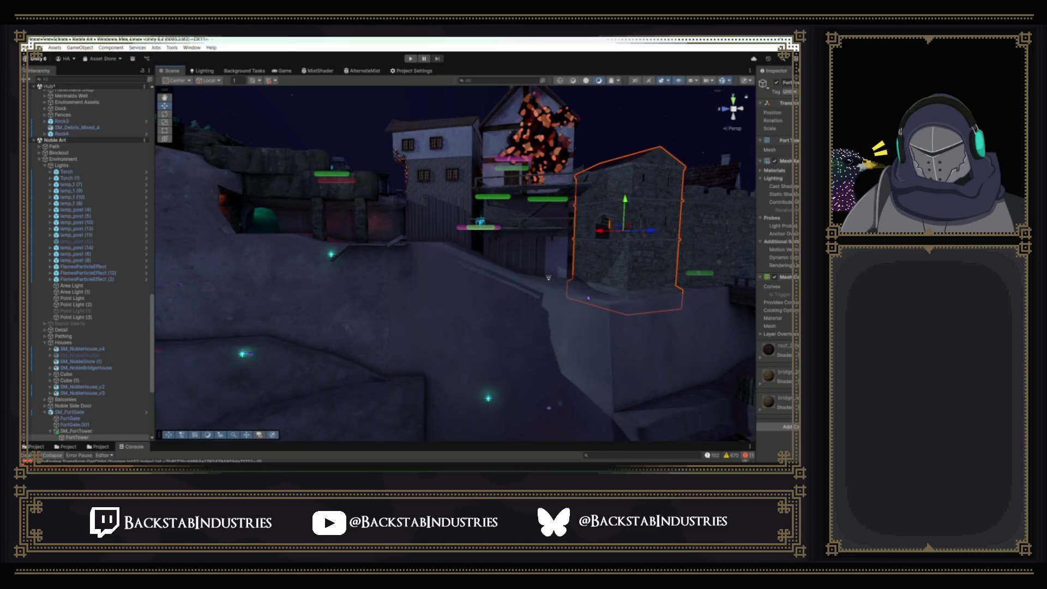
pyautogui.moveTo(603, 265); pyautogui.dragTo(385, 307)
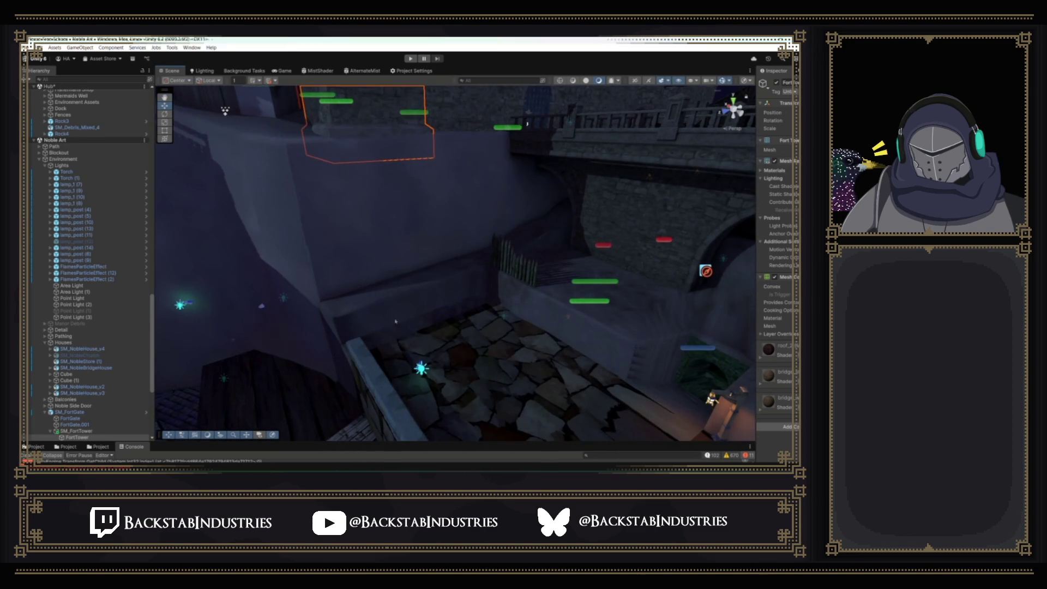
# - Fly through the town to the SM_HubCliff plane behind it and frame it up close
pyautogui.click(385, 321)
pyautogui.moveTo(456, 262); pyautogui.dragTo(411, 273)
pyautogui.moveTo(466, 374)
pyautogui.mouseDown()
pyautogui.moveTo(539, 273)
pyautogui.moveTo(542, 285)
pyautogui.moveTo(491, 252)
pyautogui.moveTo(491, 261)
pyautogui.mouseUp()
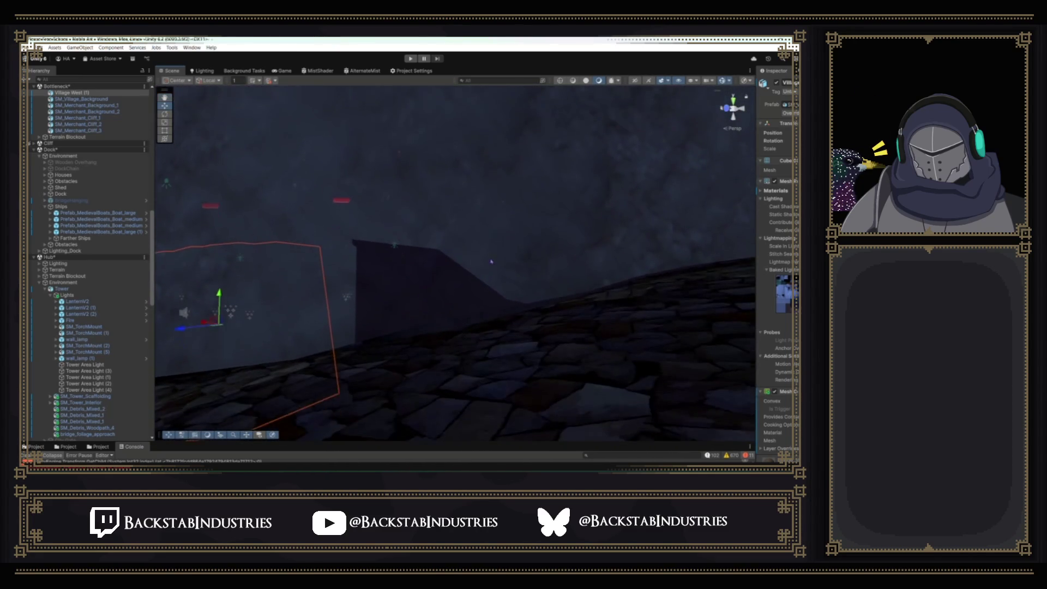
pyautogui.click(491, 262)
pyautogui.press('f')
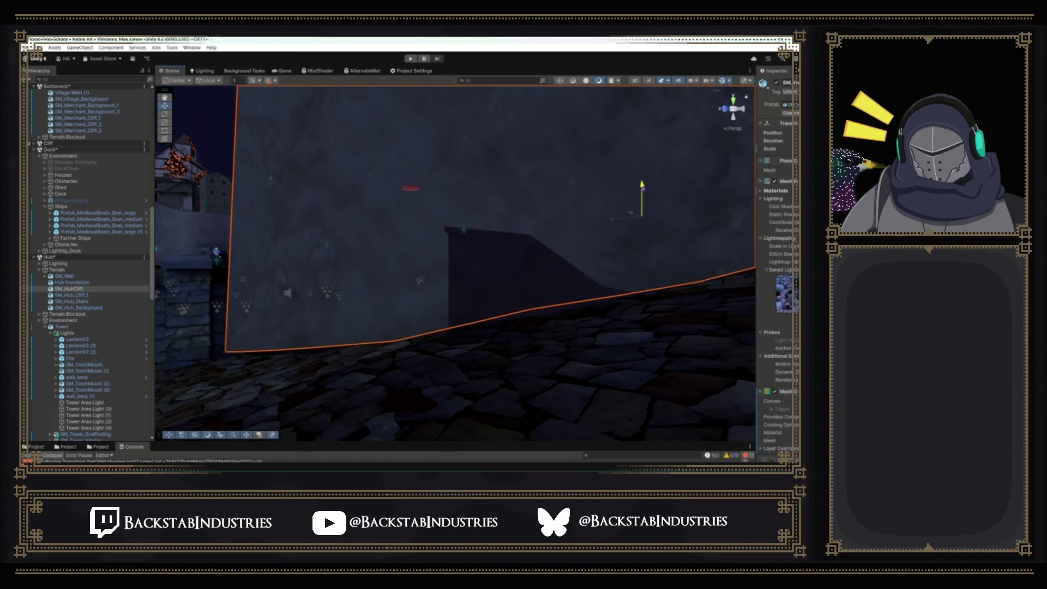
pyautogui.moveTo(660, 213)
pyautogui.mouseDown()
pyautogui.moveTo(676, 204)
pyautogui.moveTo(636, 236)
pyautogui.moveTo(650, 220)
pyautogui.moveTo(650, 189)
pyautogui.moveTo(666, 166)
pyautogui.moveTo(688, 163)
pyautogui.moveTo(734, 202)
pyautogui.moveTo(689, 223)
pyautogui.mouseUp()
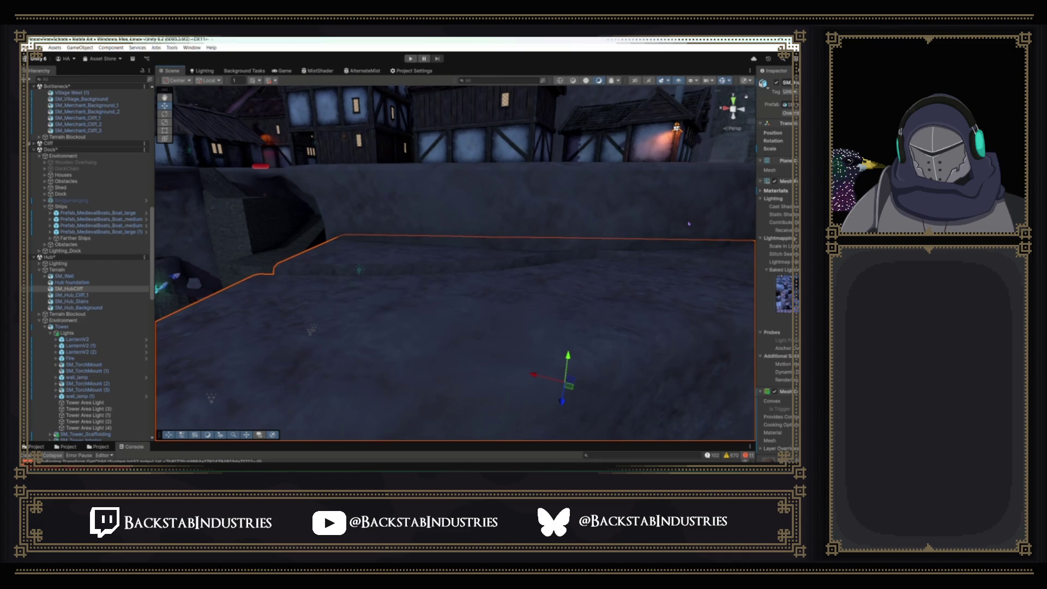
# - Leave the teammate's full-screen stream in Discord and switch back to the Unity editor
pyautogui.moveTo(654, 397)
pyautogui.click(778, 469)
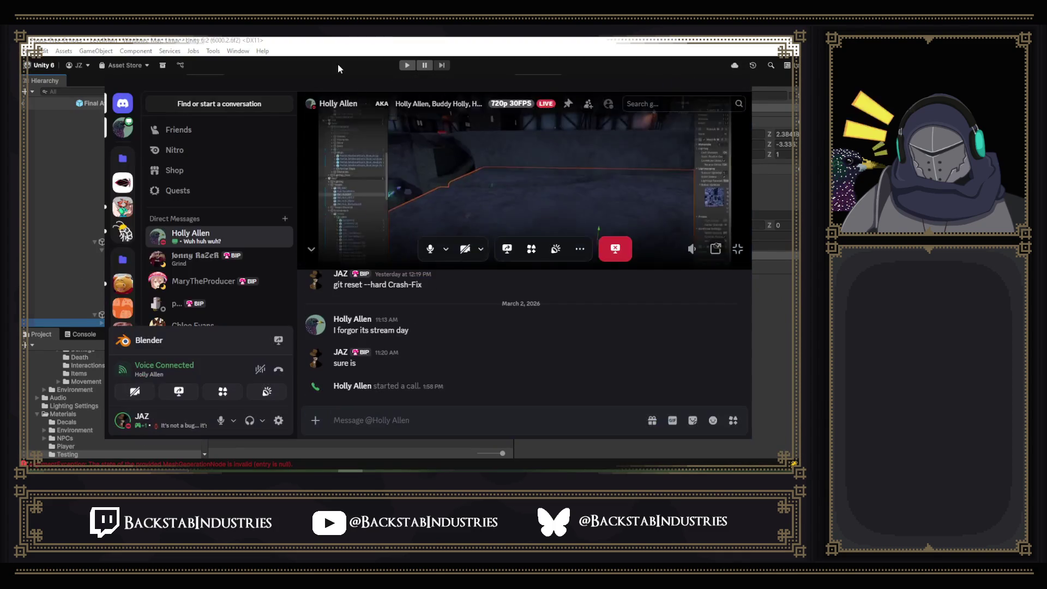
pyautogui.hotkey('alt', 'Tab')
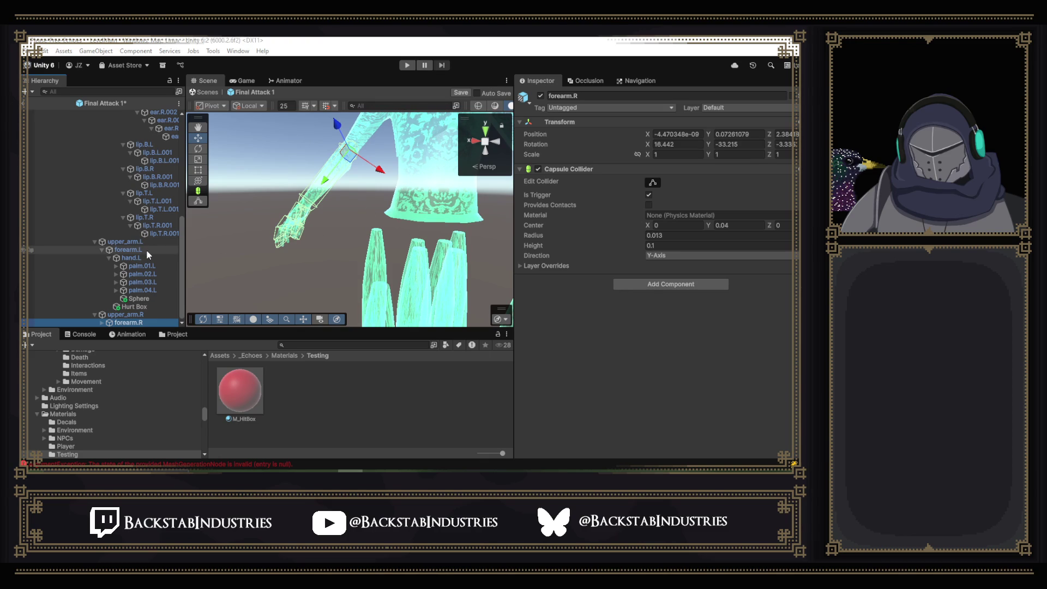
# - Create a Capsule child under forearm.R and apply the red M_HitBox material to it
pyautogui.rightClick(140, 323)
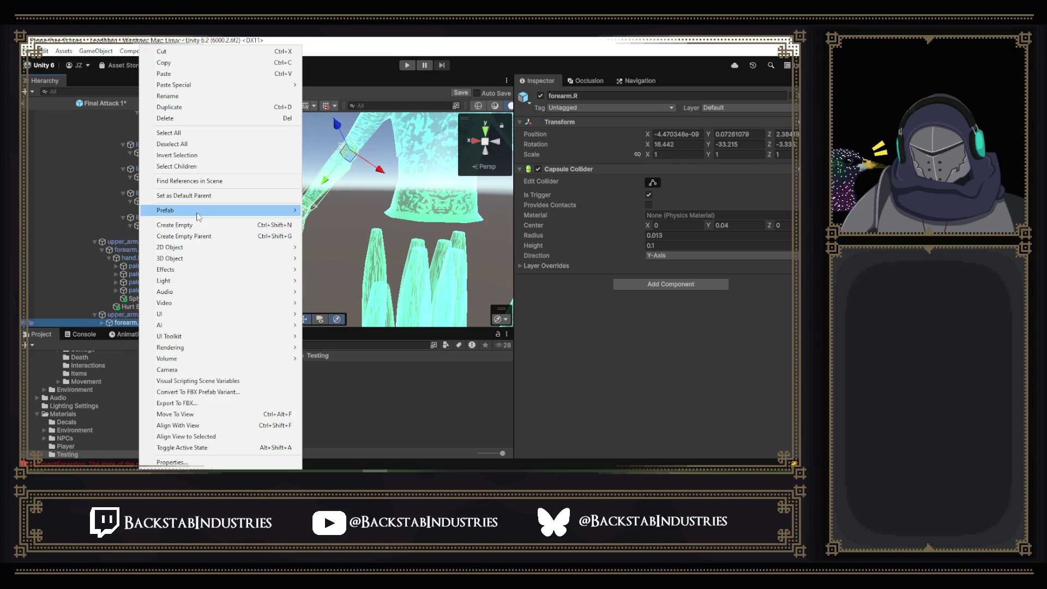
pyautogui.moveTo(191, 258)
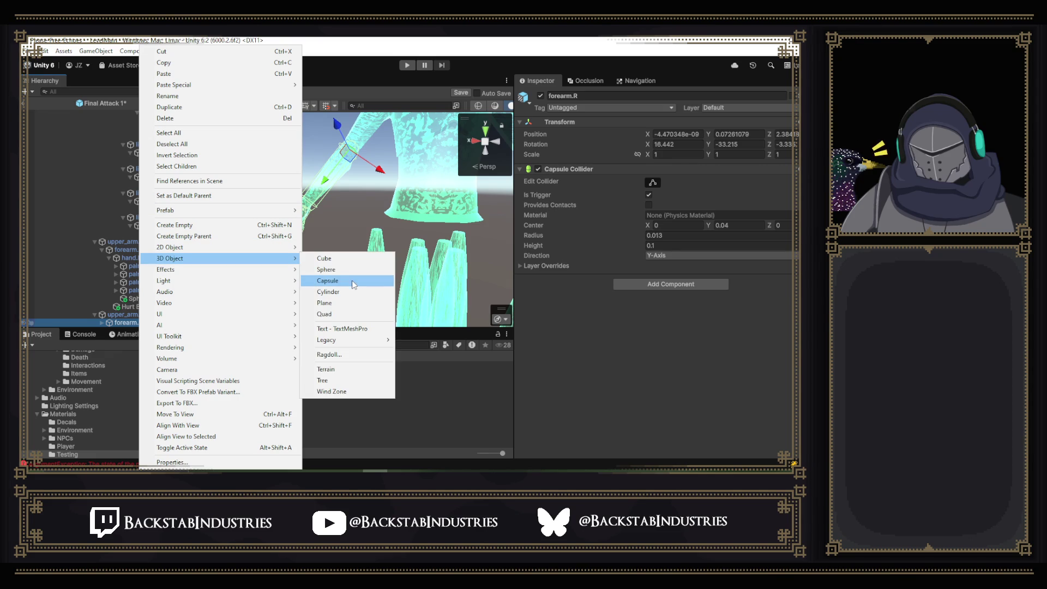
pyautogui.click(354, 281)
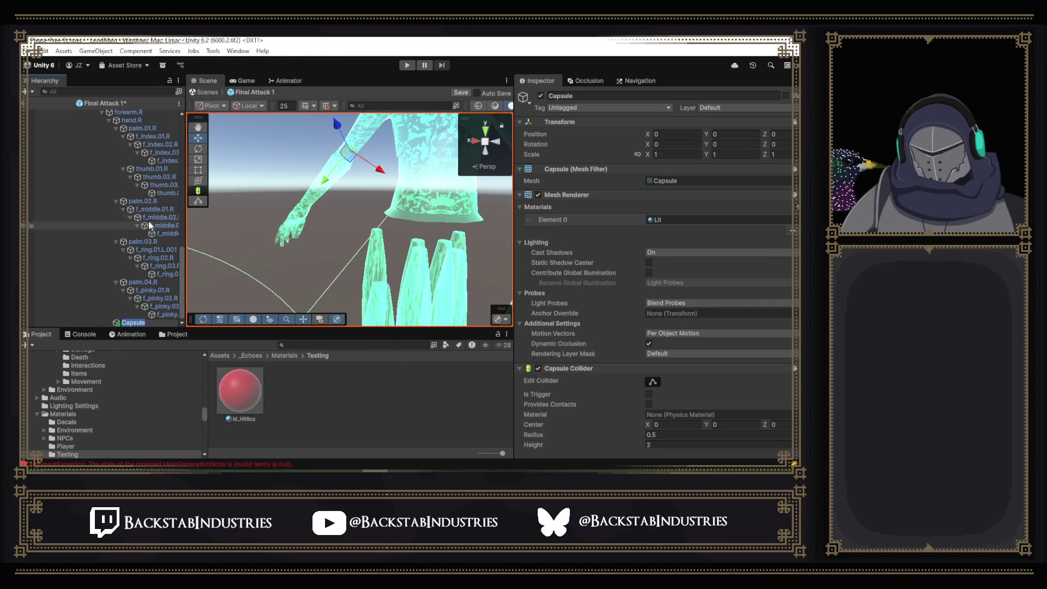
pyautogui.press('Return')
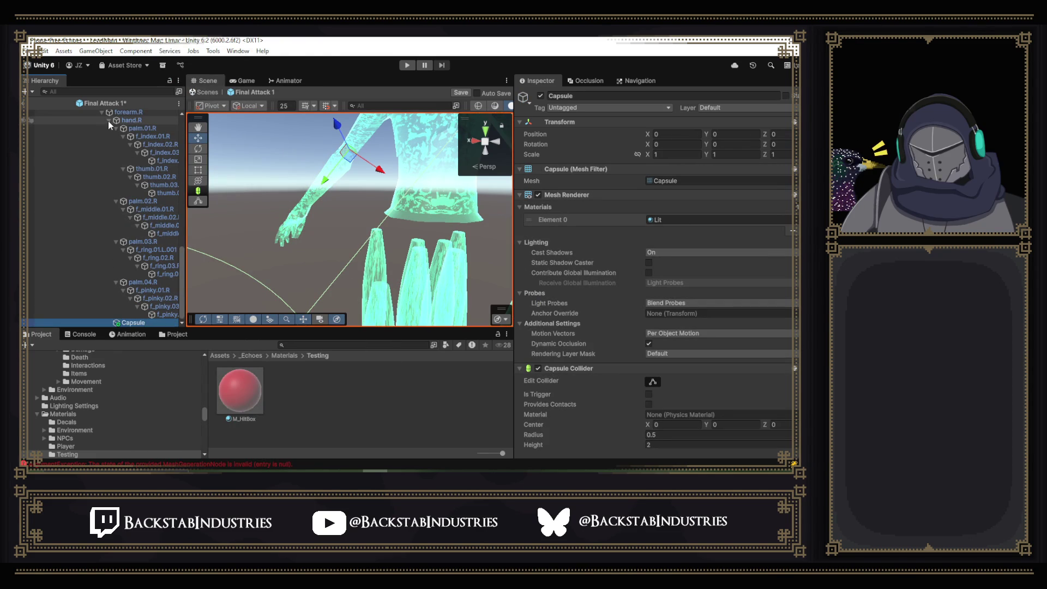
pyautogui.click(108, 120)
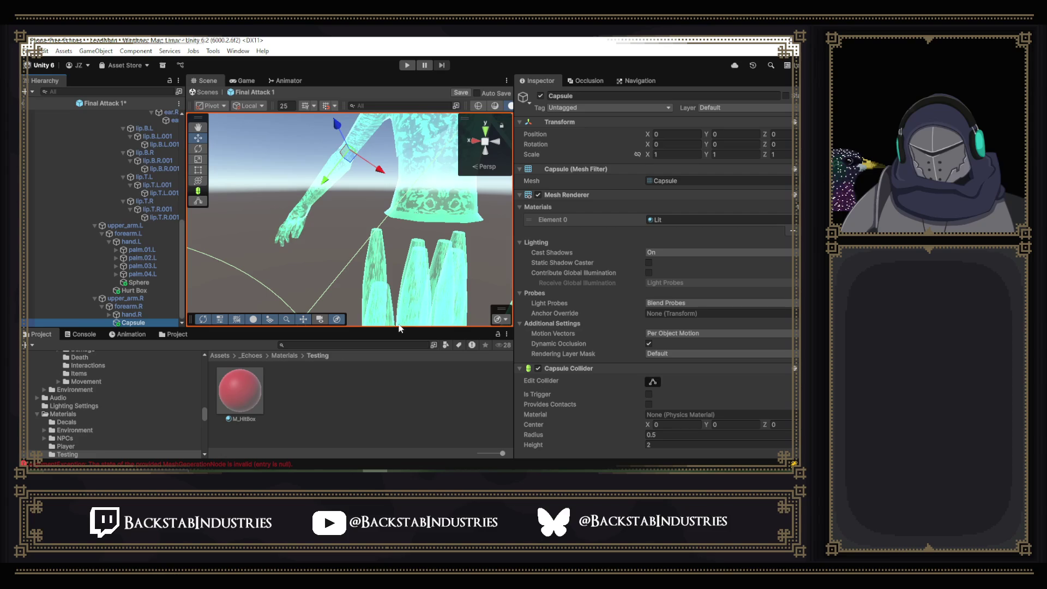
pyautogui.moveTo(243, 392); pyautogui.dragTo(712, 218)
# - Scale the capsule to 0.04 on all axes and slide it onto the right forearm
pyautogui.click(670, 153)
pyautogui.write('0.04')
pyautogui.press('Tab')
pyautogui.write('.04')
pyautogui.press('Tab')
pyautogui.write('.04')
pyautogui.press('Return')
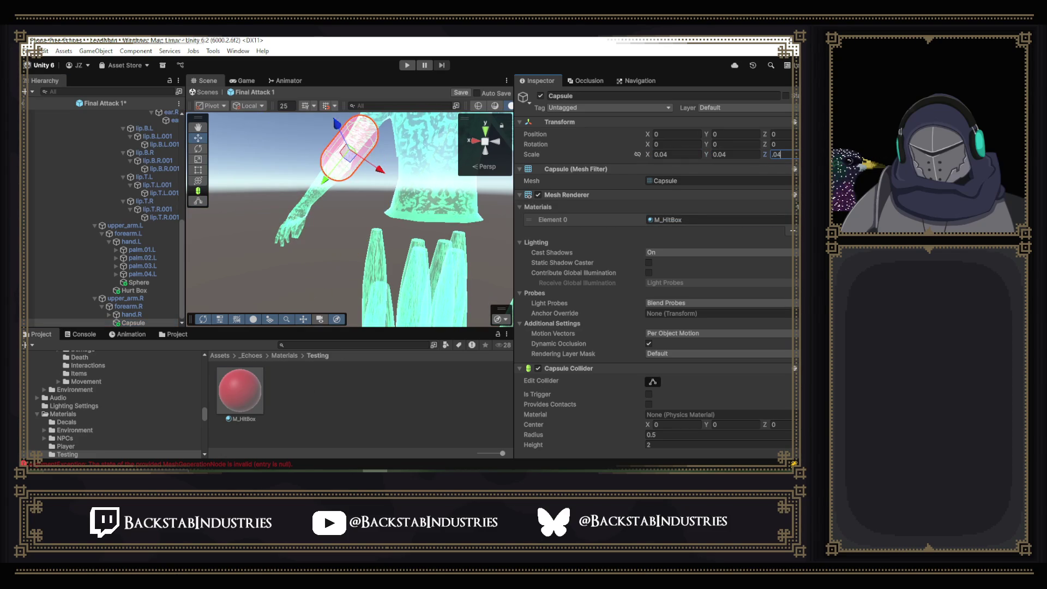
pyautogui.moveTo(359, 180); pyautogui.dragTo(373, 177)
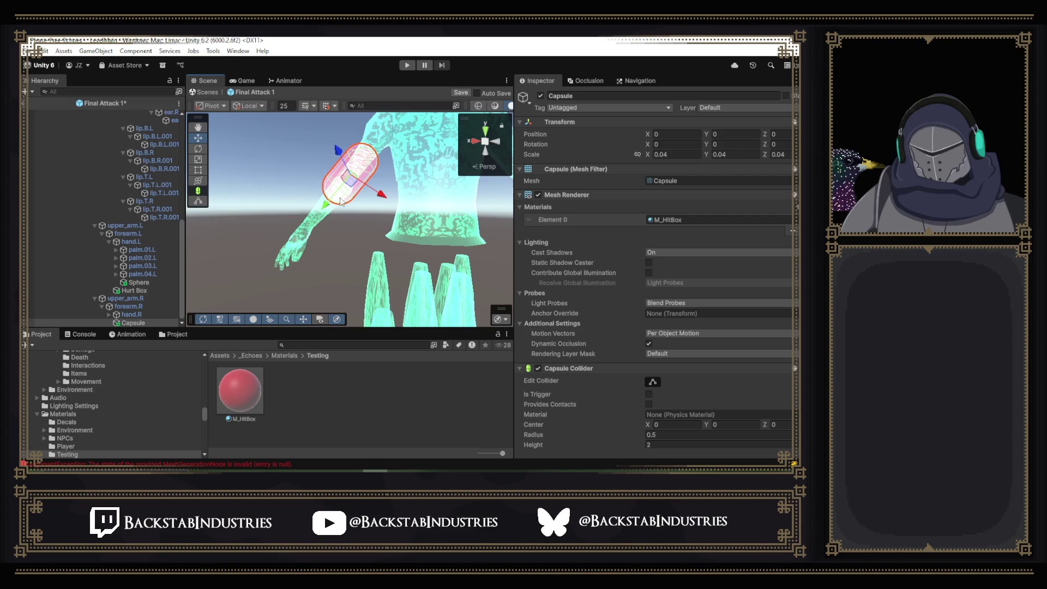
pyautogui.moveTo(326, 204); pyautogui.dragTo(301, 234)
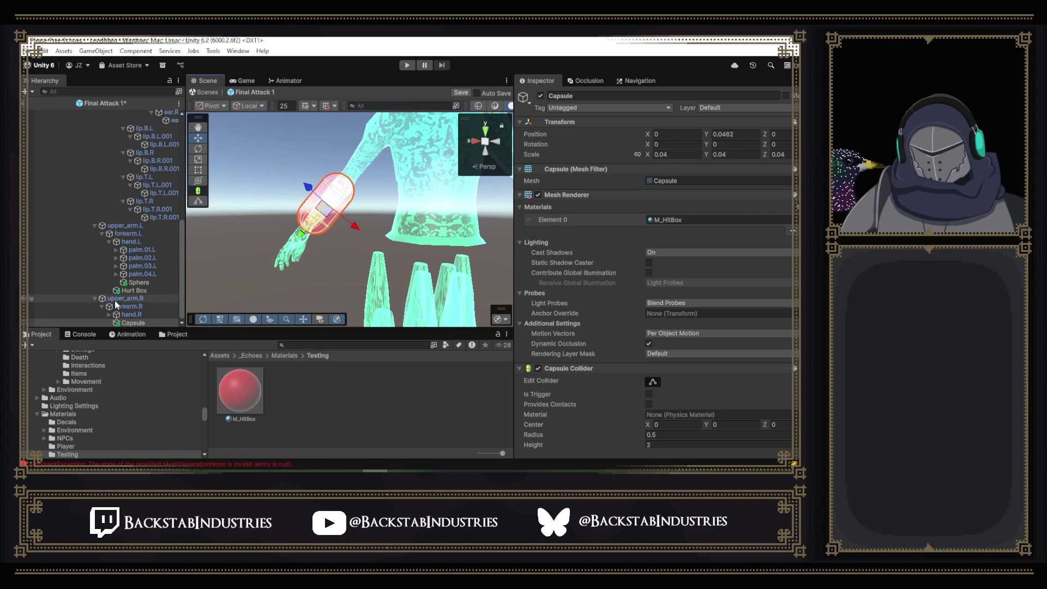
pyautogui.click(131, 314)
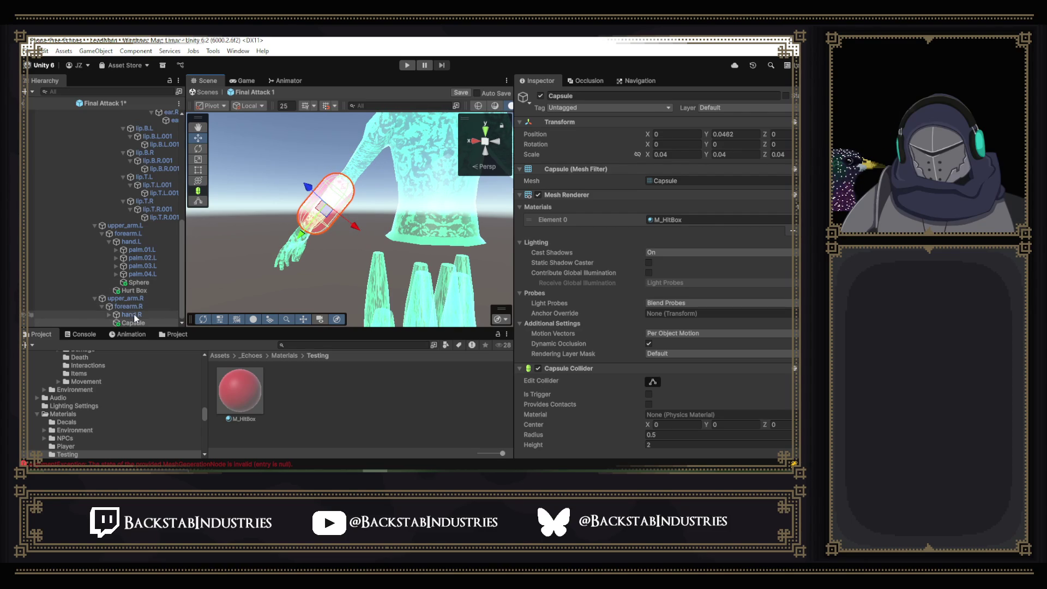
pyautogui.rightClick(133, 314)
# - Create a Sphere child under hand.R and apply the M_HitBox material to it
pyautogui.moveTo(178, 260)
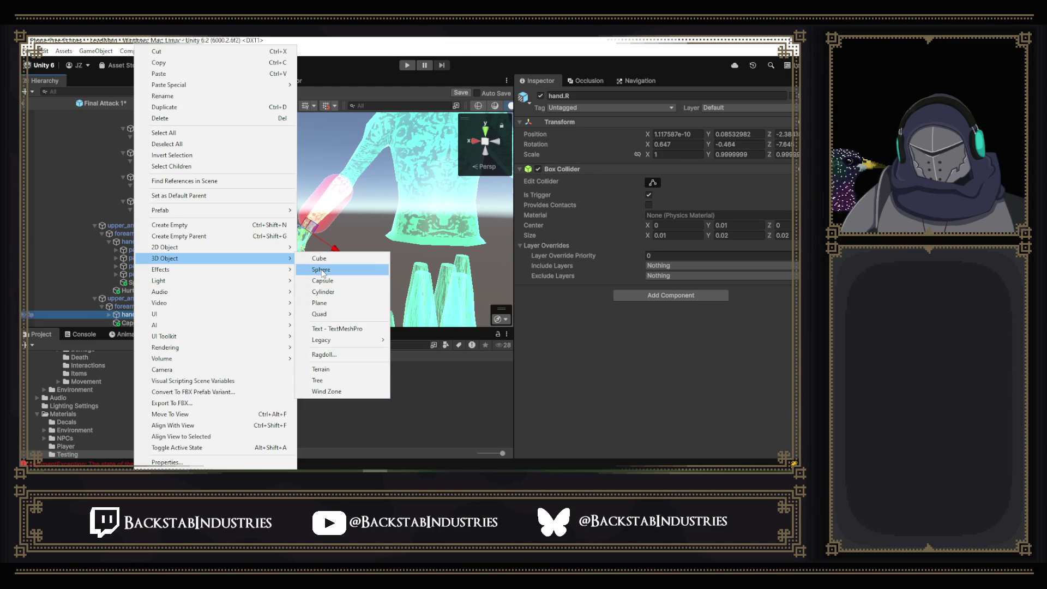
pyautogui.click(321, 271)
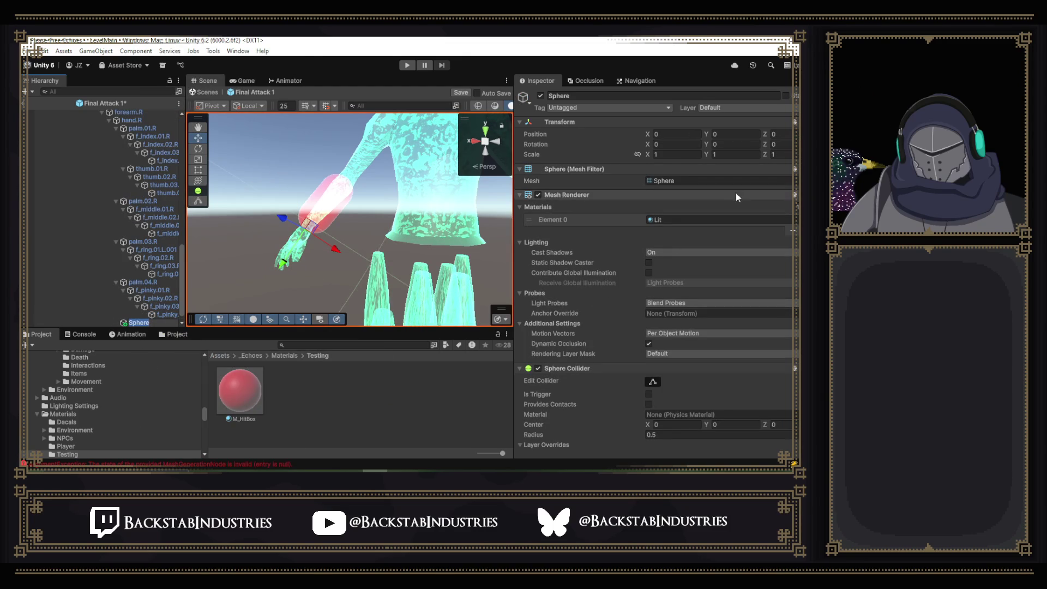
pyautogui.moveTo(222, 416)
pyautogui.mouseDown()
pyautogui.moveTo(436, 316)
pyautogui.moveTo(693, 220)
pyautogui.mouseUp()
pyautogui.click(673, 154)
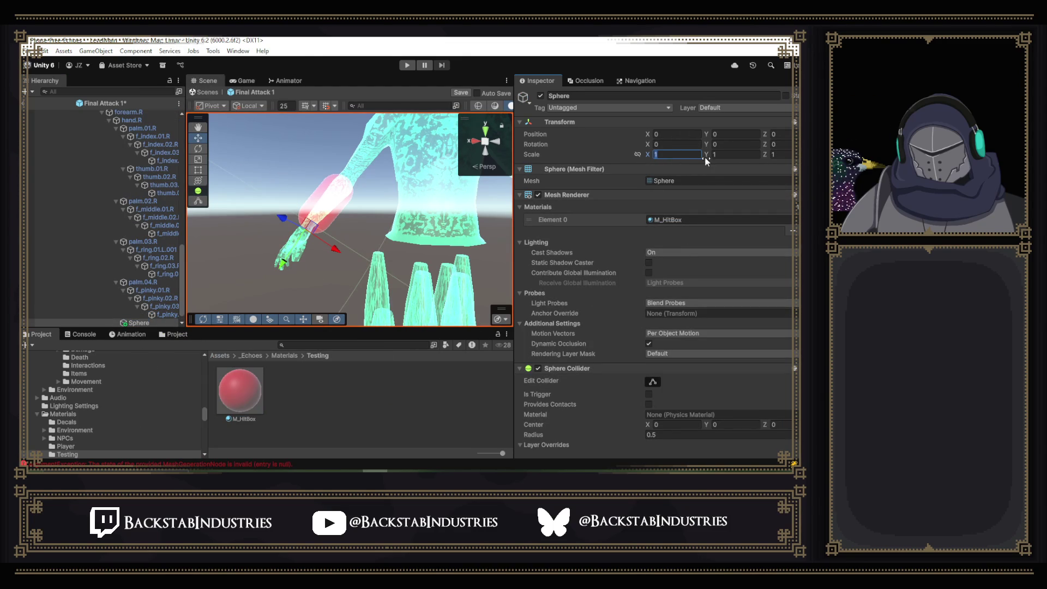
pyautogui.moveTo(138, 323)
pyautogui.mouseDown()
pyautogui.moveTo(109, 114)
pyautogui.moveTo(143, 229)
pyautogui.mouseUp()
pyautogui.scroll(-5, 142, 305)
pyautogui.click(142, 324)
pyautogui.click(138, 314)
# - Scale the sphere to 0.05 on X, Y and Z and move it down onto the right hand
pyautogui.click(677, 155)
pyautogui.write('.05')
pyautogui.click(729, 155)
pyautogui.write('.05')
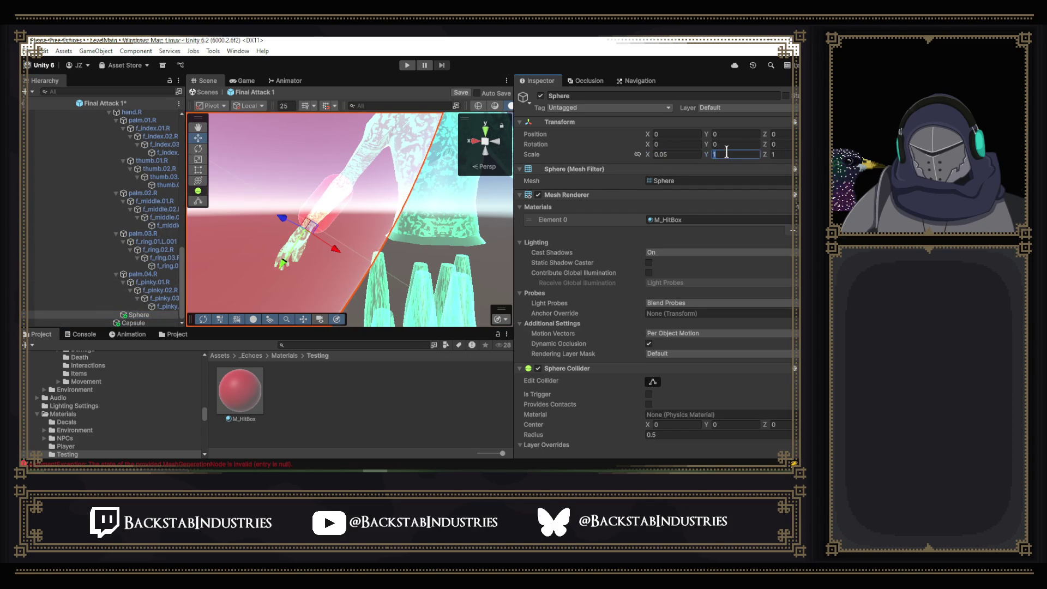
pyautogui.click(785, 155)
pyautogui.write('.05')
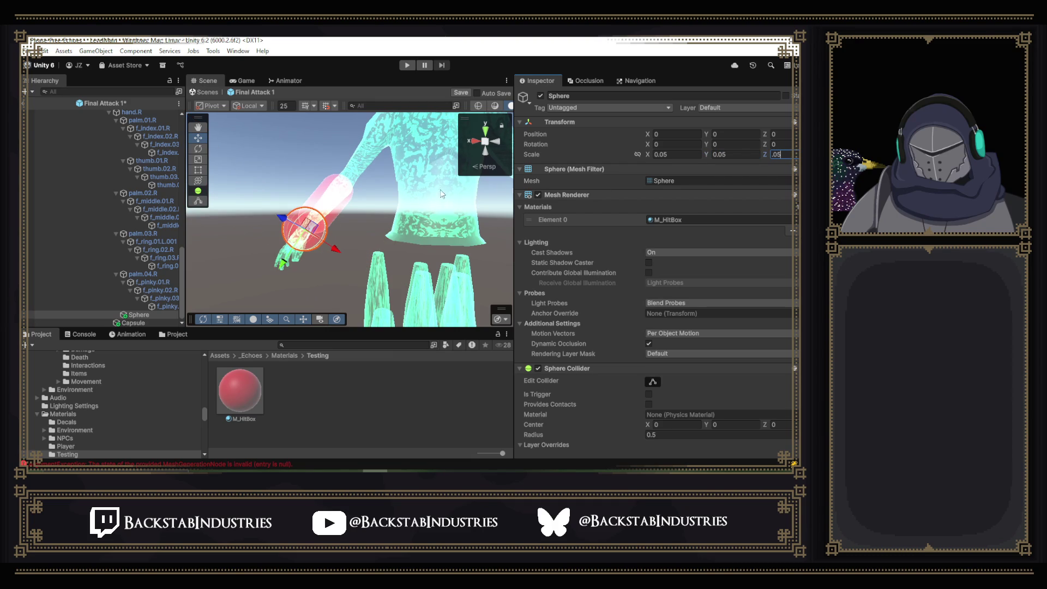
pyautogui.moveTo(287, 258); pyautogui.dragTo(266, 289)
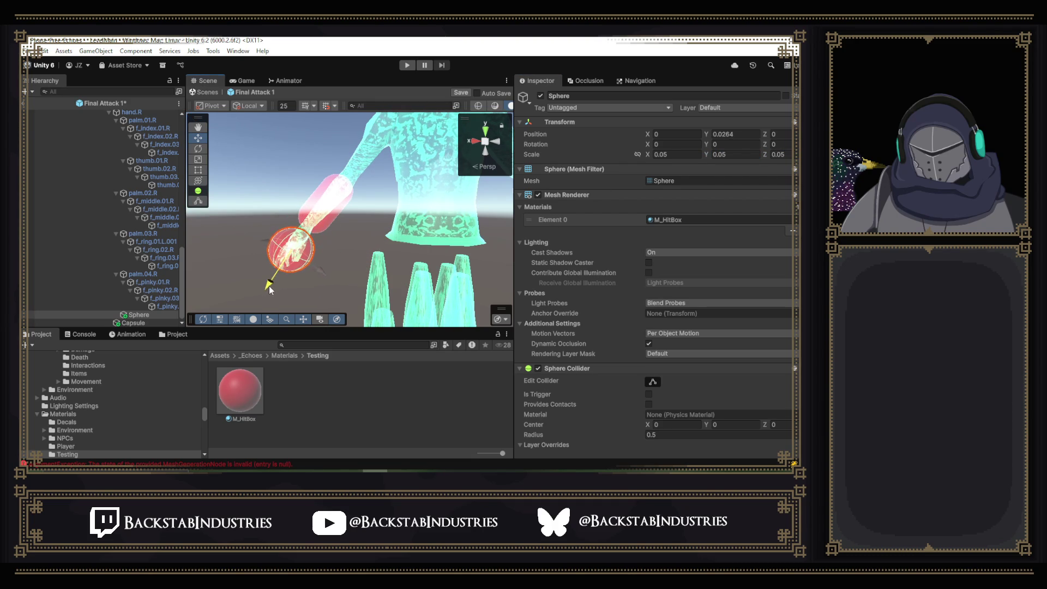
pyautogui.moveTo(308, 239); pyautogui.dragTo(161, 273)
# - Slim the forearm Capsule to X scale 0.036 and Z scale 0.03
pyautogui.click(134, 323)
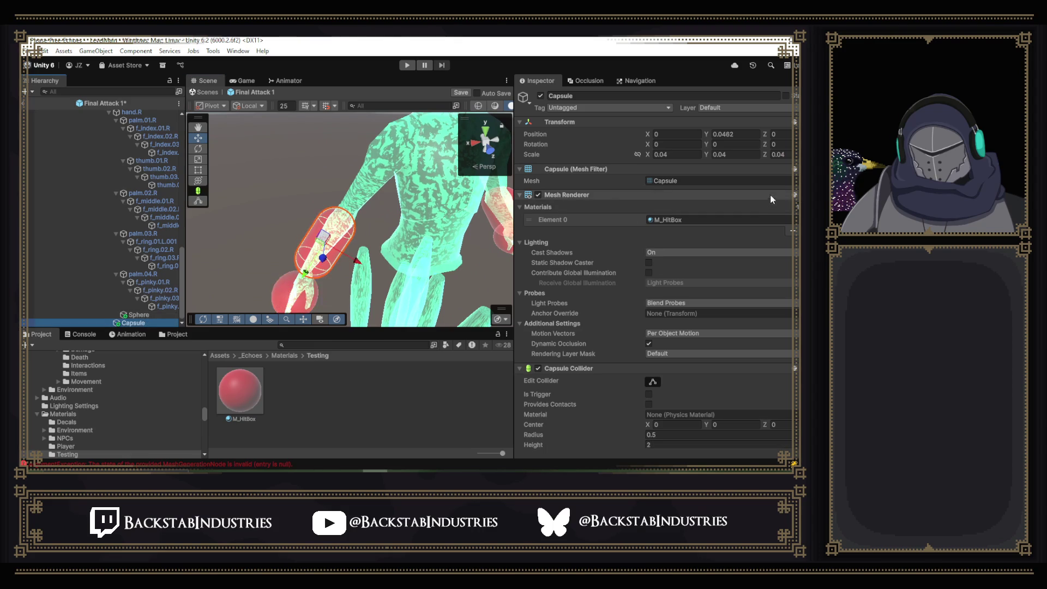
pyautogui.click(683, 154)
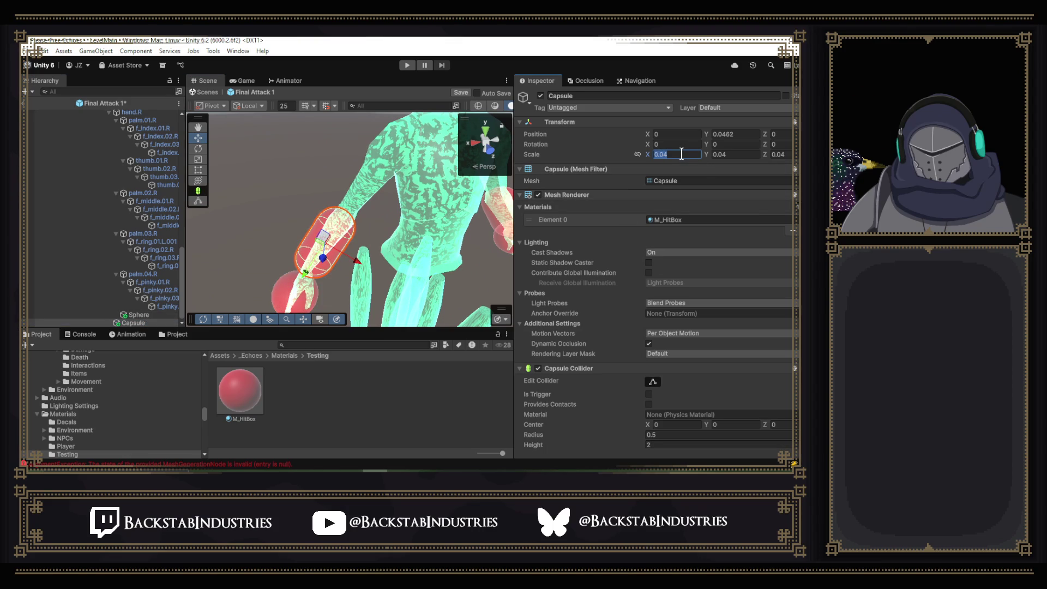
pyautogui.press('BackSpace')
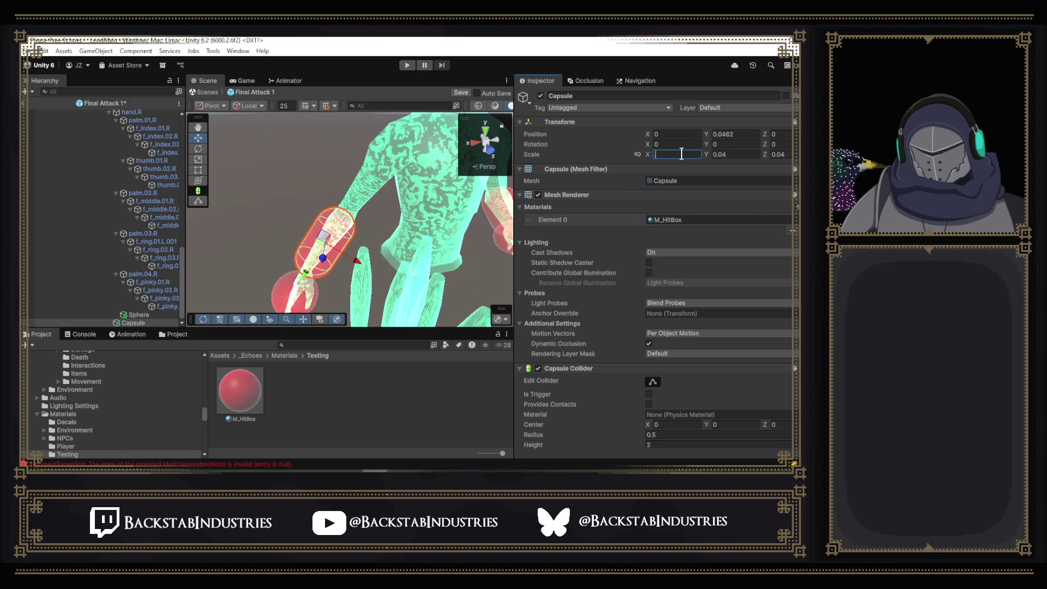
pyautogui.write('0.036')
pyautogui.click(780, 155)
pyautogui.write('0.0')
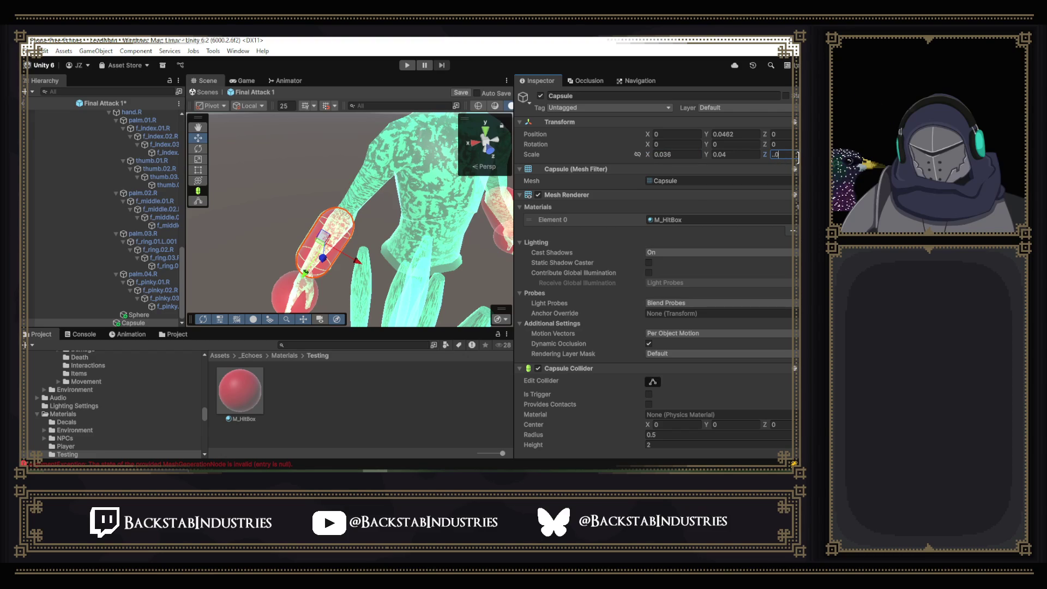
pyautogui.write('3')
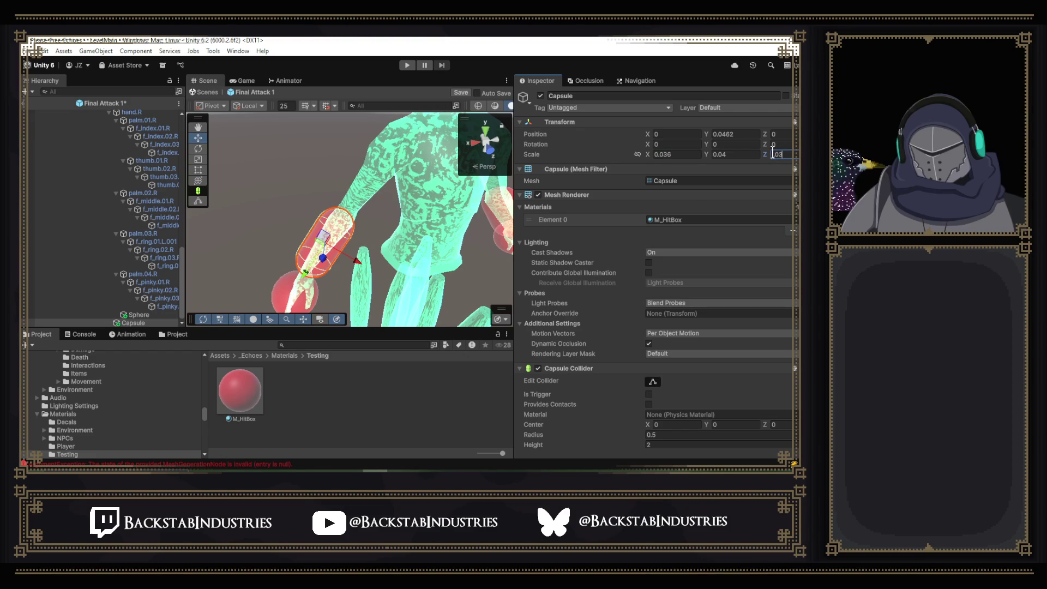
pyautogui.press('Return')
pyautogui.moveTo(404, 234)
pyautogui.mouseDown()
pyautogui.moveTo(517, 221)
pyautogui.moveTo(305, 182)
pyautogui.mouseUp()
# - Enlarge the hand Sphere to a uniform 0.06 scale and view the whole character
pyautogui.doubleClick(138, 314)
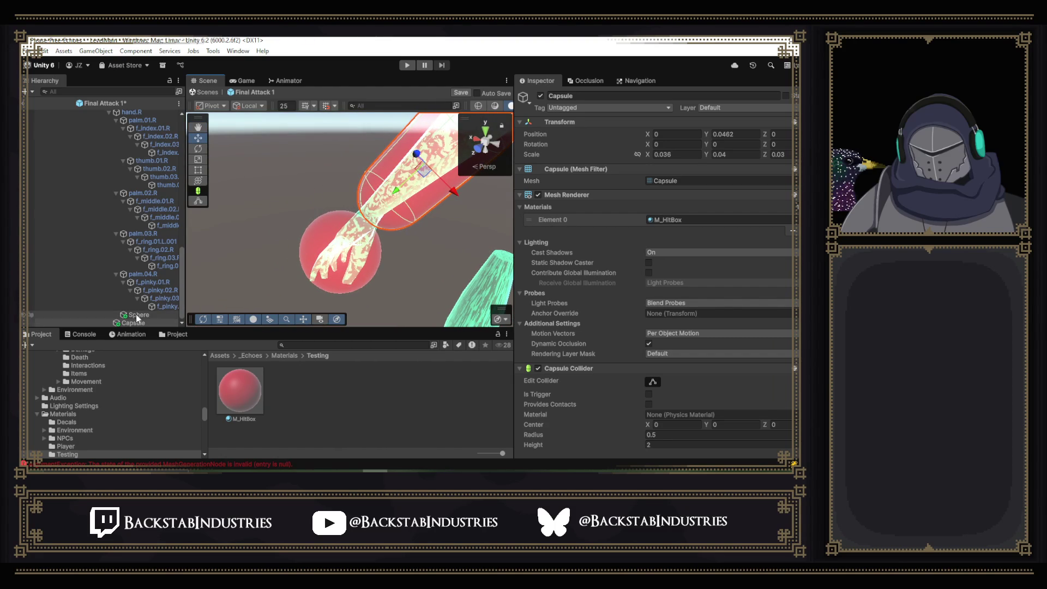
pyautogui.click(684, 155)
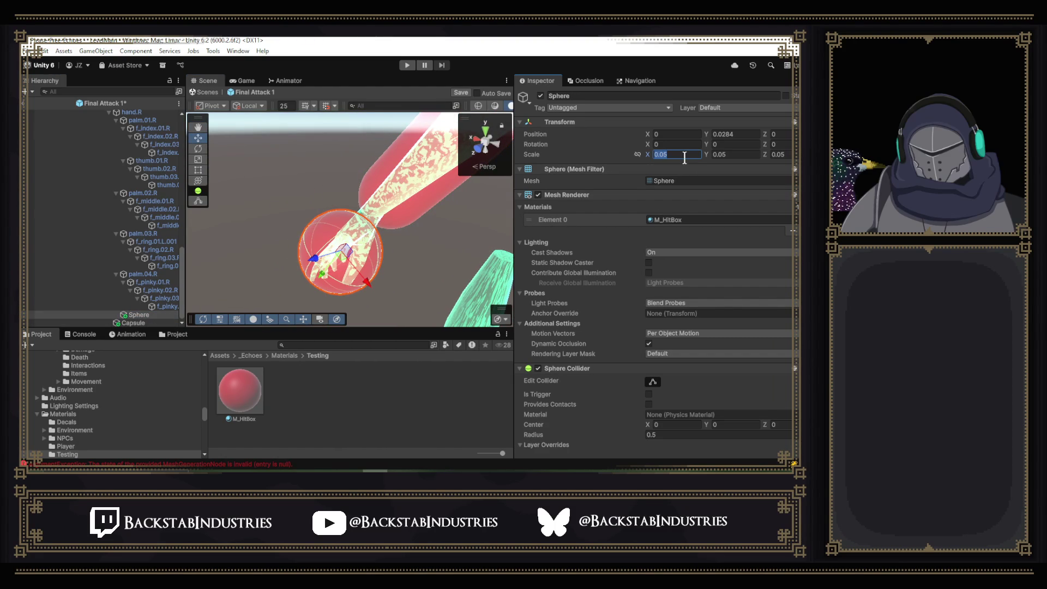
pyautogui.press('BackSpace')
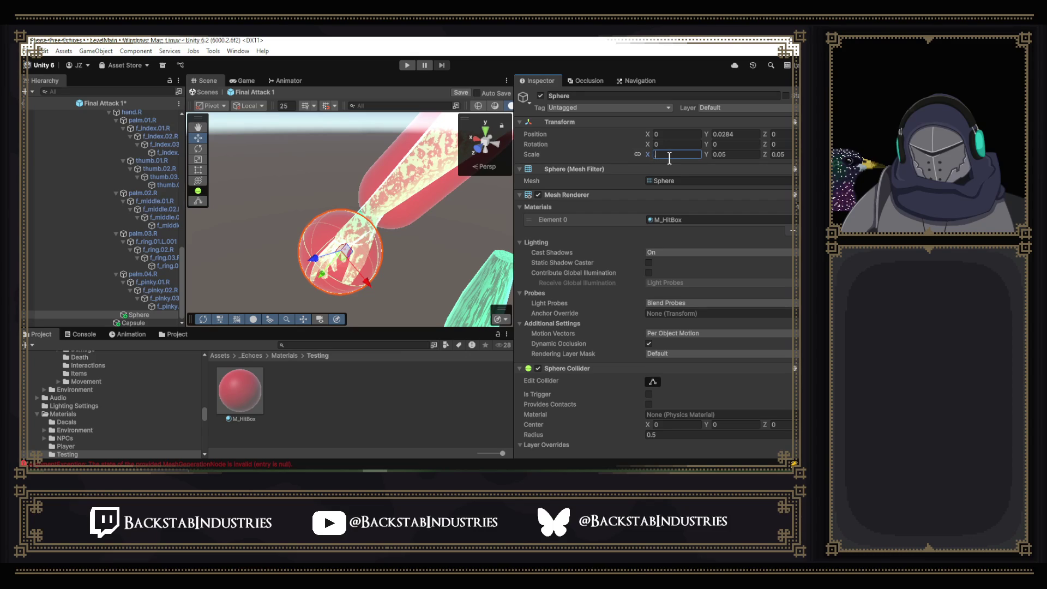
pyautogui.write('.06')
pyautogui.moveTo(395, 181); pyautogui.dragTo(466, 135)
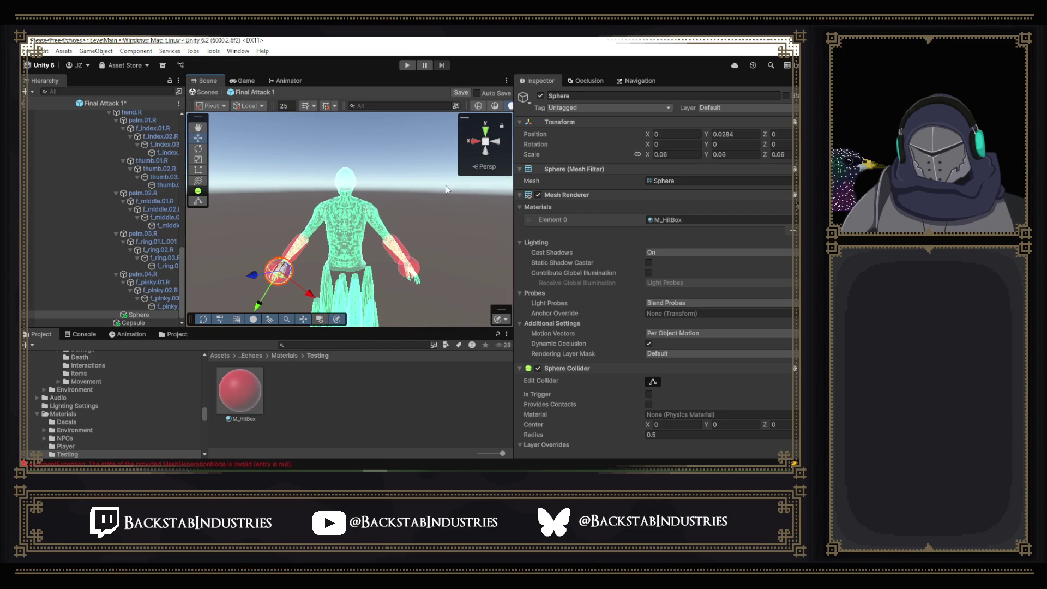
pyautogui.scroll(6, 110, 270)
# - Delete hand.L's old Sphere and Hurt Box, save Final Attack 1, and show the Attack Standard assets
pyautogui.click(138, 231)
pyautogui.keyDown('ctrl'); pyautogui.click(135, 240); pyautogui.keyUp('ctrl')
pyautogui.press('Delete')
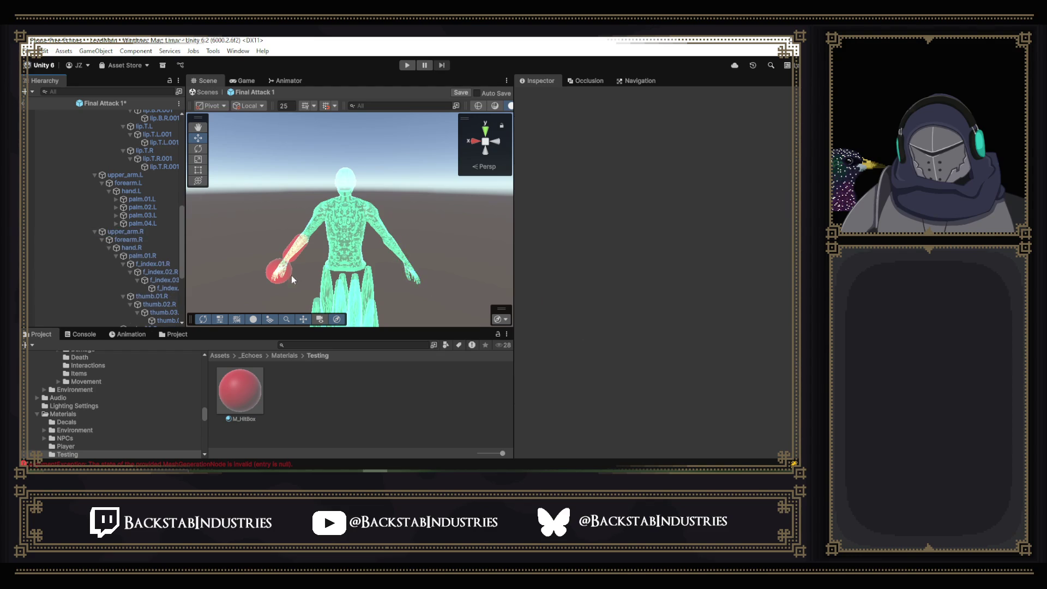
pyautogui.hotkey('ctrl', 's')
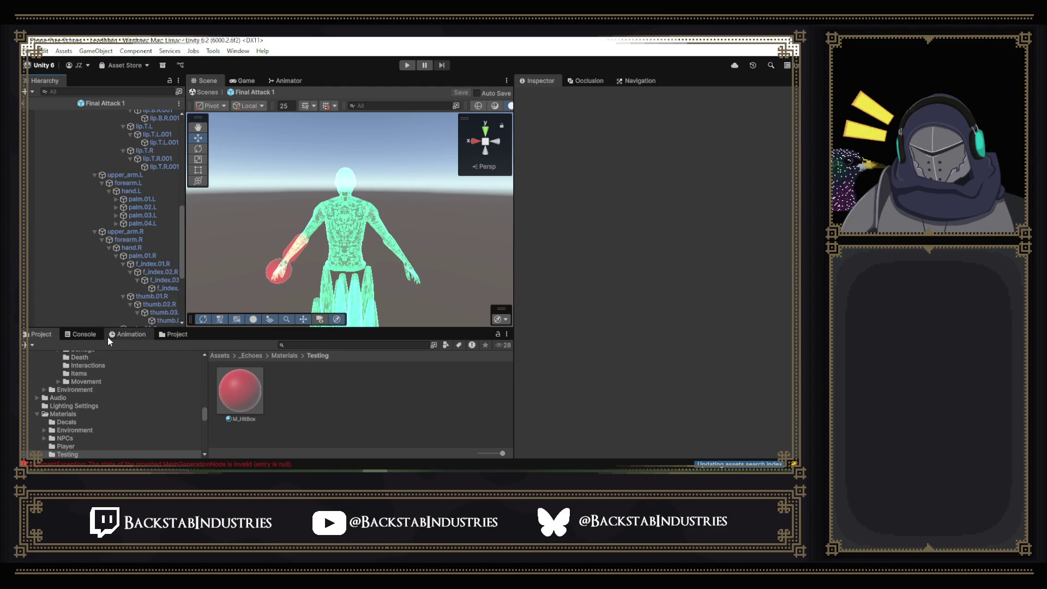
pyautogui.click(175, 334)
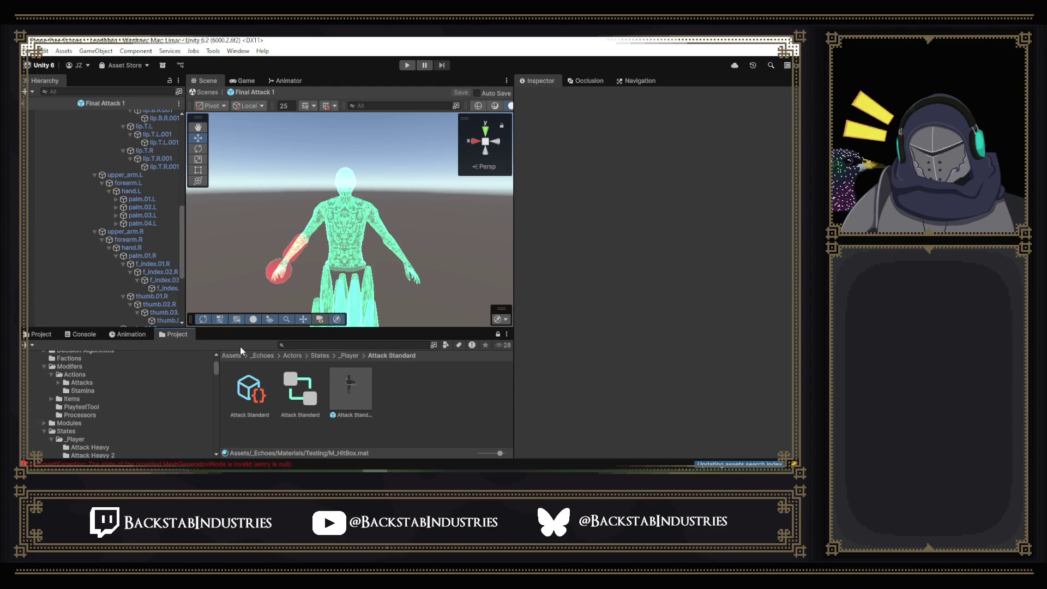
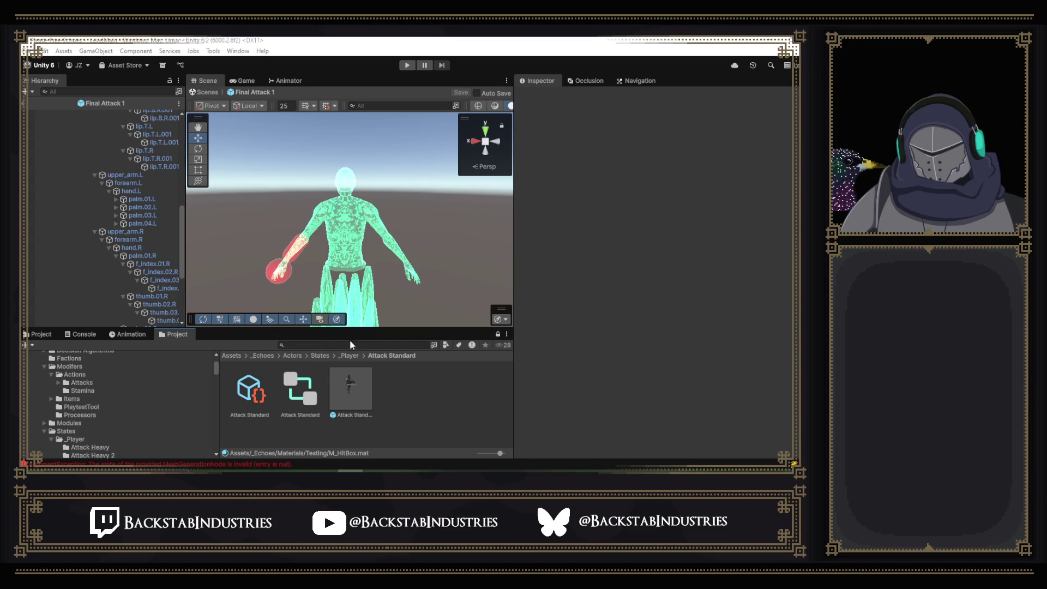
# - Open the Attack Standard prefab and select upperarm_r and the Sword to check the sword hitbox
pyautogui.doubleClick(350, 390)
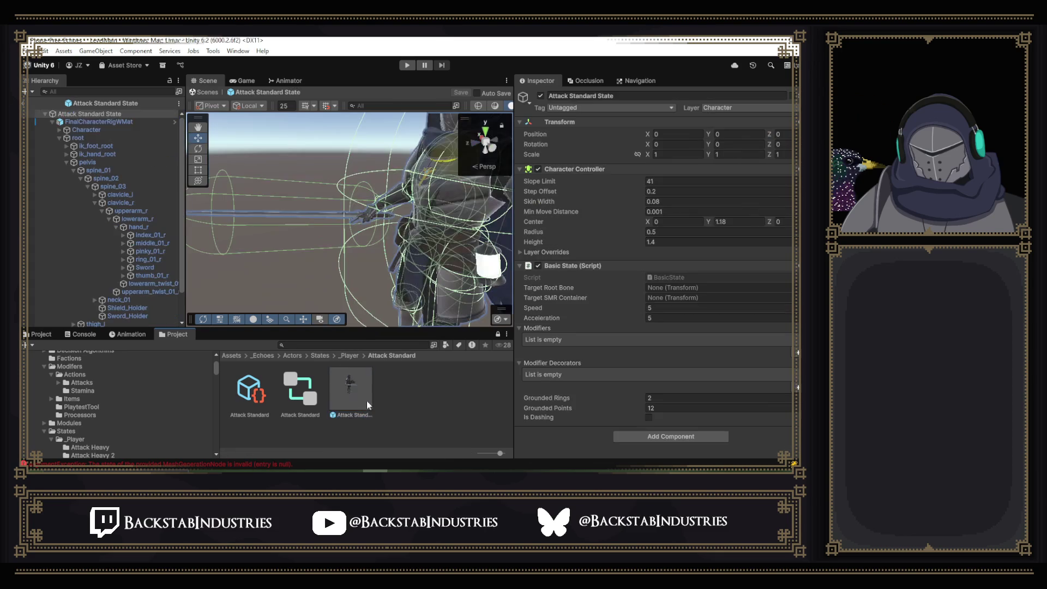
pyautogui.click(149, 211)
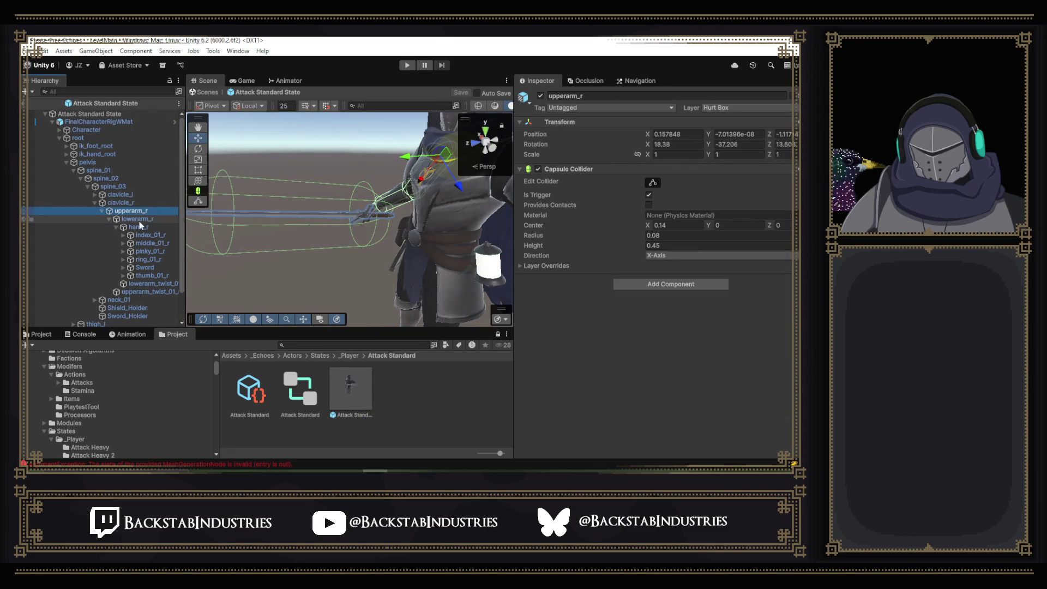
pyautogui.click(318, 213)
pyautogui.click(314, 212)
pyautogui.click(309, 217)
pyautogui.click(313, 214)
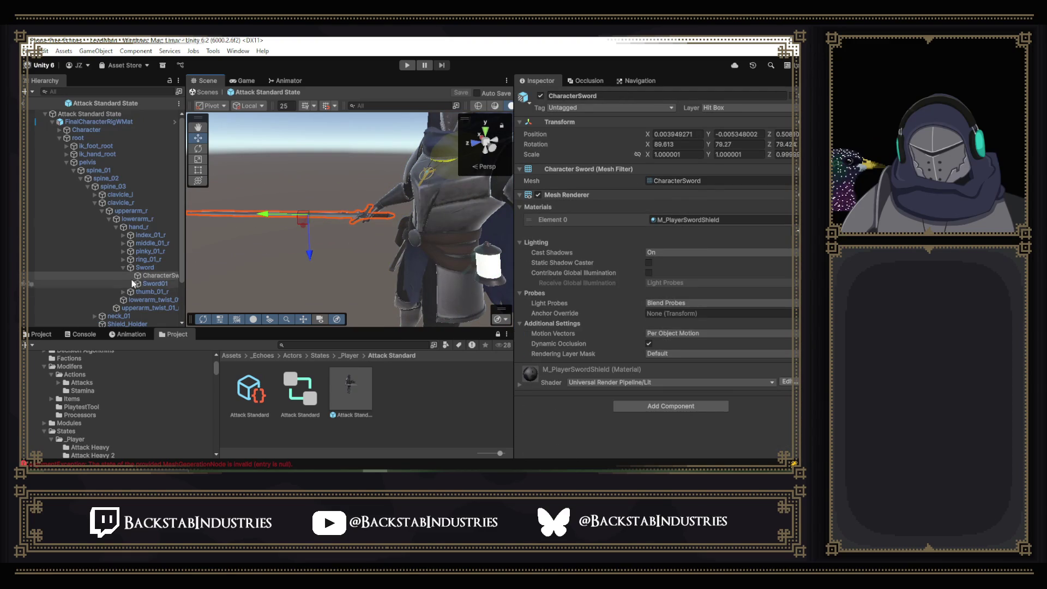
pyautogui.click(142, 268)
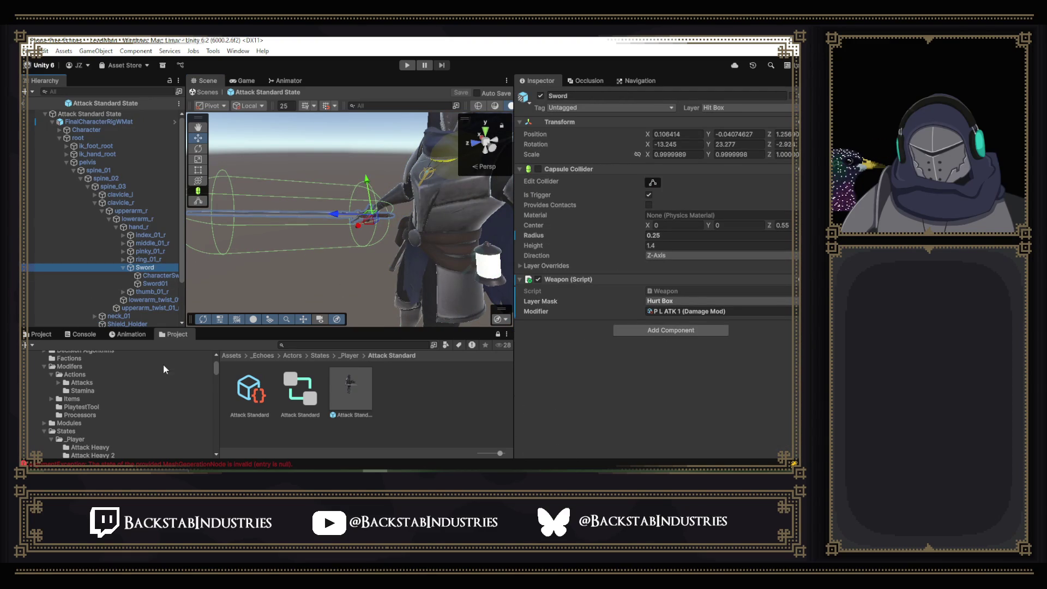
# - In the Project tree, browse Bosses > Final Boss into the Boss Attack 1 folder
pyautogui.click(42, 334)
pyautogui.click(170, 336)
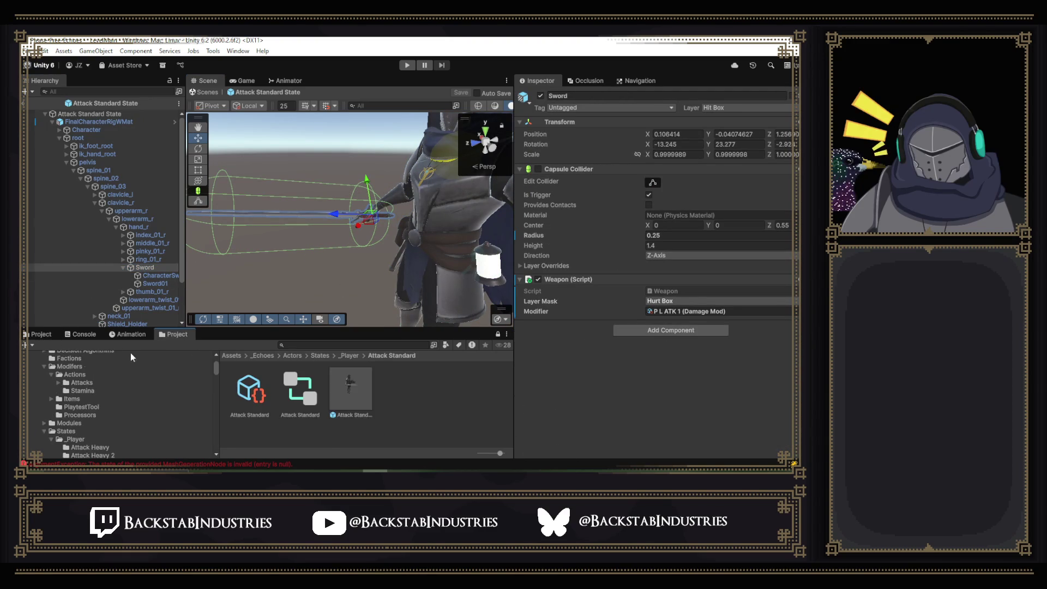
pyautogui.scroll(3, 74, 360)
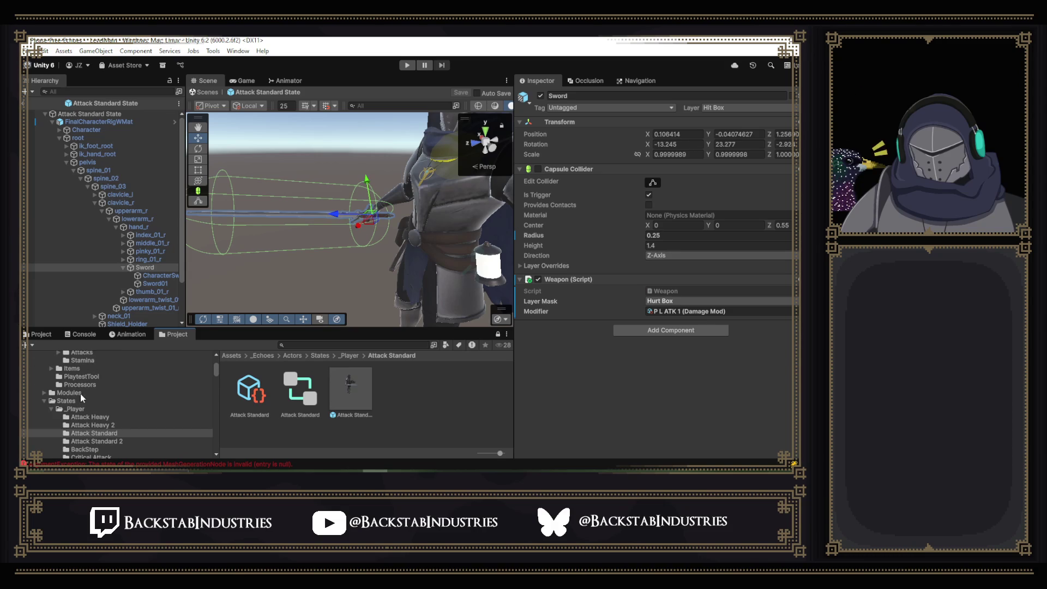
pyautogui.scroll(-5, 81, 394)
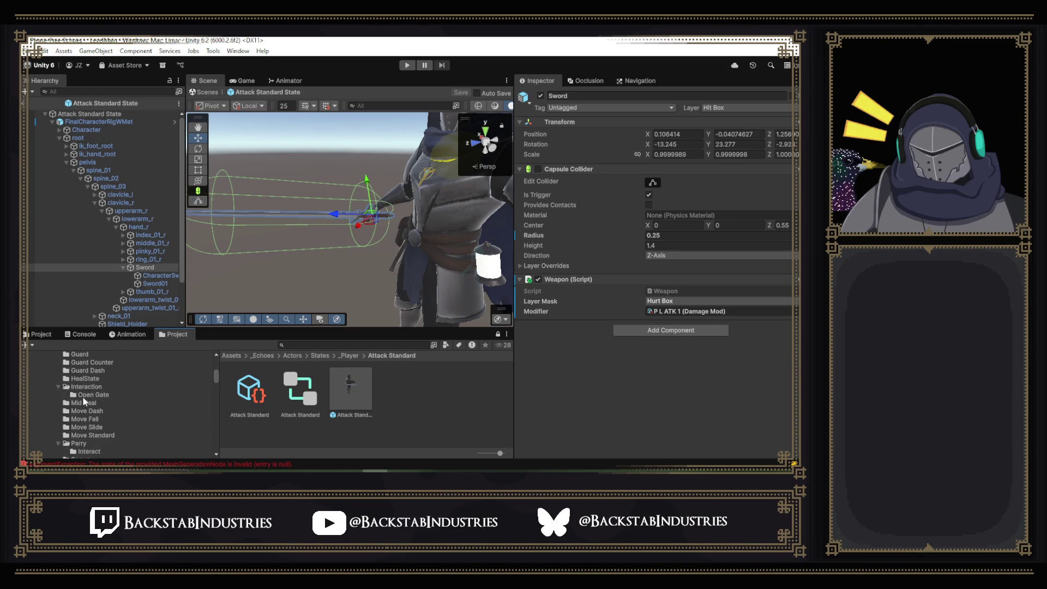
pyautogui.scroll(-5, 83, 401)
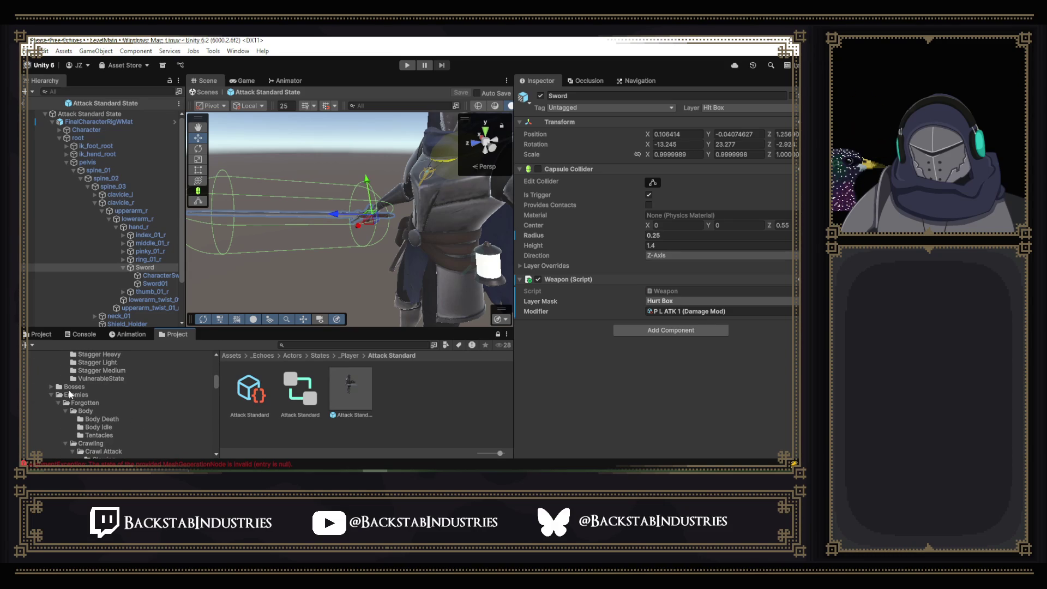
pyautogui.doubleClick(73, 389)
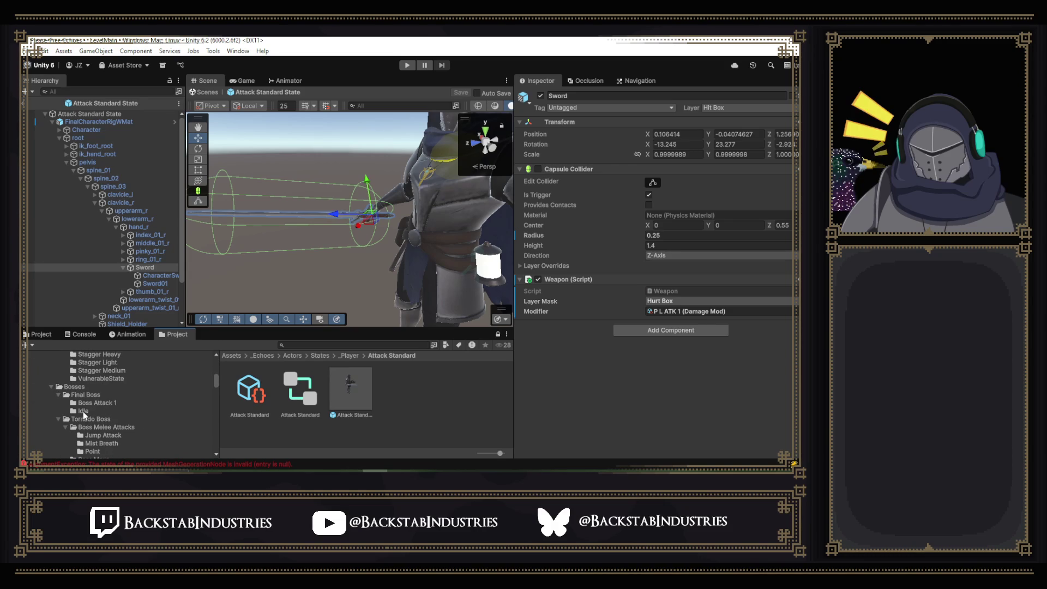
pyautogui.click(87, 395)
pyautogui.click(313, 404)
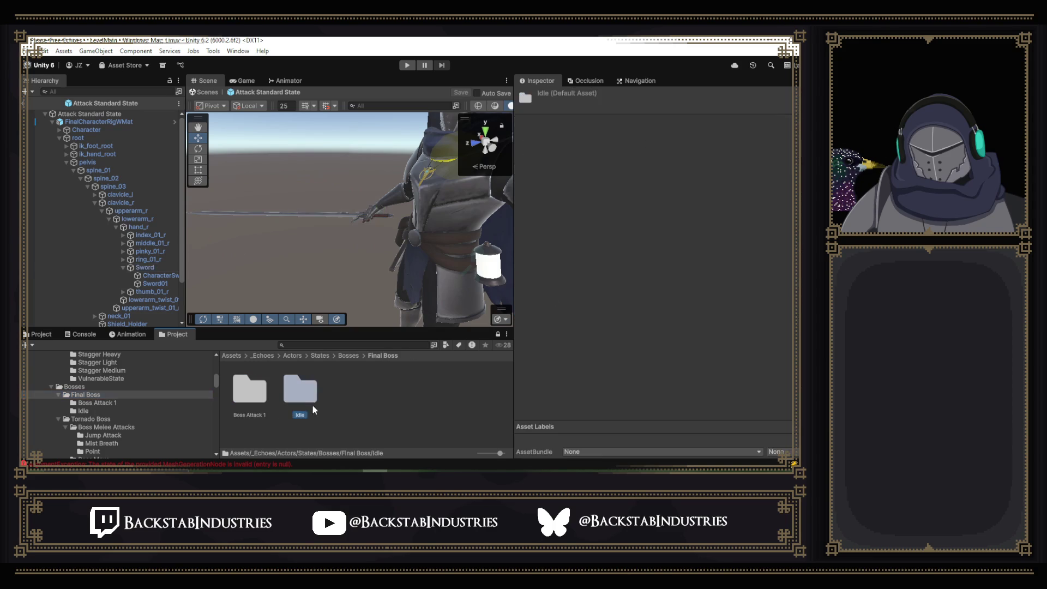
pyautogui.doubleClick(267, 399)
# - Open Final Attack 1's nested Mermaid Boss and put the spine bone alone on layer 7: Hurt Box
pyautogui.doubleClick(350, 390)
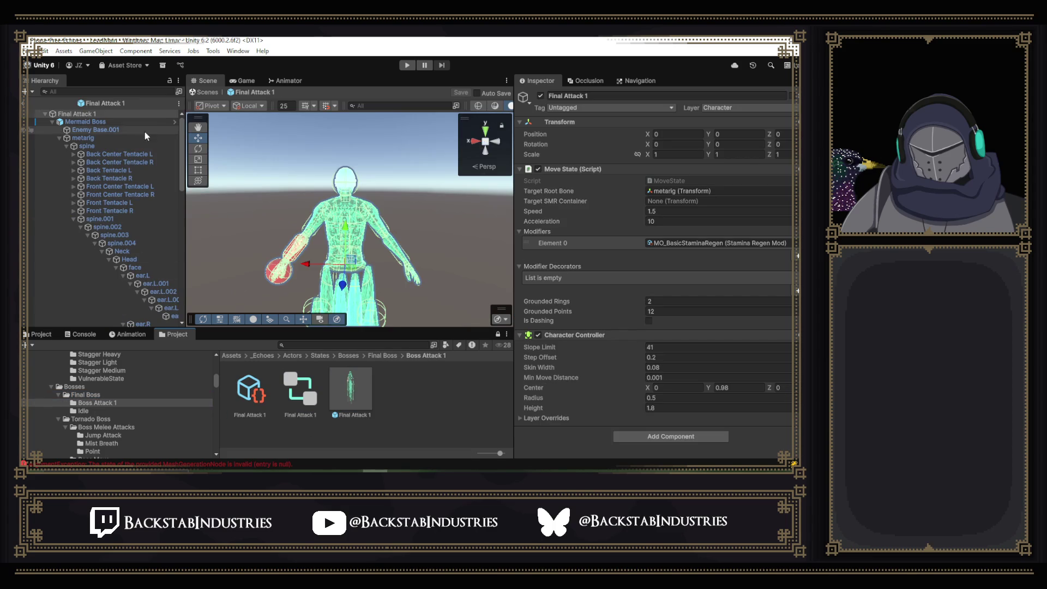
pyautogui.click(173, 121)
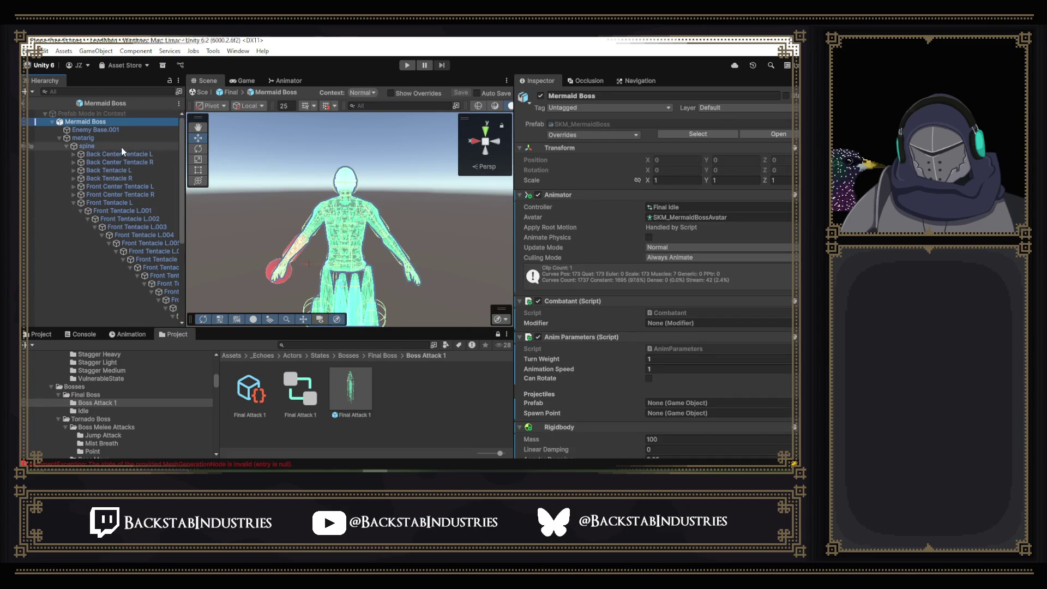
pyautogui.click(86, 146)
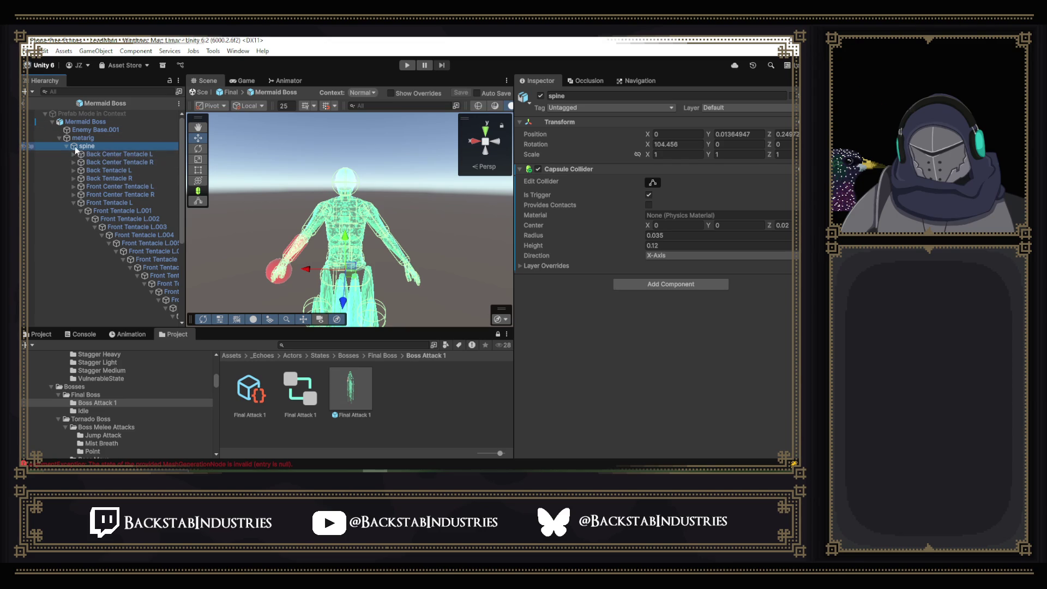
pyautogui.click(750, 108)
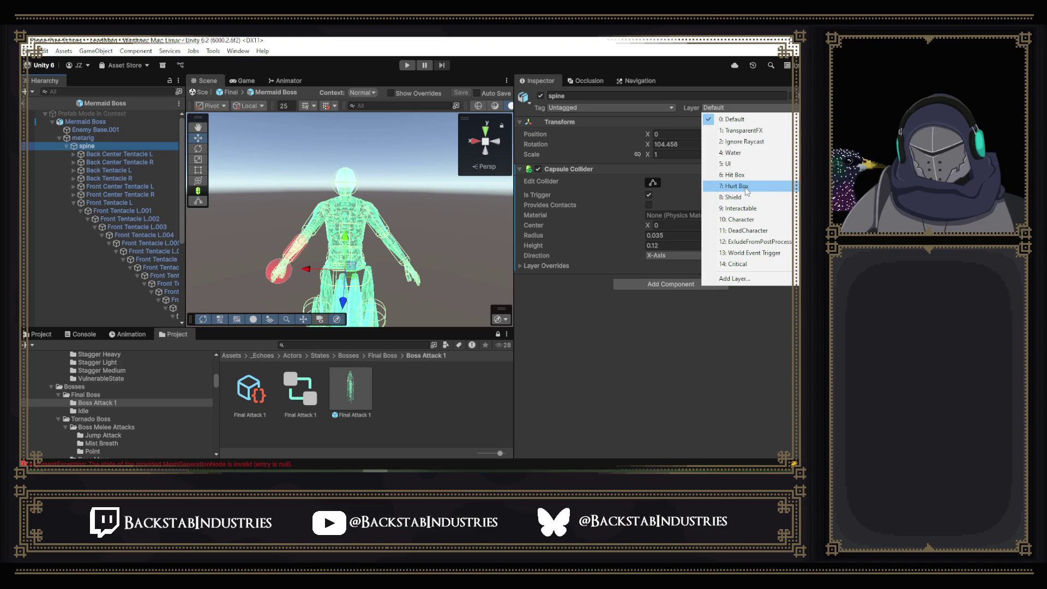
pyautogui.click(764, 186)
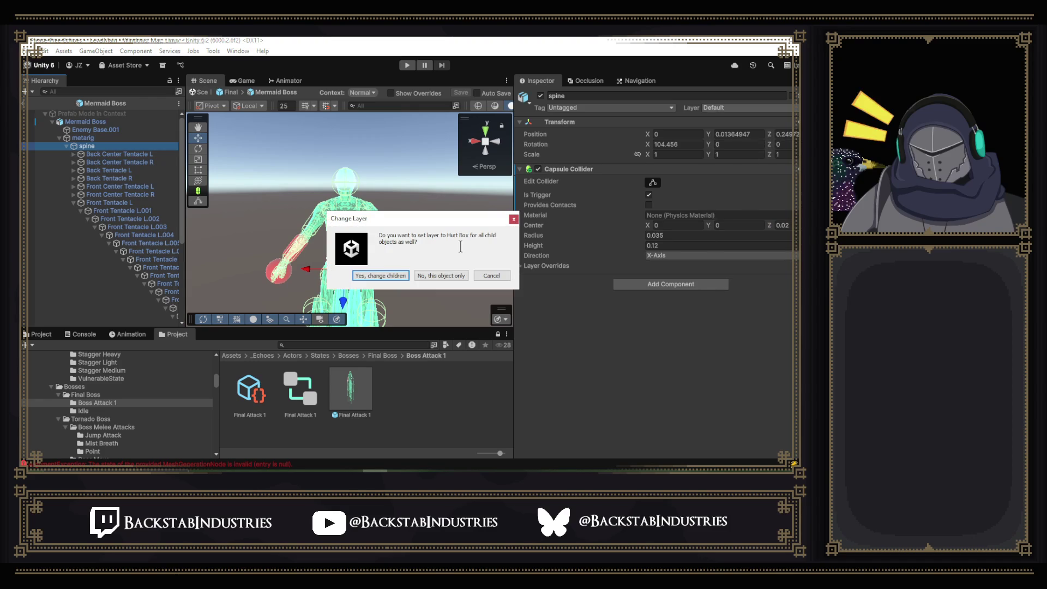
pyautogui.click(437, 275)
# - Put the spine.001 bone on the Hurt Box layer as well
pyautogui.click(72, 204)
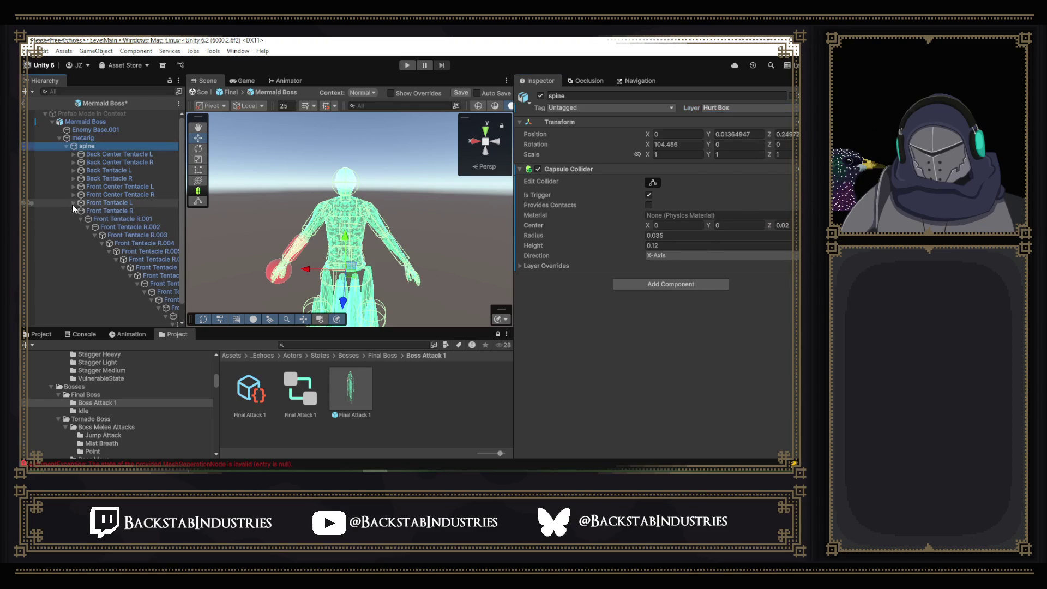
pyautogui.click(74, 211)
pyautogui.click(74, 211)
pyautogui.click(101, 218)
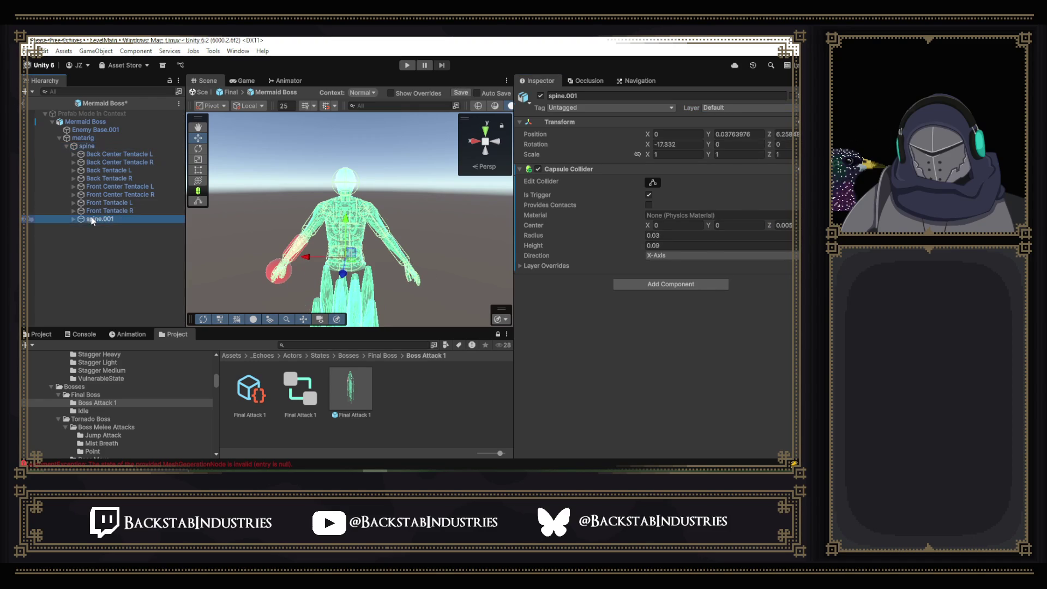
pyautogui.click(73, 219)
pyautogui.click(100, 220)
pyautogui.click(133, 228)
pyautogui.click(116, 218)
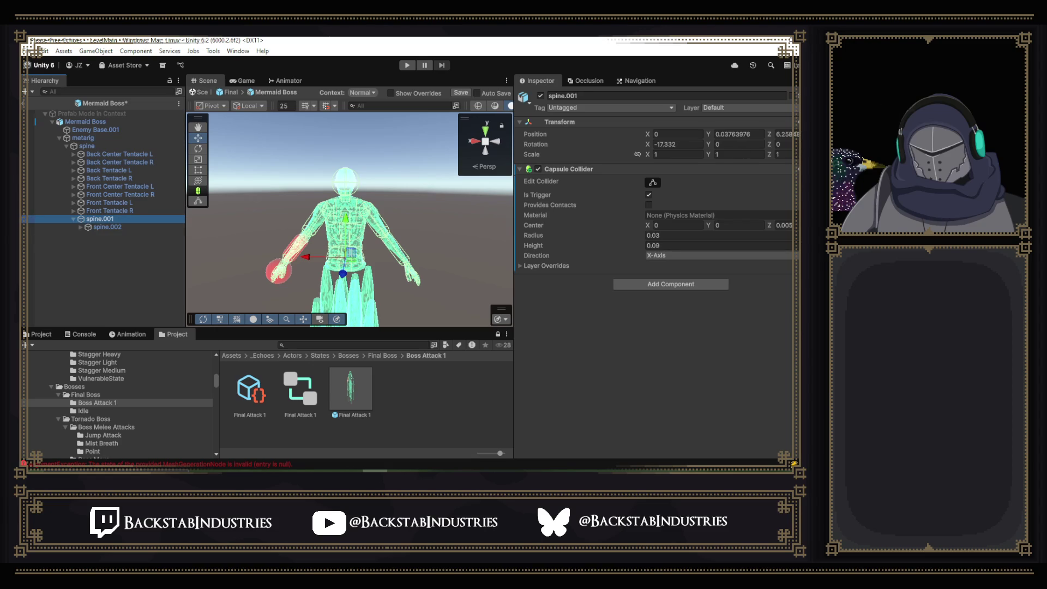
pyautogui.click(749, 110)
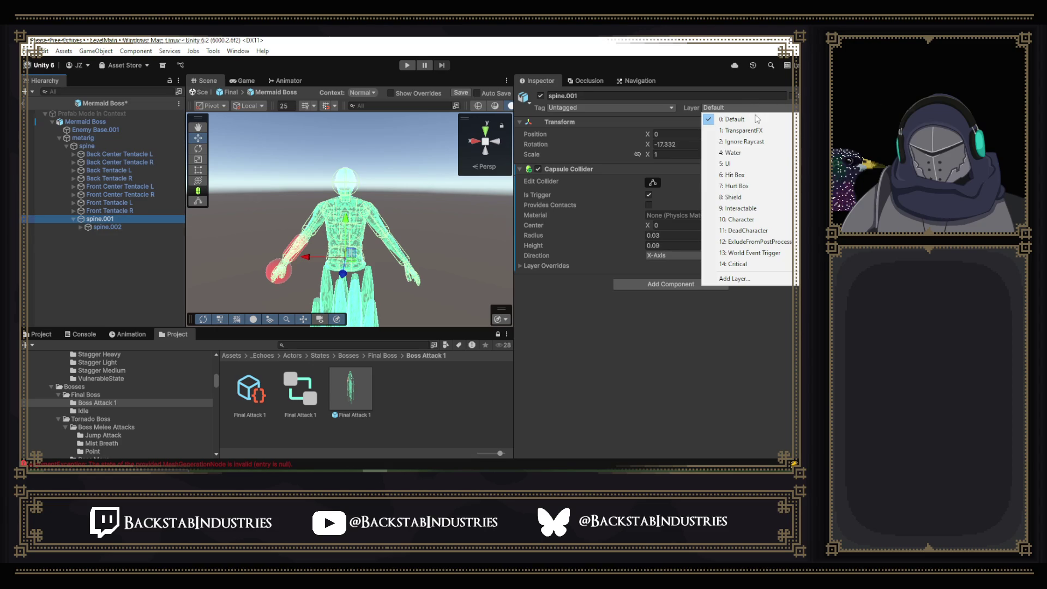
pyautogui.click(742, 187)
pyautogui.click(380, 275)
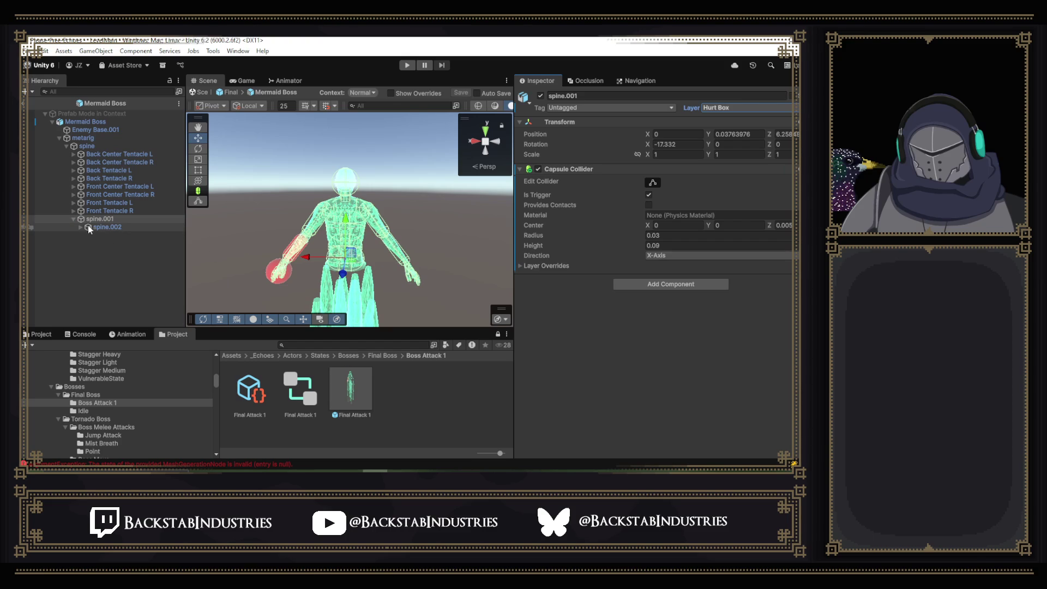
pyautogui.click(261, 270)
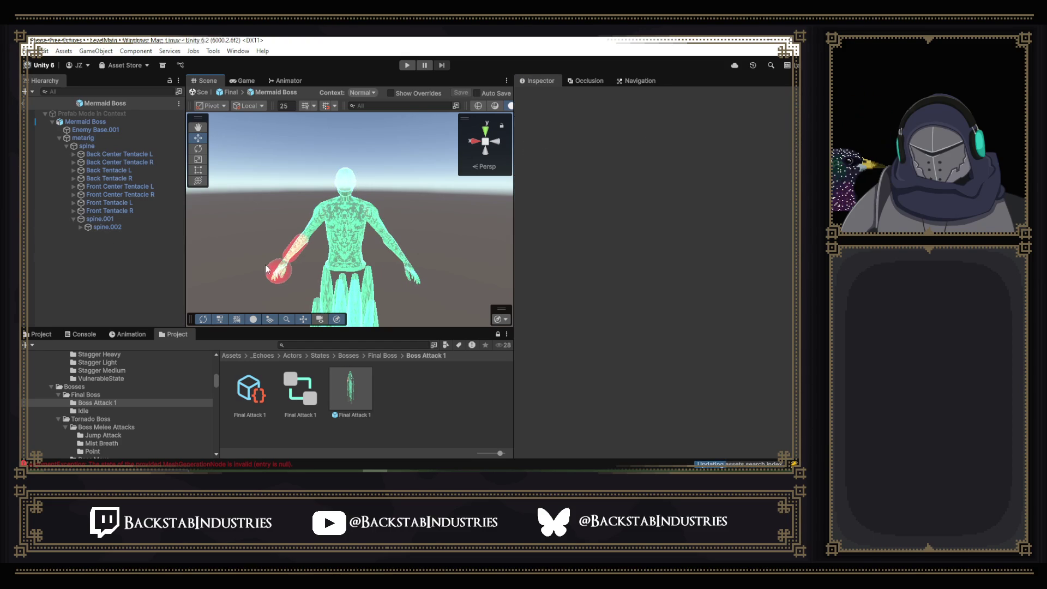
pyautogui.scroll(8, 327, 275)
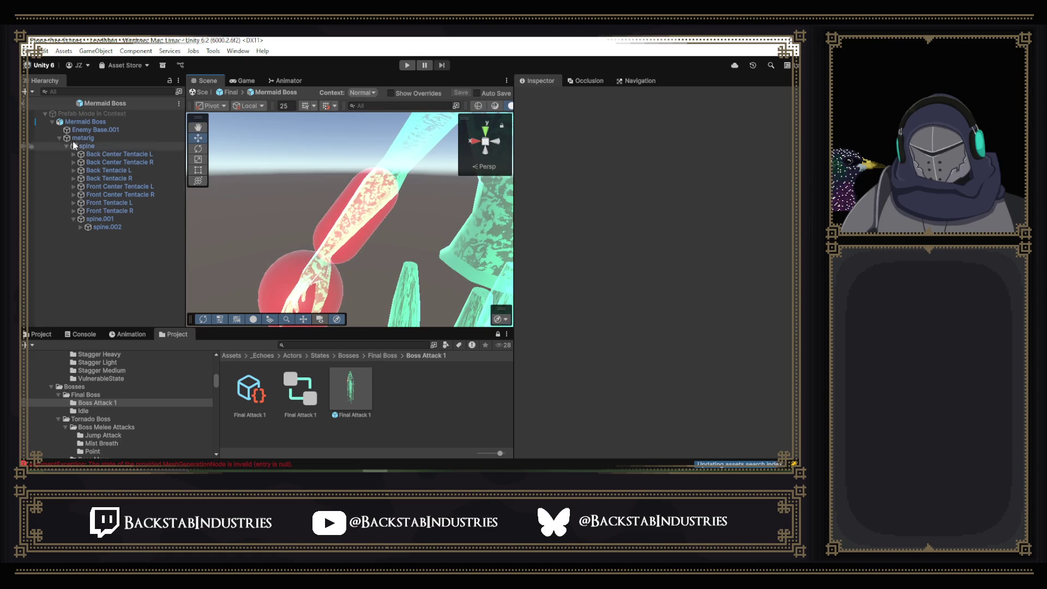
# - Put the hand sphere and forearm capsule hitboxes on the Hit Box layer and save the prefab
pyautogui.click(301, 277)
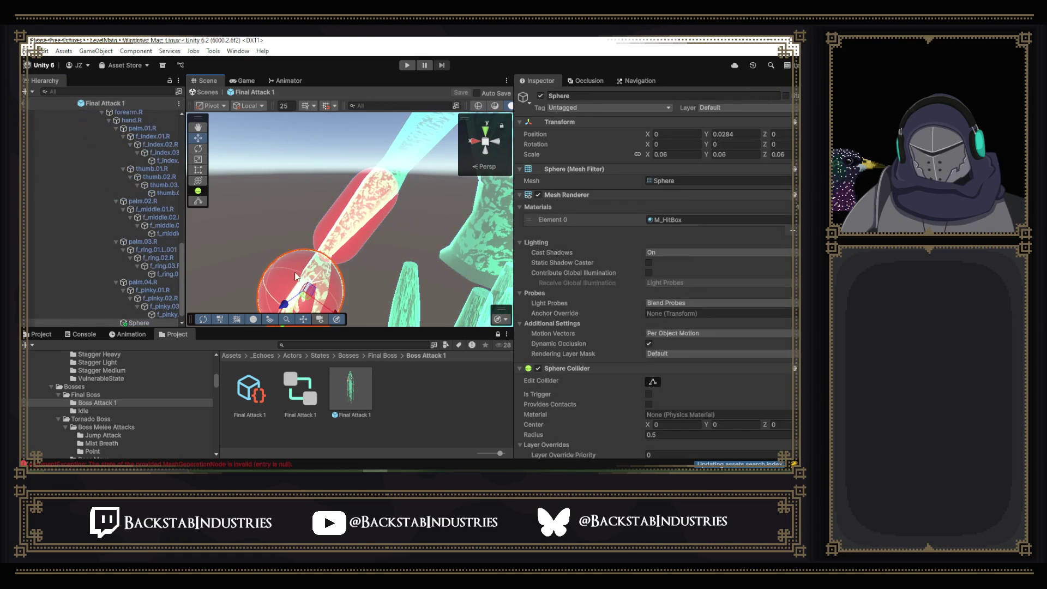
pyautogui.click(756, 109)
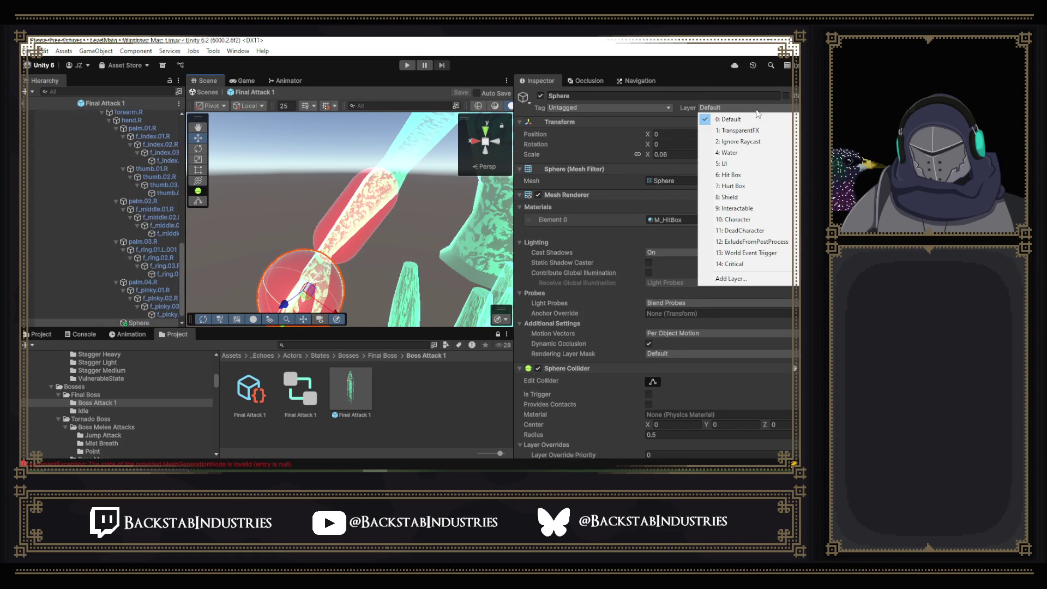
pyautogui.click(745, 175)
pyautogui.click(375, 227)
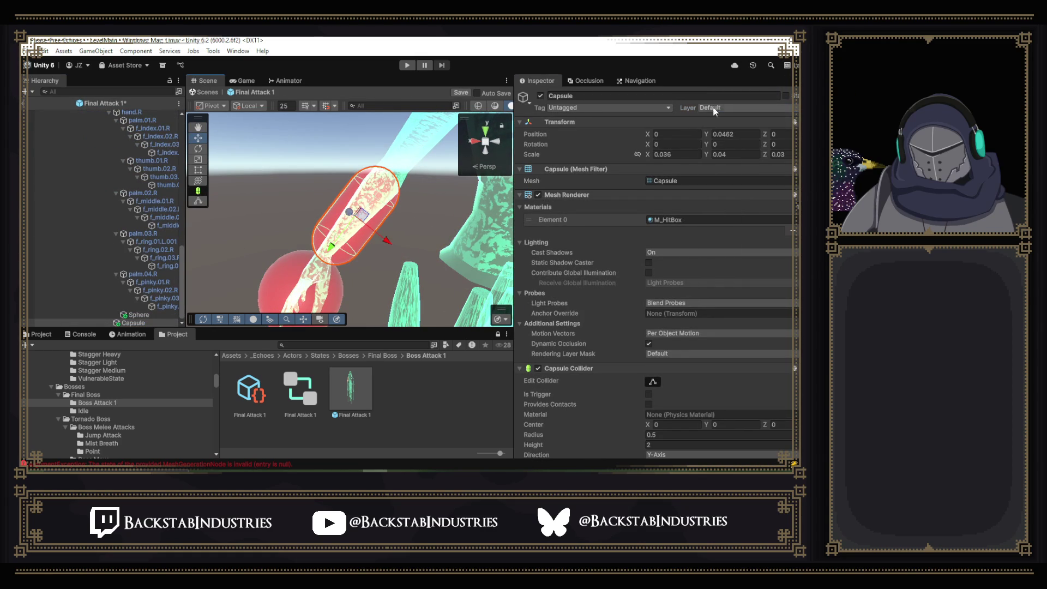
pyautogui.click(758, 107)
pyautogui.click(745, 177)
pyautogui.hotkey('ctrl', 's')
# - Add a Weapon script to the capsule hitbox with its Layer Mask set to Hurt Box
pyautogui.scroll(-2, 311, 252)
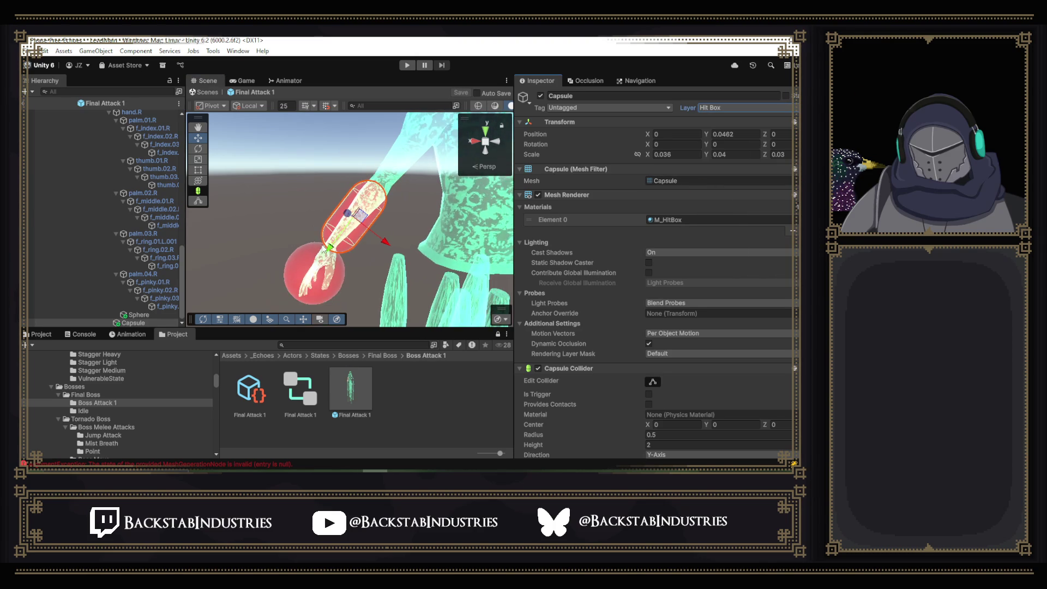
pyautogui.scroll(-3, 639, 299)
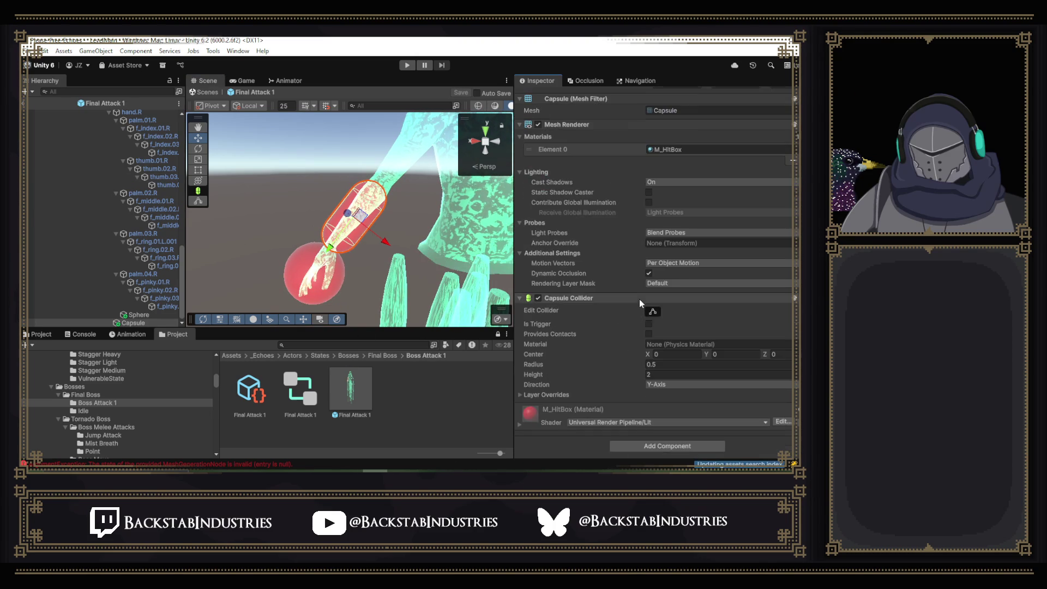
pyautogui.click(666, 443)
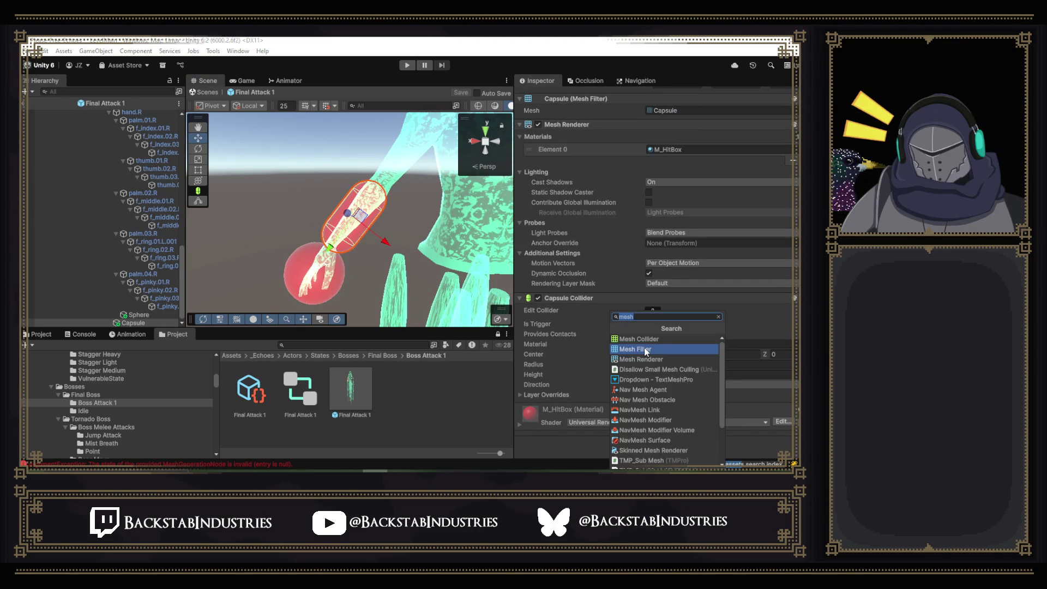
pyautogui.write('wea')
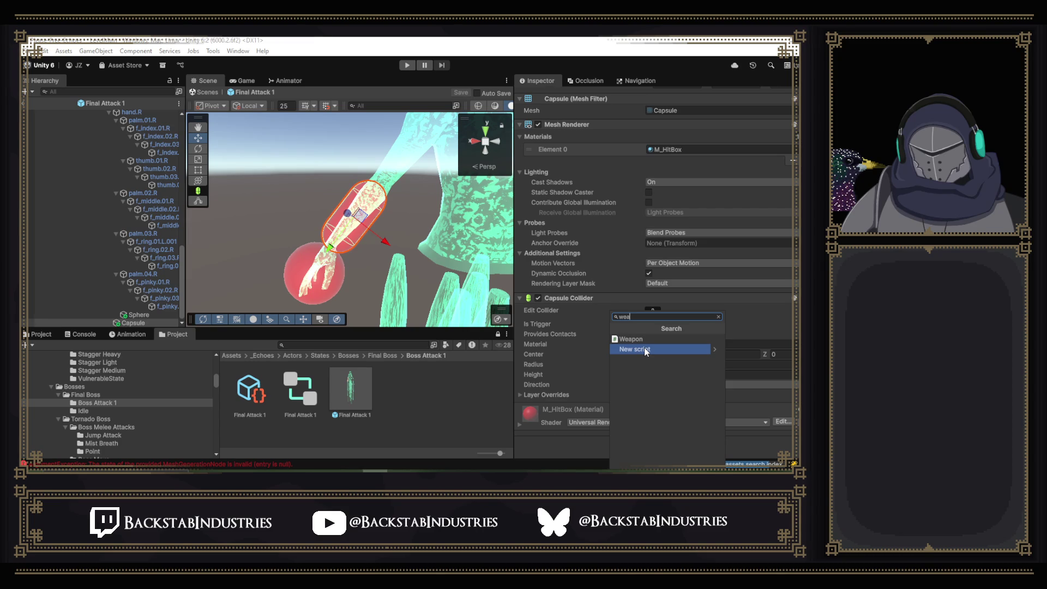
pyautogui.click(632, 339)
pyautogui.scroll(-2, 715, 355)
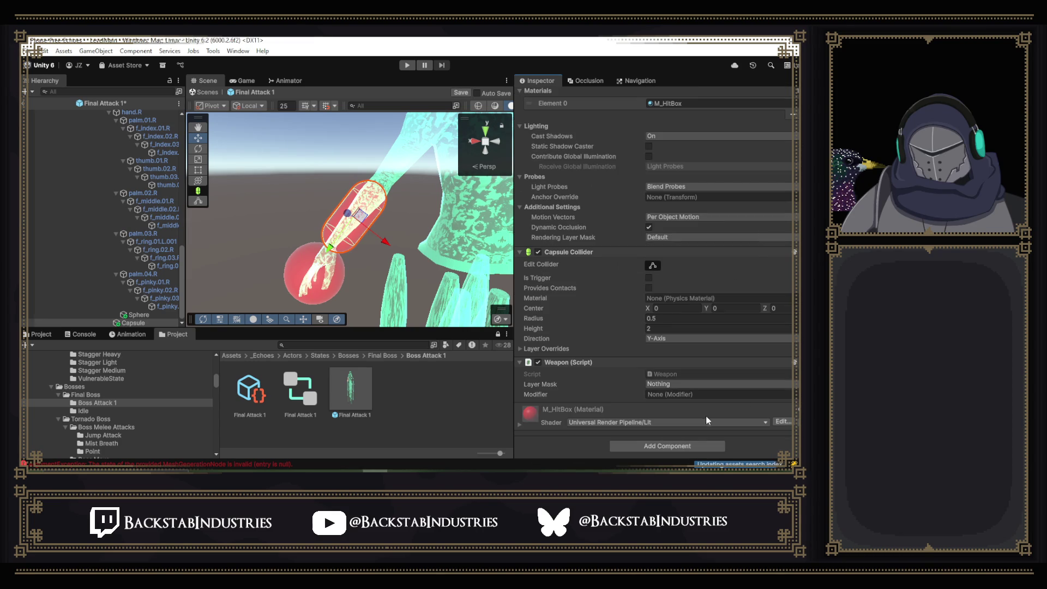
pyautogui.click(669, 385)
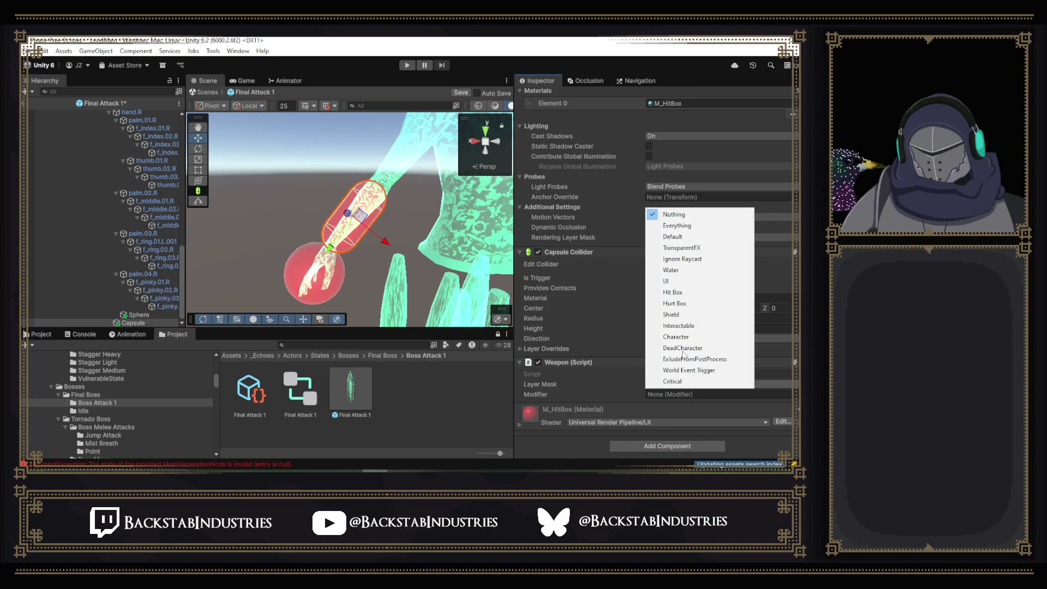
pyautogui.click(695, 305)
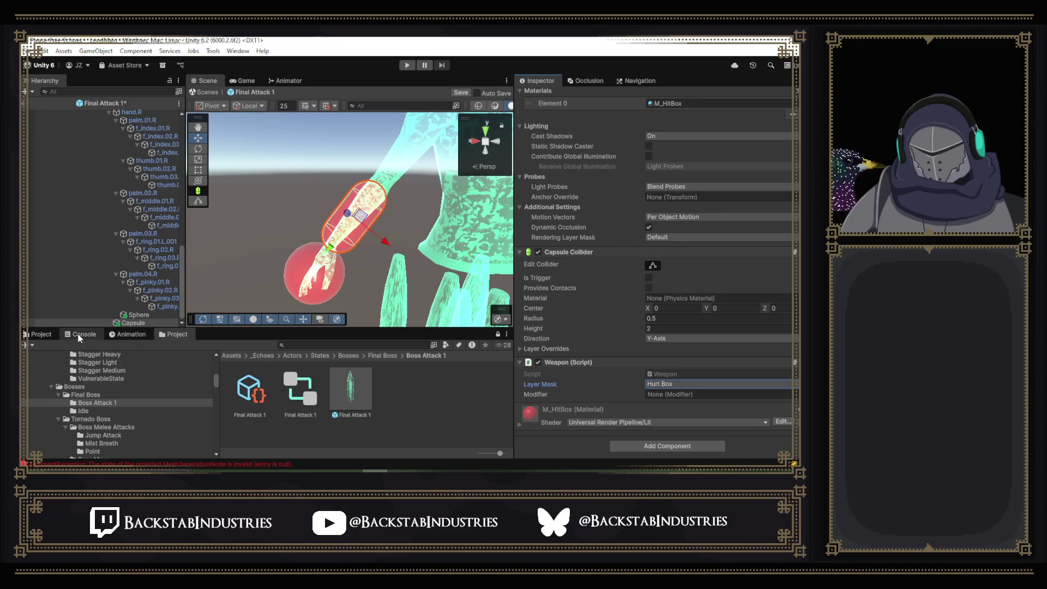
# - Bring up the Project browser and open its tab options menu
pyautogui.click(38, 334)
pyautogui.click(172, 334)
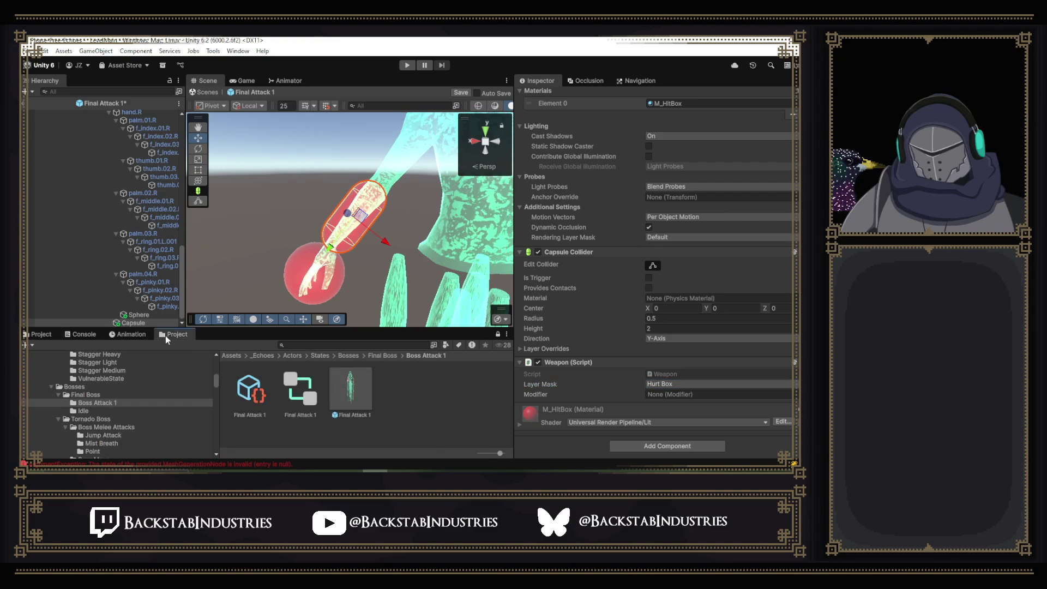
pyautogui.rightClick(190, 336)
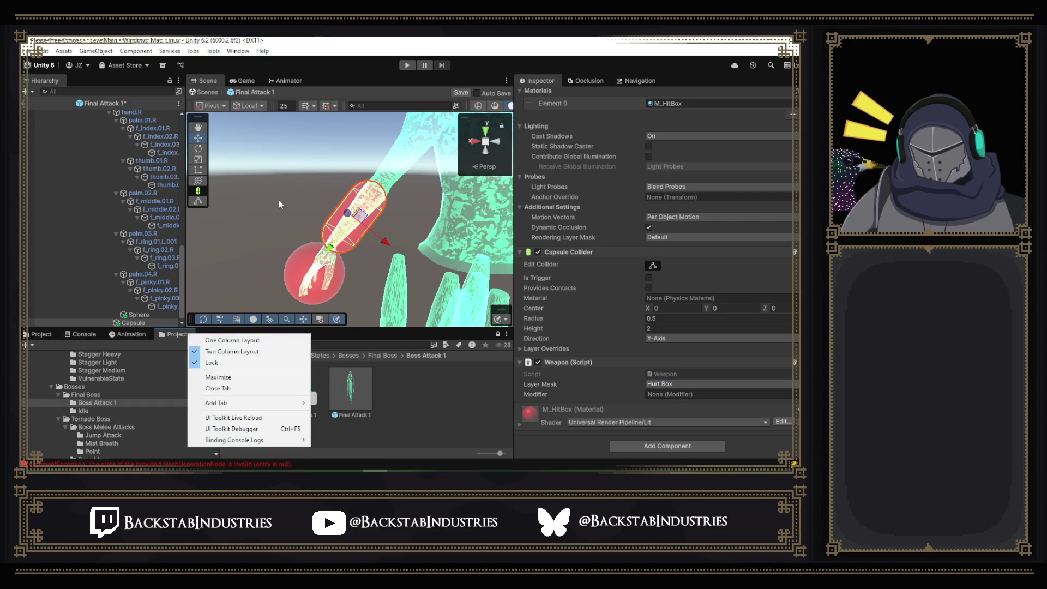
# - Add a second Project tab and open _Player's Attack Standard State prefab, saving the boss edits
pyautogui.moveTo(245, 403)
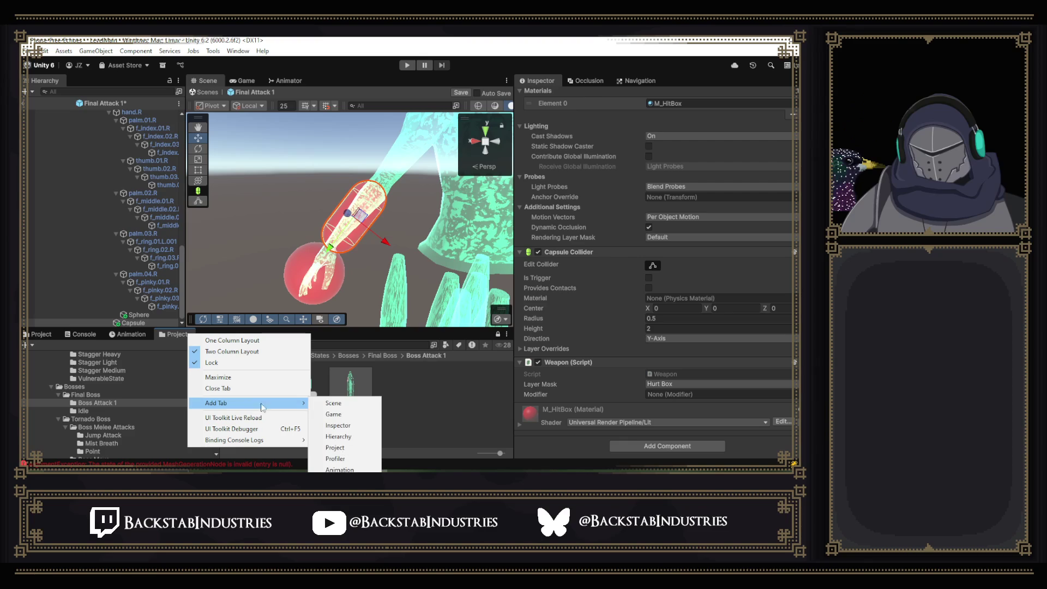
pyautogui.click(344, 452)
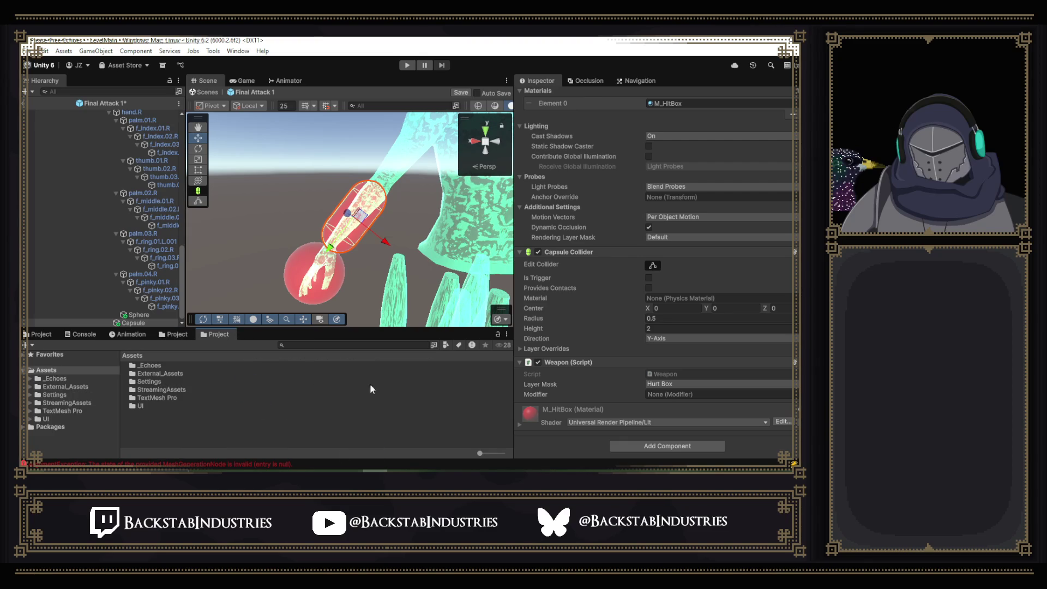
pyautogui.doubleClick(163, 366)
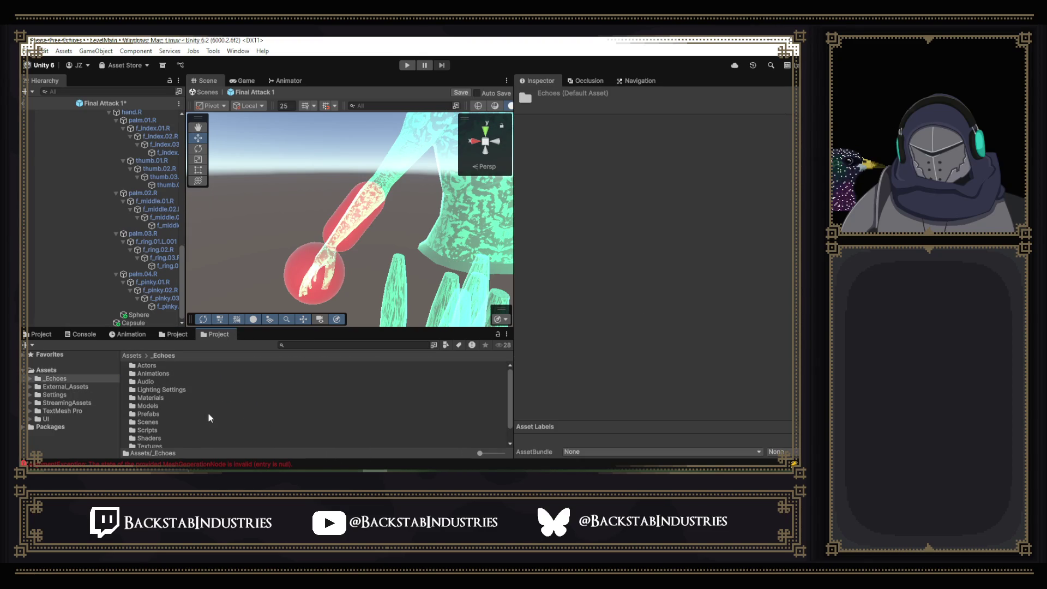
pyautogui.doubleClick(152, 366)
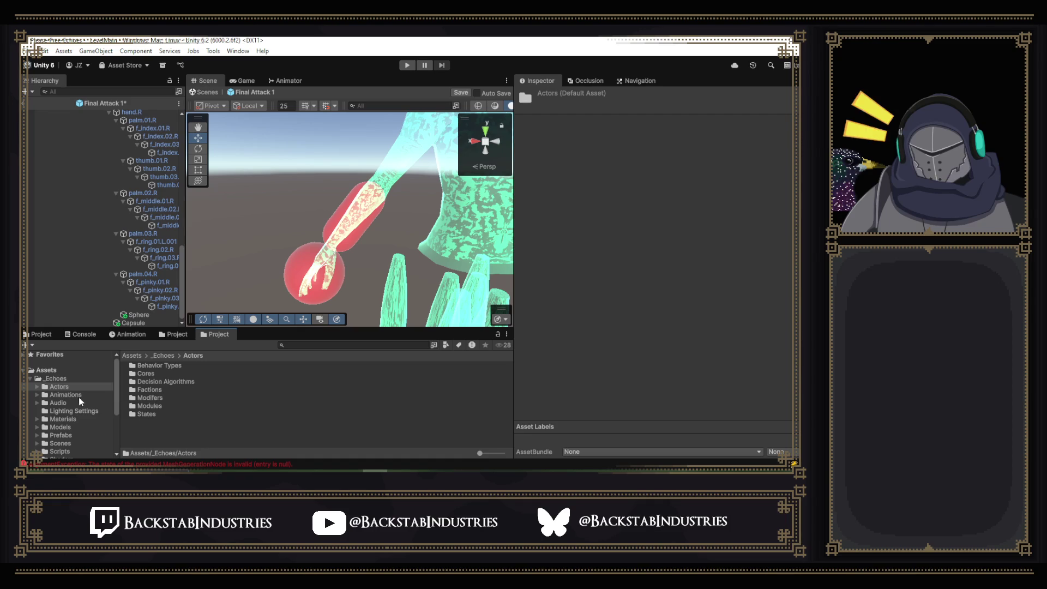
pyautogui.doubleClick(147, 414)
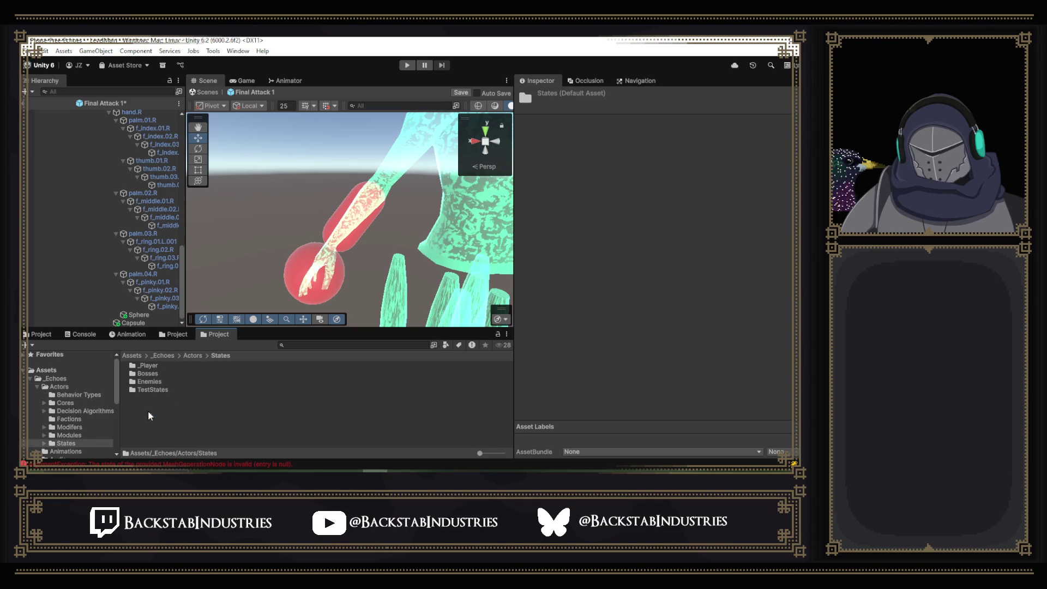
pyautogui.doubleClick(160, 366)
pyautogui.doubleClick(174, 381)
pyautogui.doubleClick(188, 382)
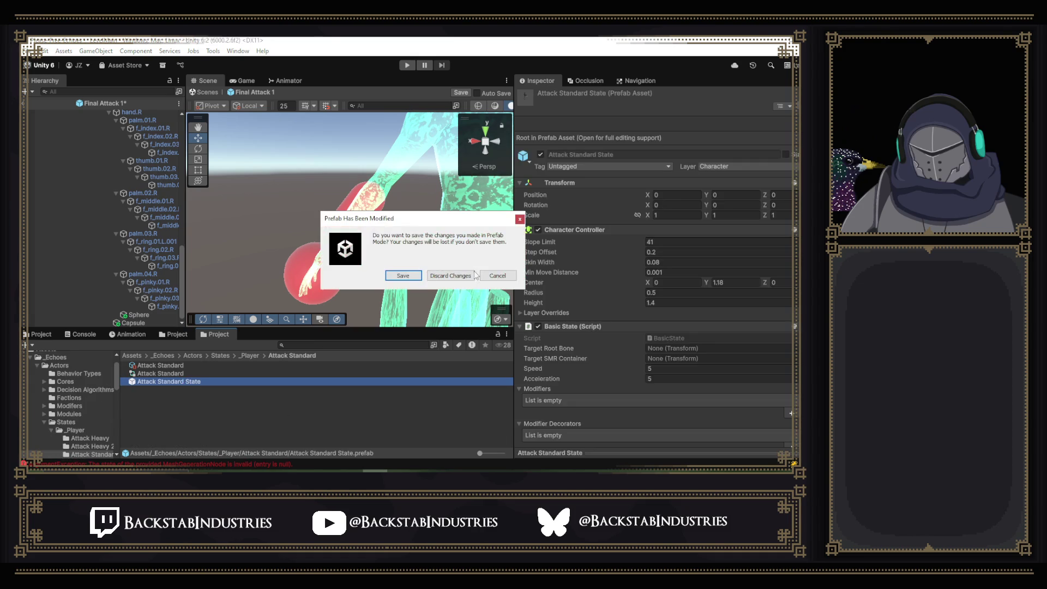
pyautogui.click(450, 275)
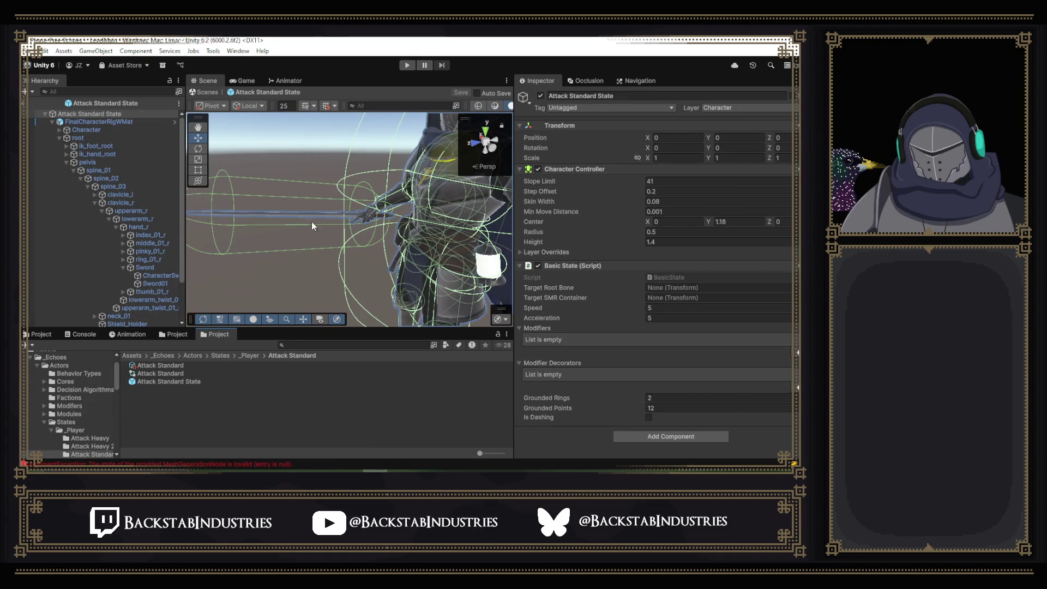
# - Select the player's Sword object to review its collider and weapon setup
pyautogui.click(309, 215)
pyautogui.click(309, 215)
pyautogui.click(310, 215)
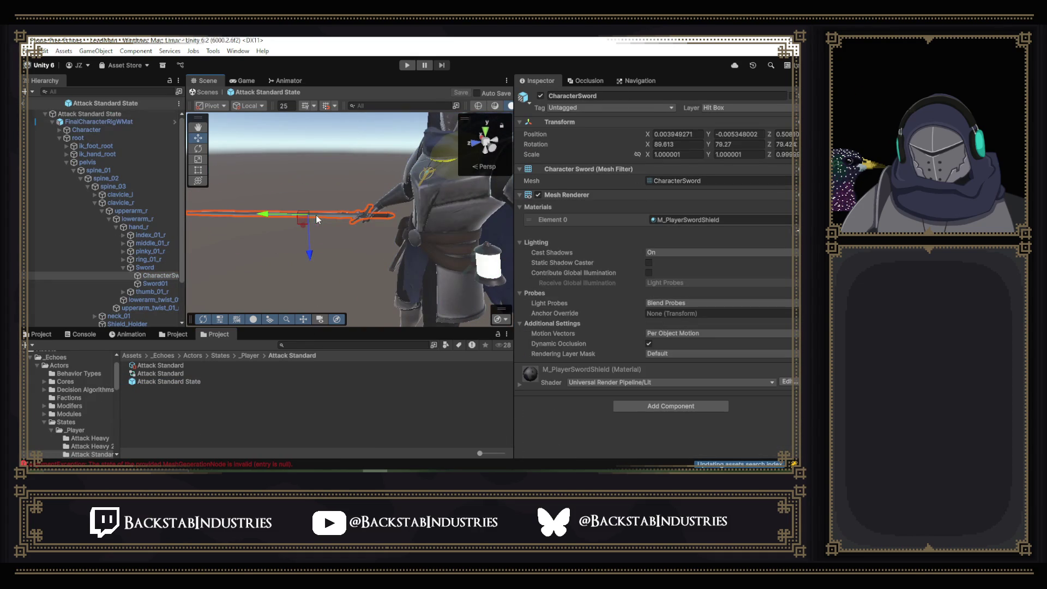
pyautogui.click(145, 267)
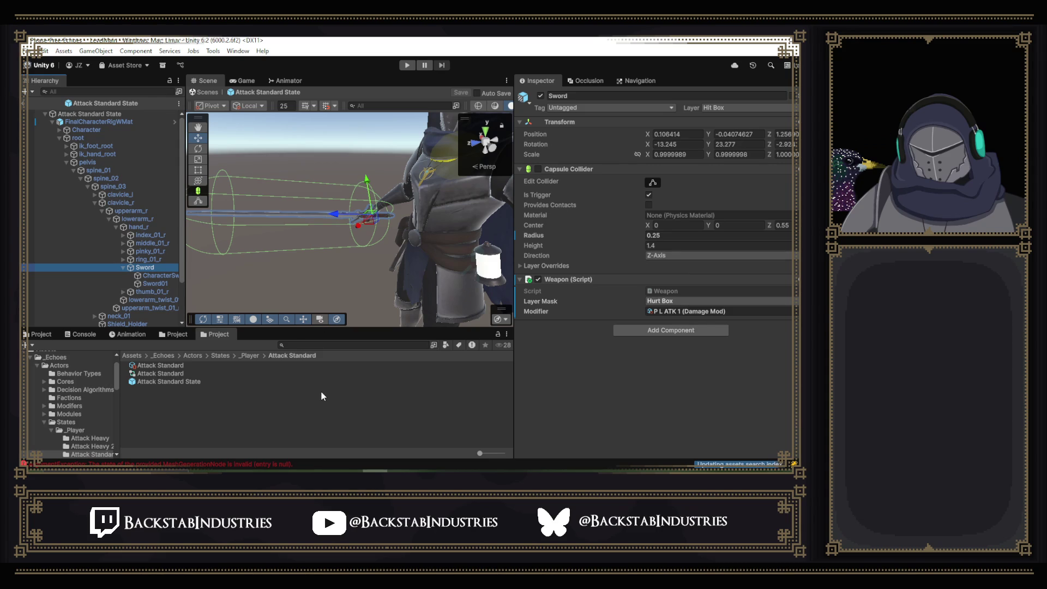
# - Return to the Boss Attack 1 folder and reopen the Final Attack 1 prefab
pyautogui.click(39, 334)
pyautogui.click(175, 334)
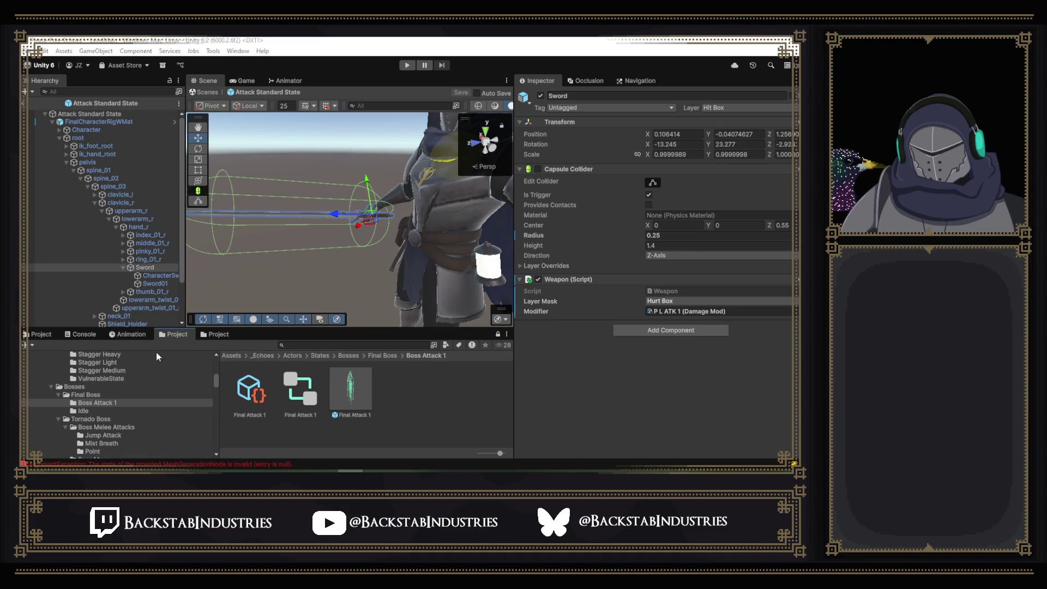
pyautogui.doubleClick(370, 392)
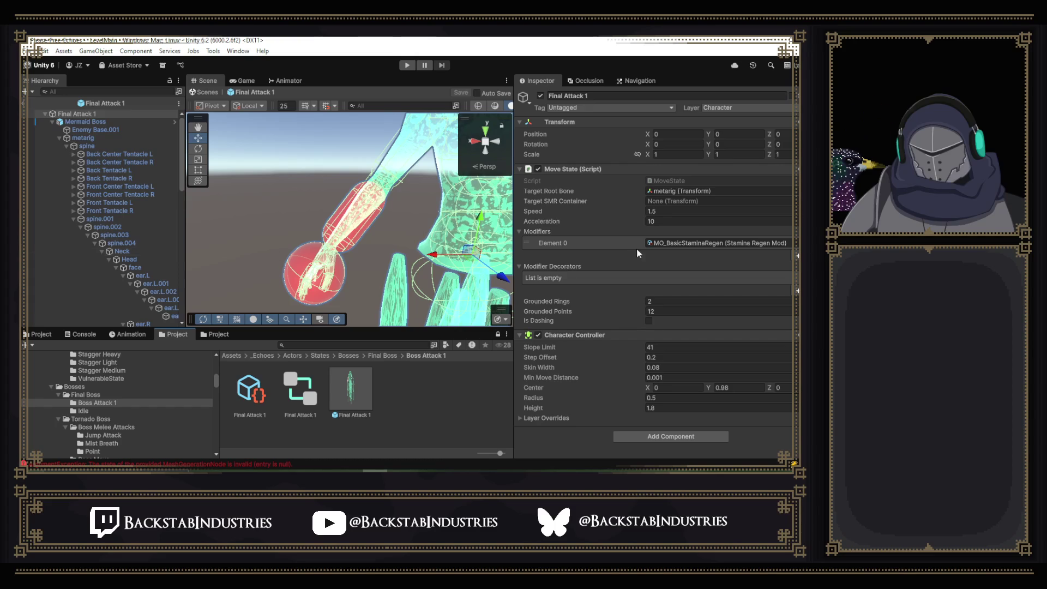
# - Set the arm capsule's Weapon modifier to MO_KillDamage
pyautogui.click(358, 240)
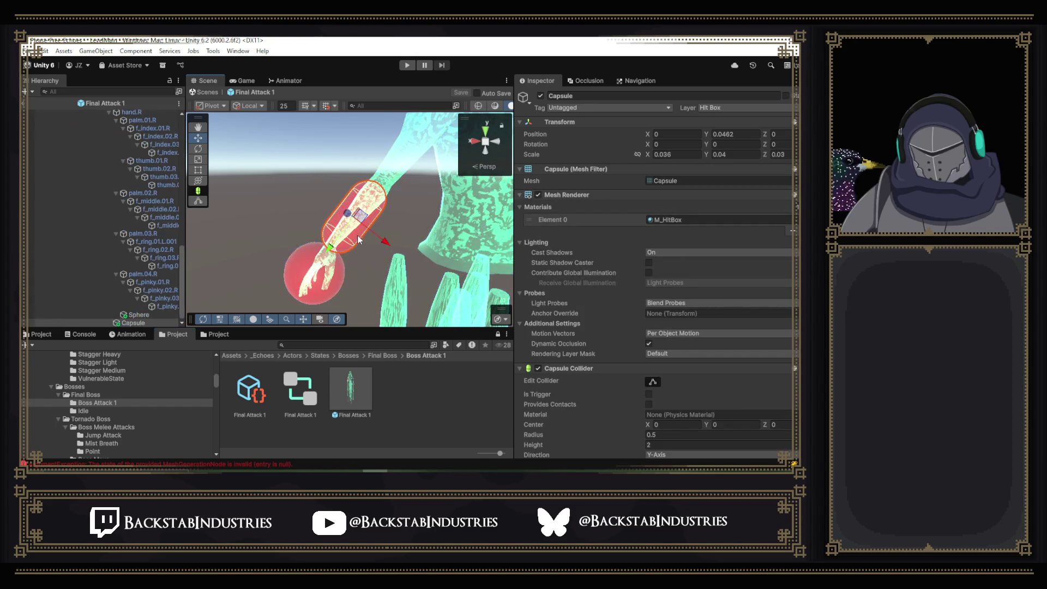
pyautogui.scroll(-3, 624, 338)
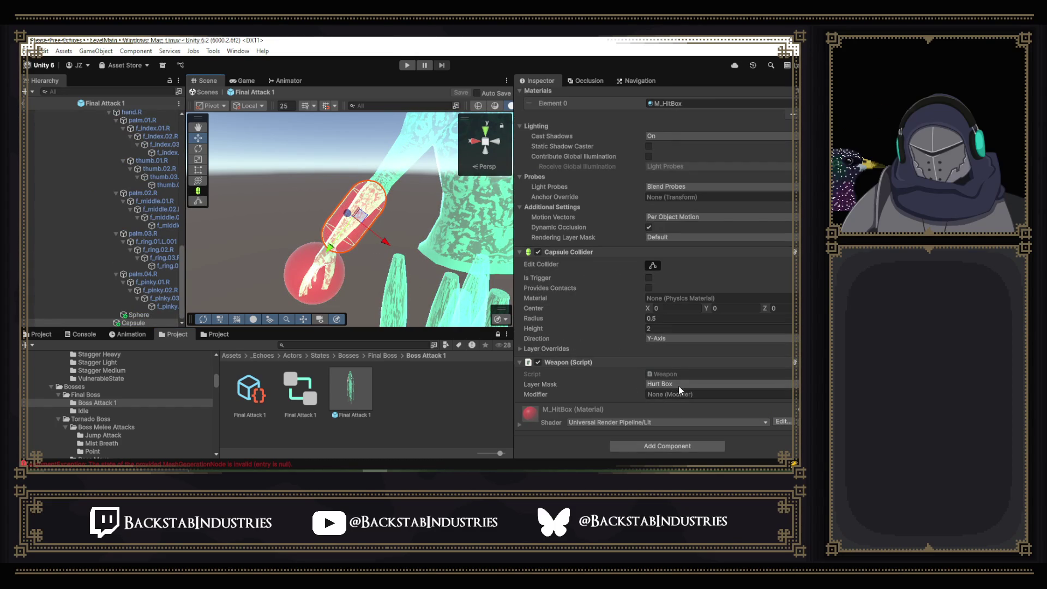
pyautogui.click(789, 394)
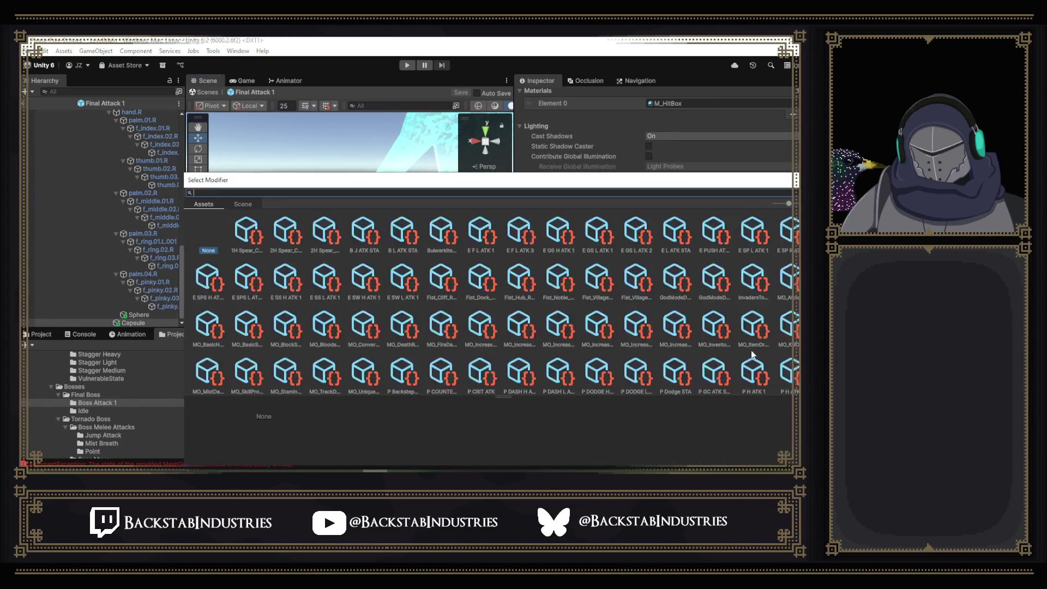
pyautogui.write('kill')
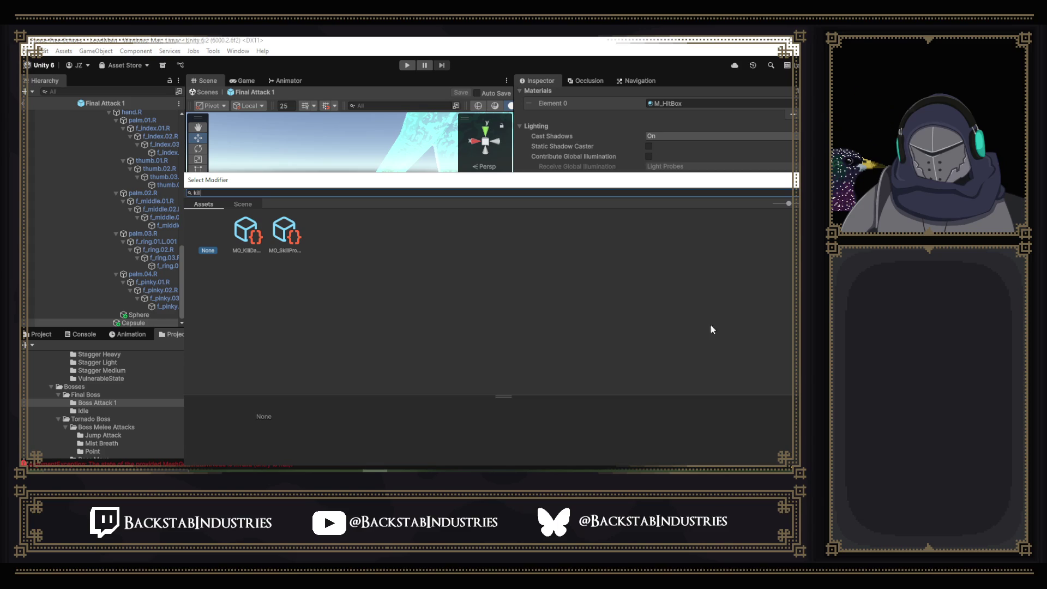
pyautogui.click(248, 238)
pyautogui.doubleClick(247, 238)
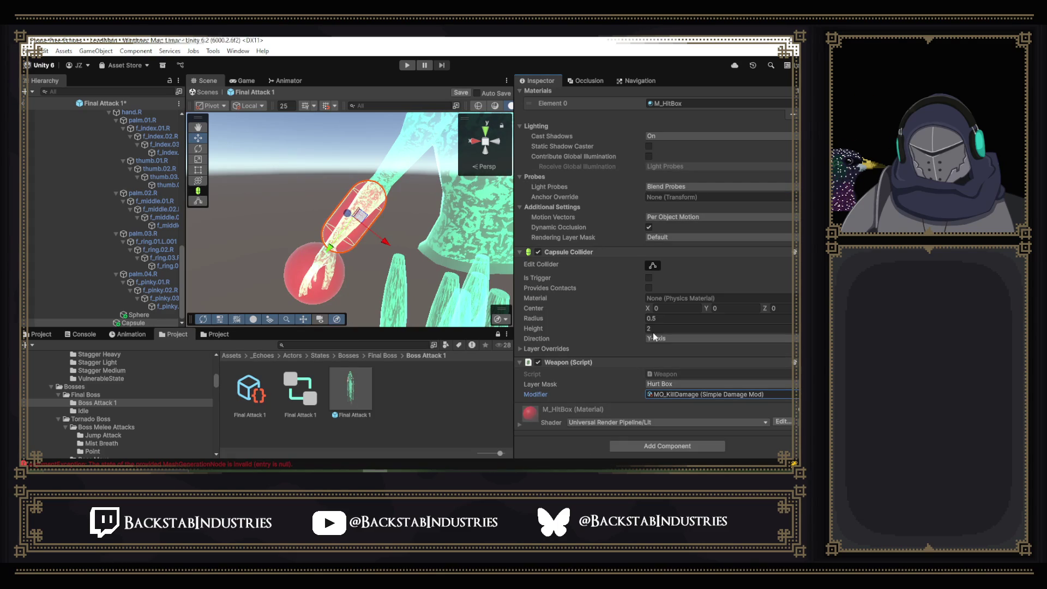
# - Copy the Weapon component onto the hand Sphere as a new component and save the prefab
pyautogui.rightClick(589, 362)
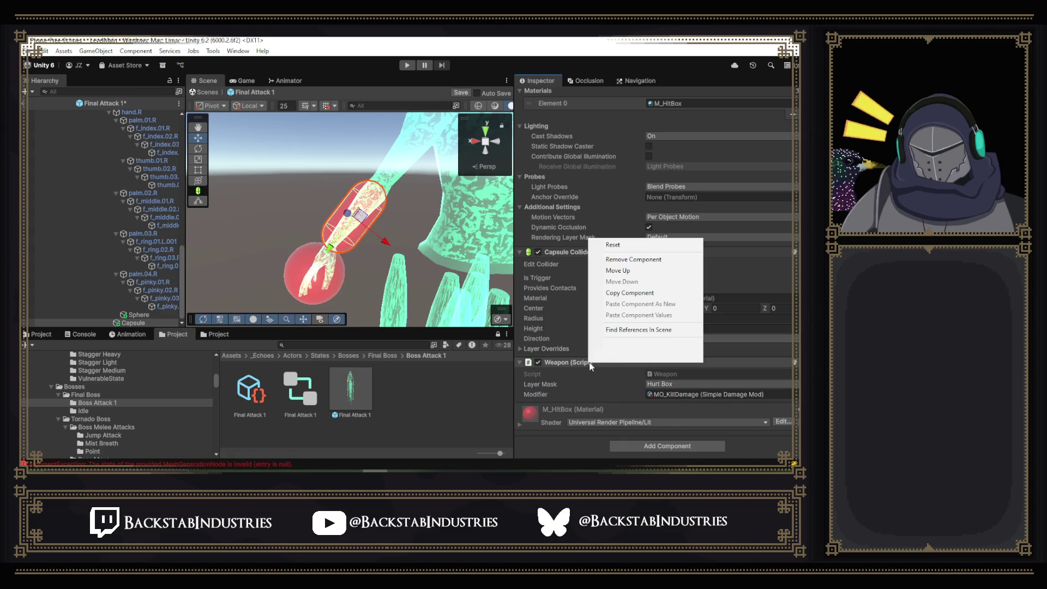
pyautogui.click(627, 292)
pyautogui.click(139, 314)
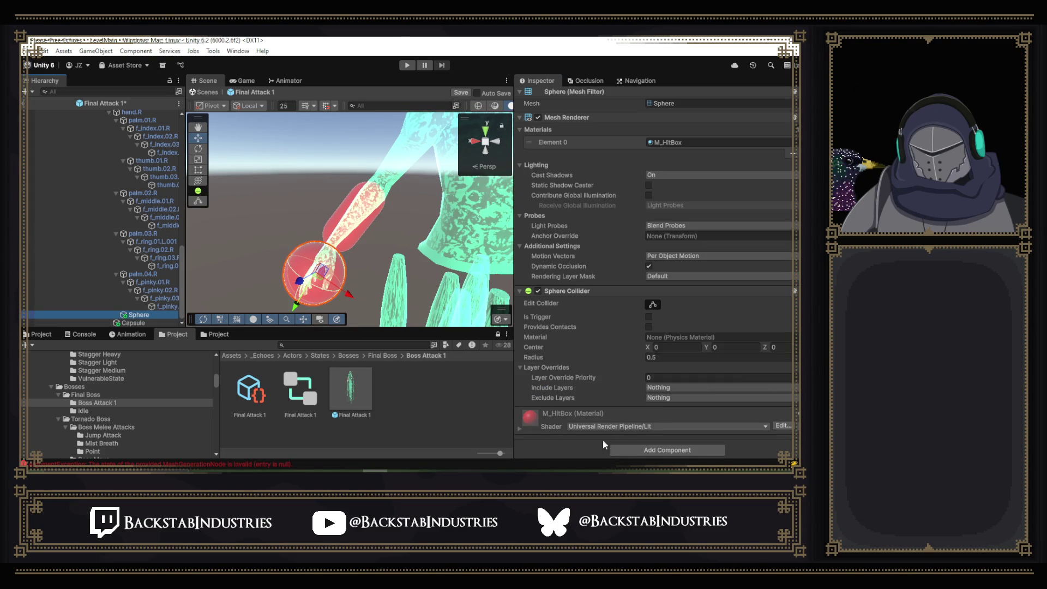
pyautogui.rightClick(605, 292)
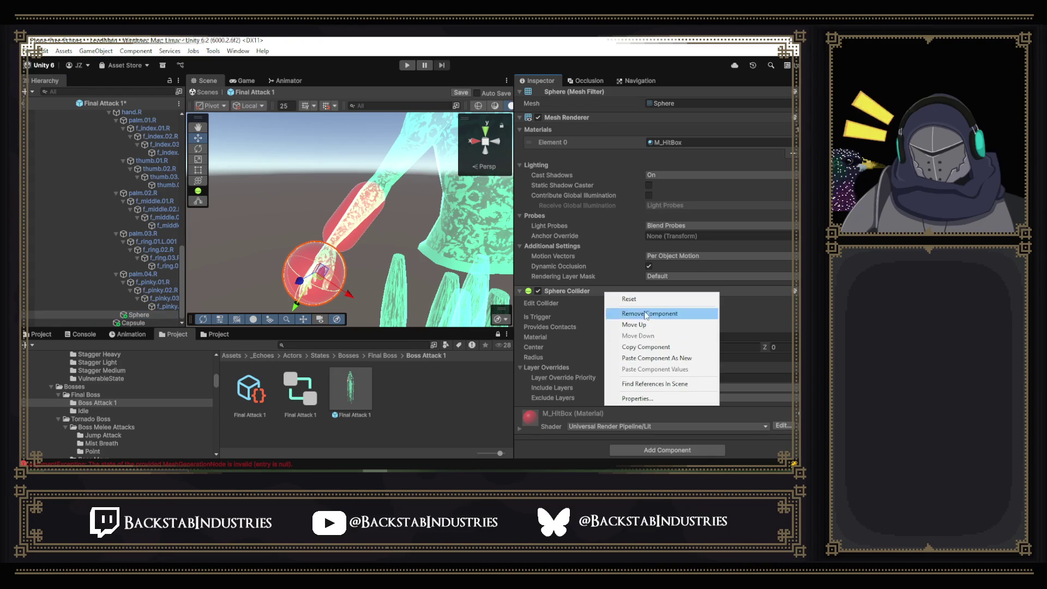
pyautogui.click(654, 360)
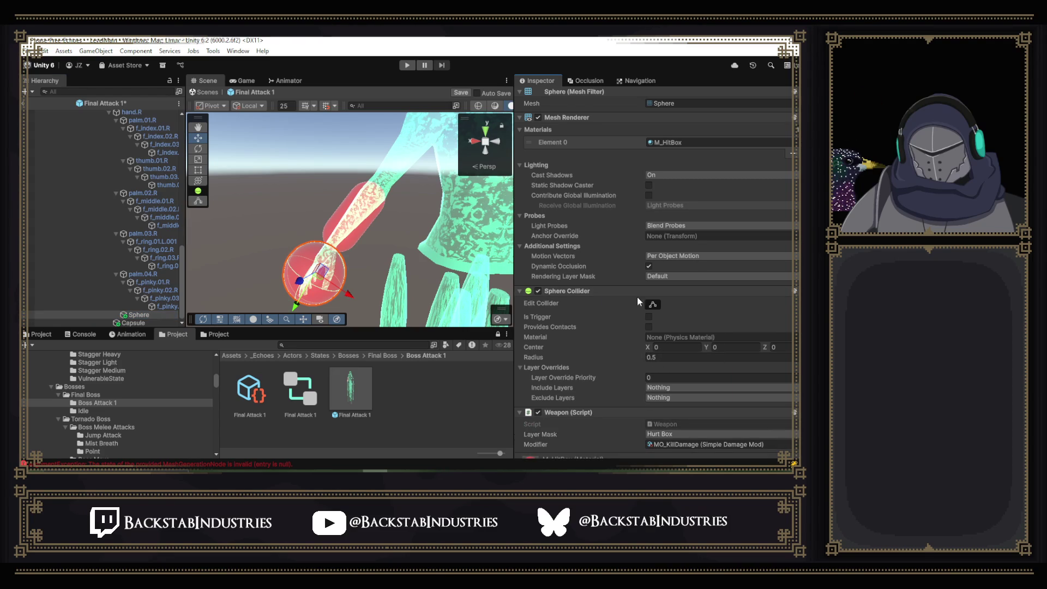
pyautogui.hotkey('ctrl', 's')
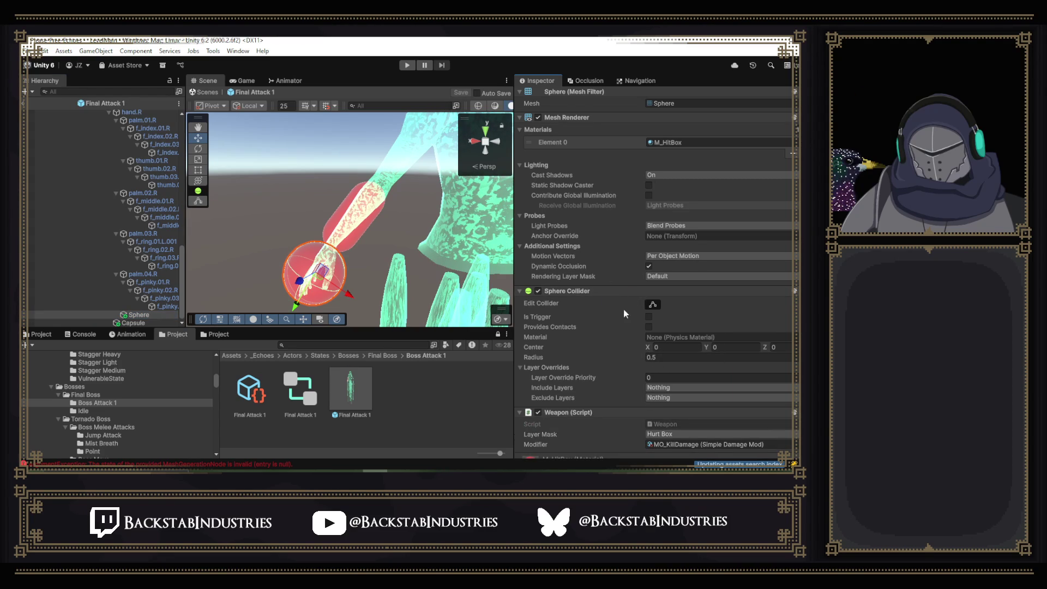
pyautogui.click(135, 323)
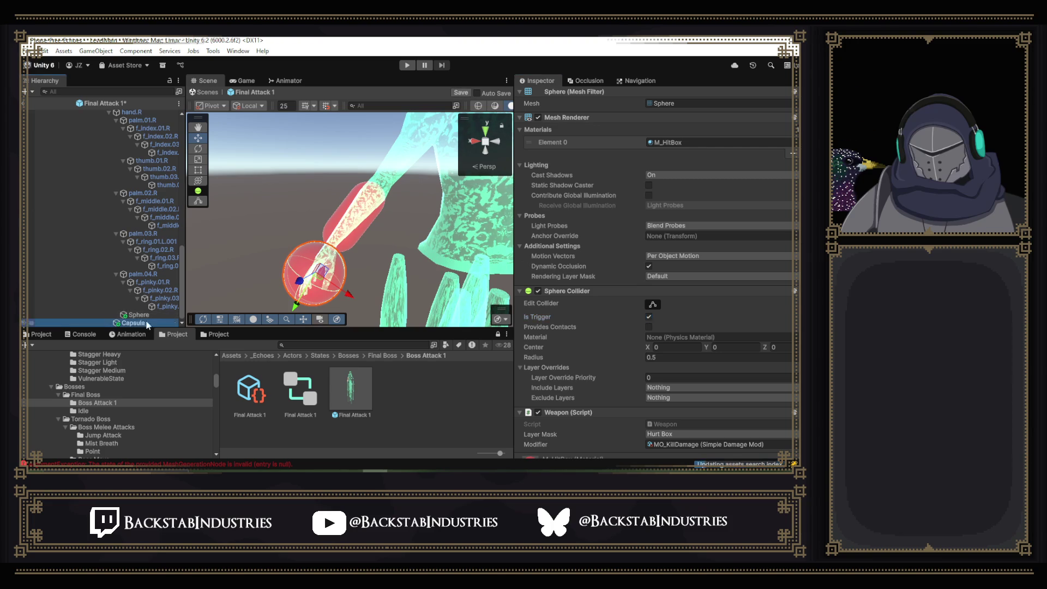
# - Make the arm capsule collider a trigger, save, and disable the capsule's Mesh Renderer
pyautogui.click(648, 317)
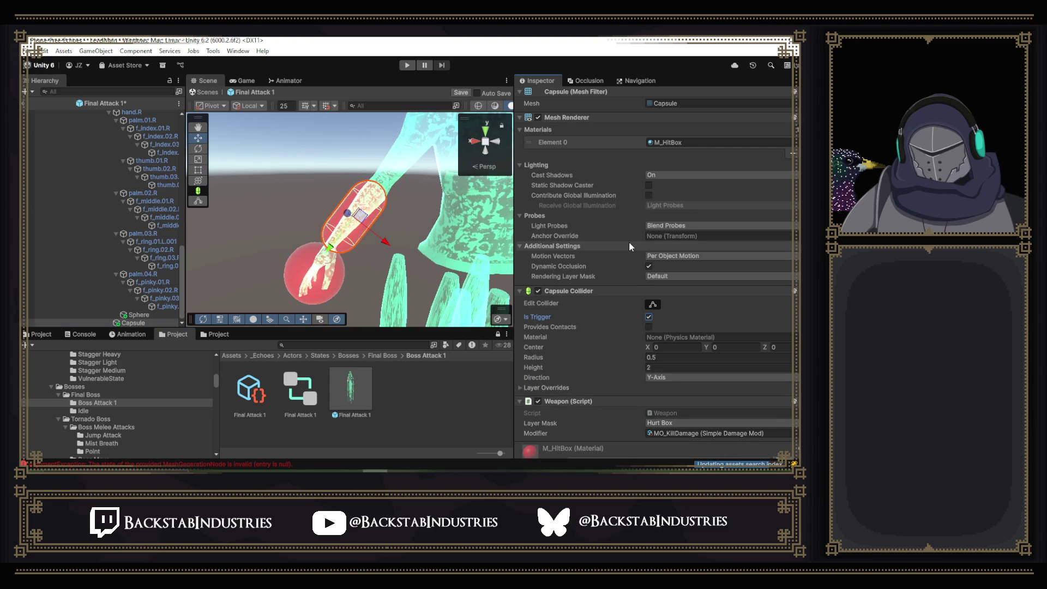
pyautogui.hotkey('ctrl', 's')
pyautogui.scroll(5, 167, 235)
pyautogui.moveTo(246, 229)
pyautogui.mouseDown()
pyautogui.moveTo(631, 224)
pyautogui.moveTo(564, 218)
pyautogui.moveTo(662, 272)
pyautogui.mouseUp()
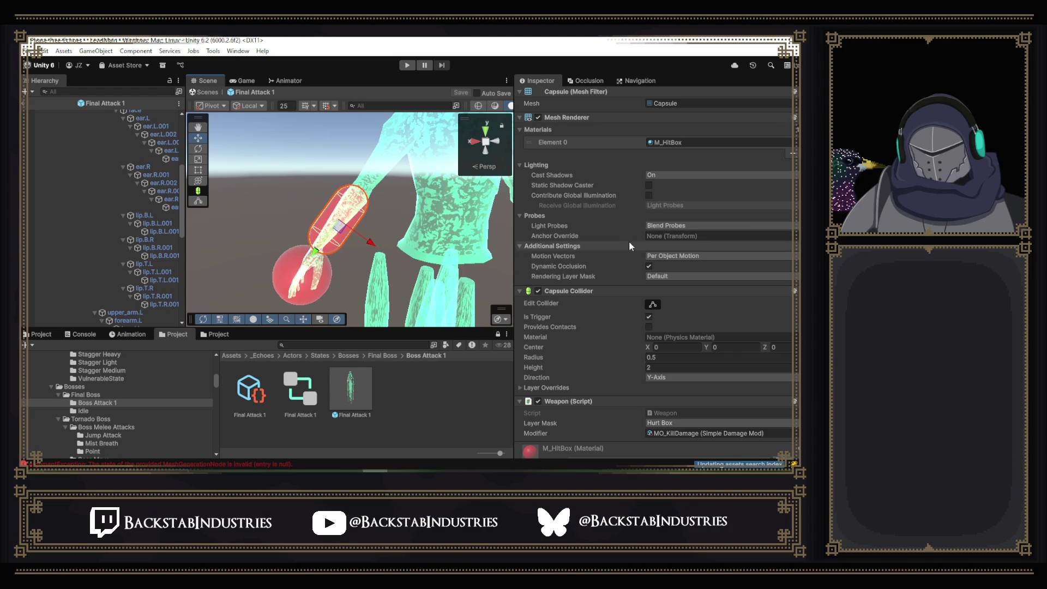
pyautogui.scroll(2, 572, 218)
pyautogui.scroll(3, 561, 191)
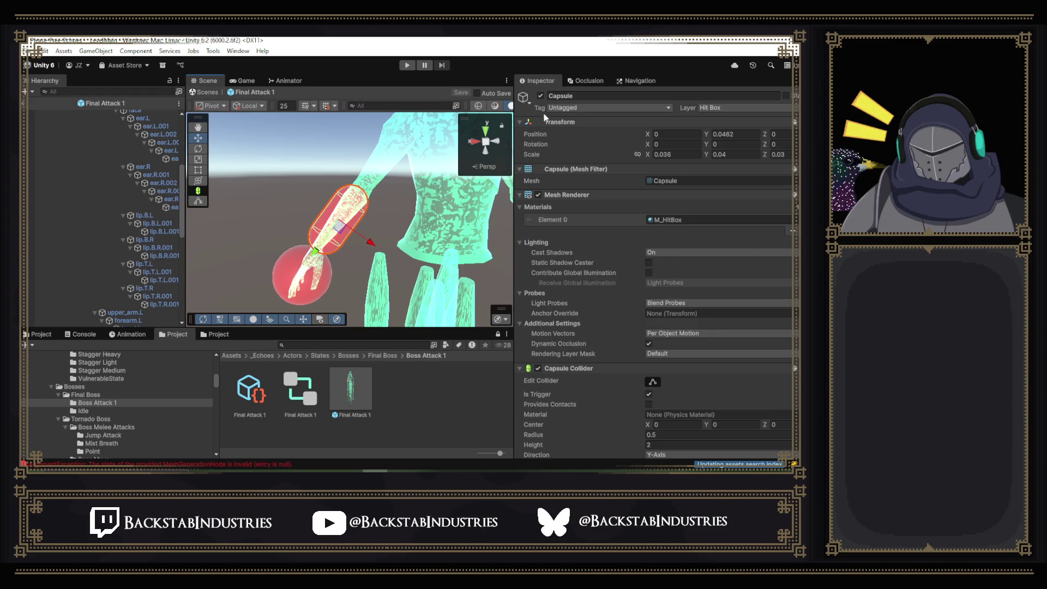
pyautogui.click(538, 195)
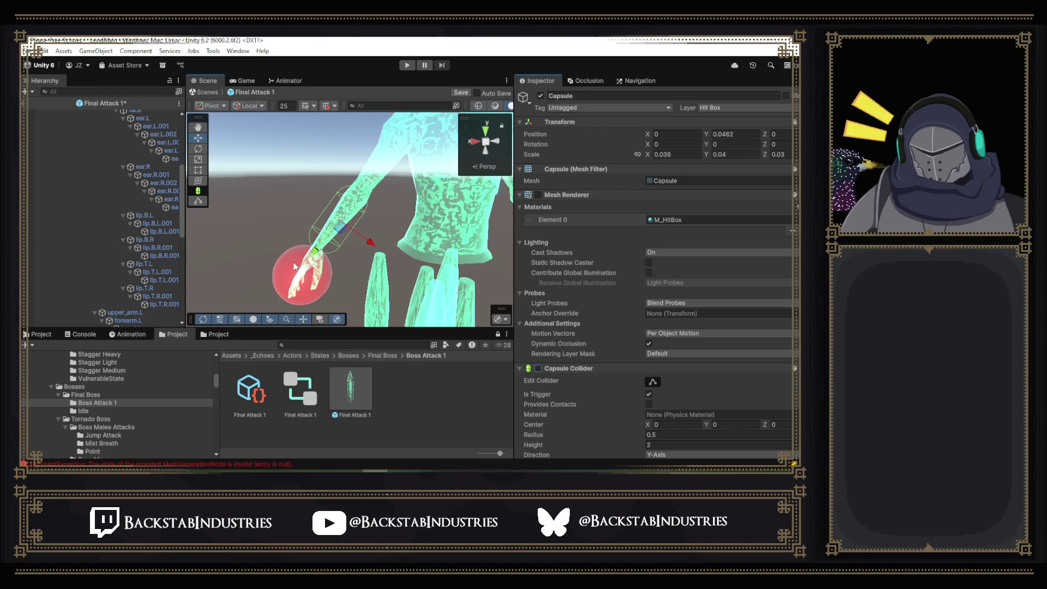
# - Disable the hand Sphere's Mesh Renderer and save the Final Attack 1 prefab
pyautogui.press('Up')
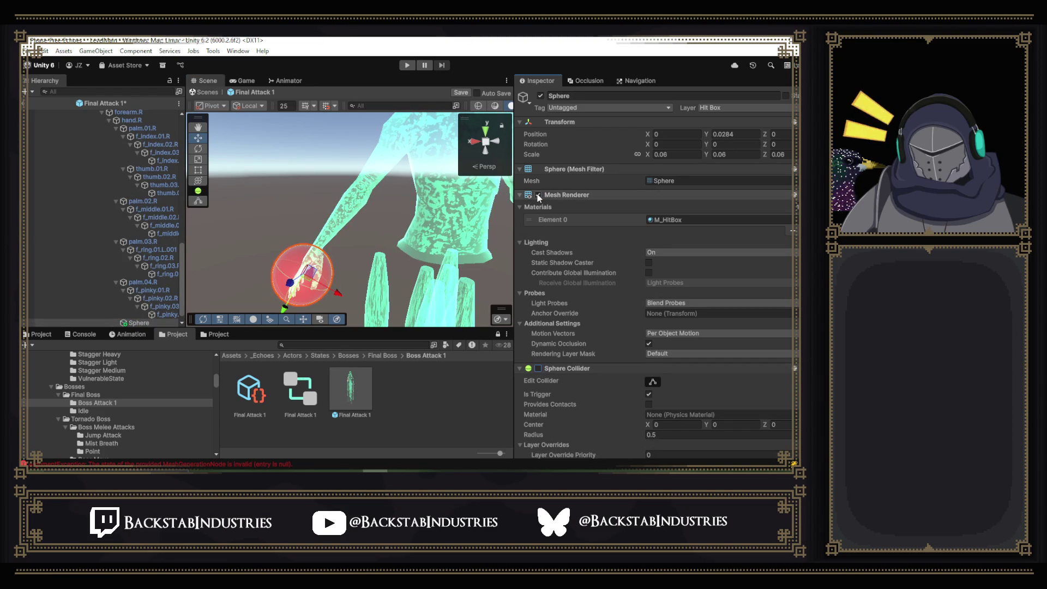
pyautogui.click(538, 195)
pyautogui.hotkey('ctrl', 's')
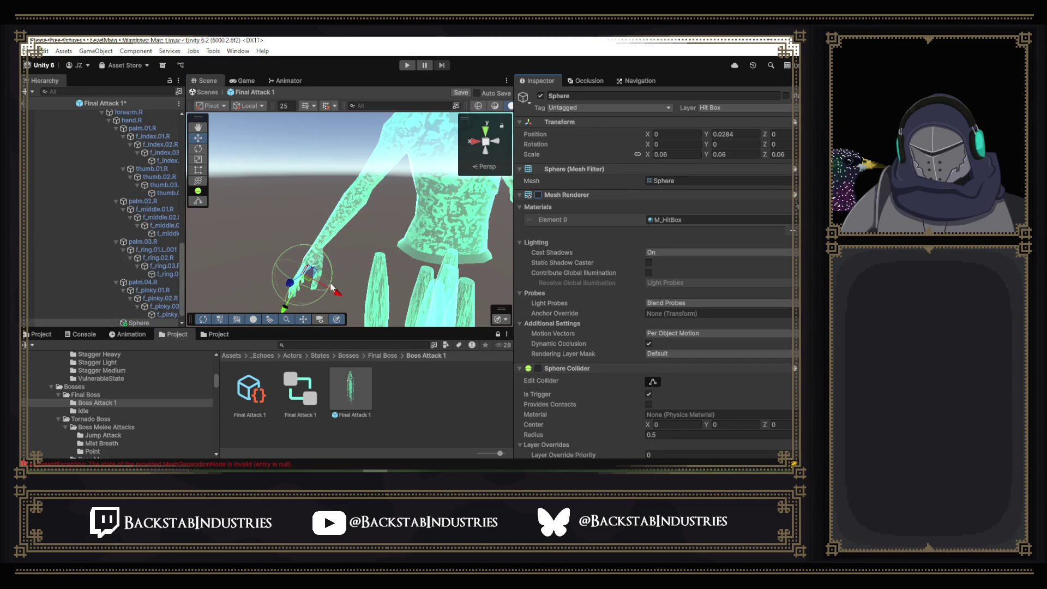
pyautogui.scroll(-1, 141, 243)
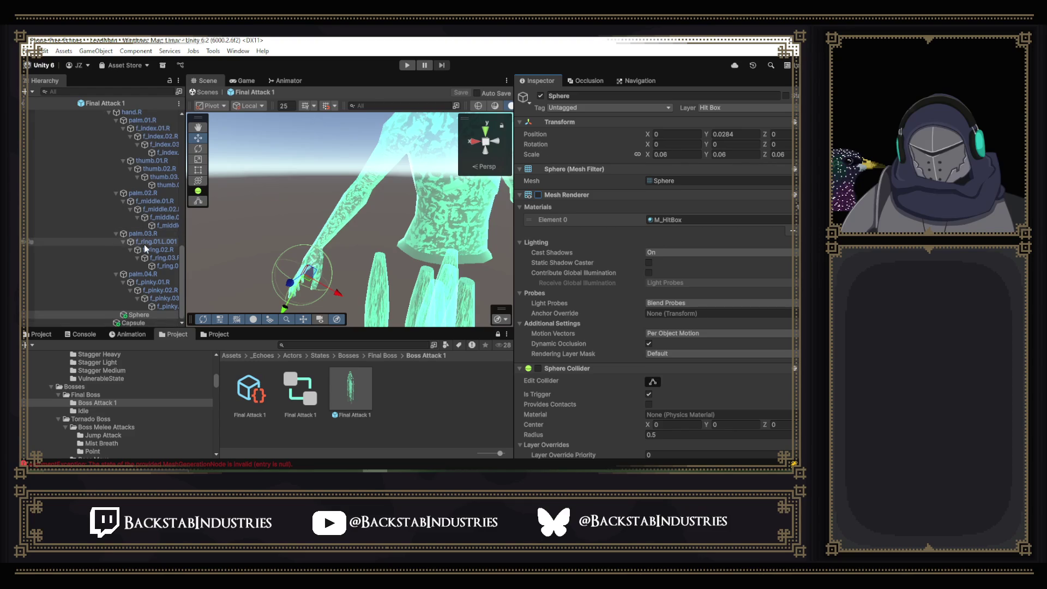
# - Enlarge the Animation dopesheet and scrub metarig_metarigAction from frame 52 toward its end
pyautogui.hotkey('ctrl', '6')
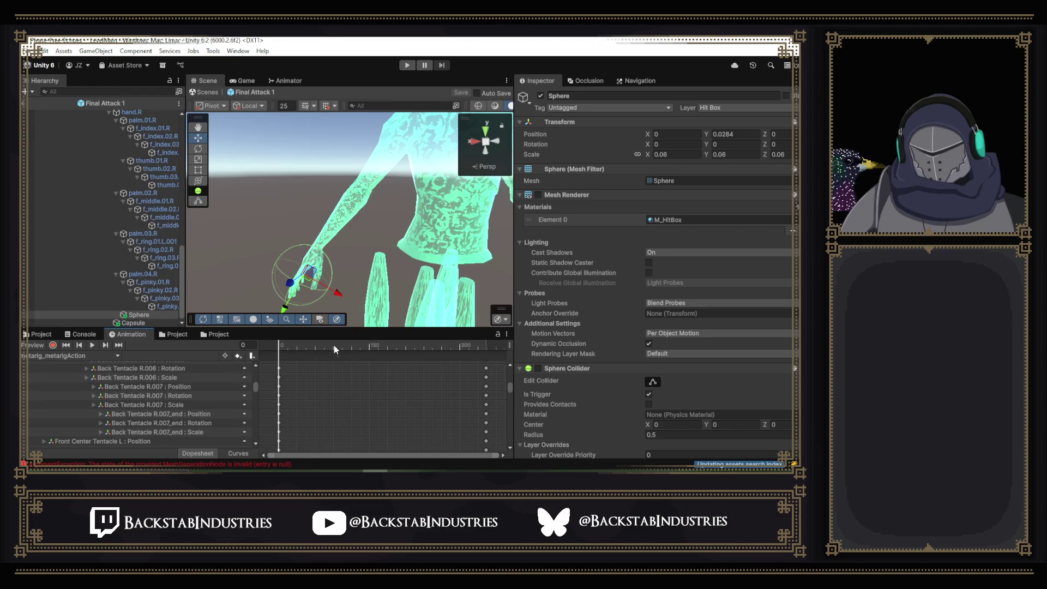
pyautogui.moveTo(350, 328); pyautogui.dragTo(350, 288)
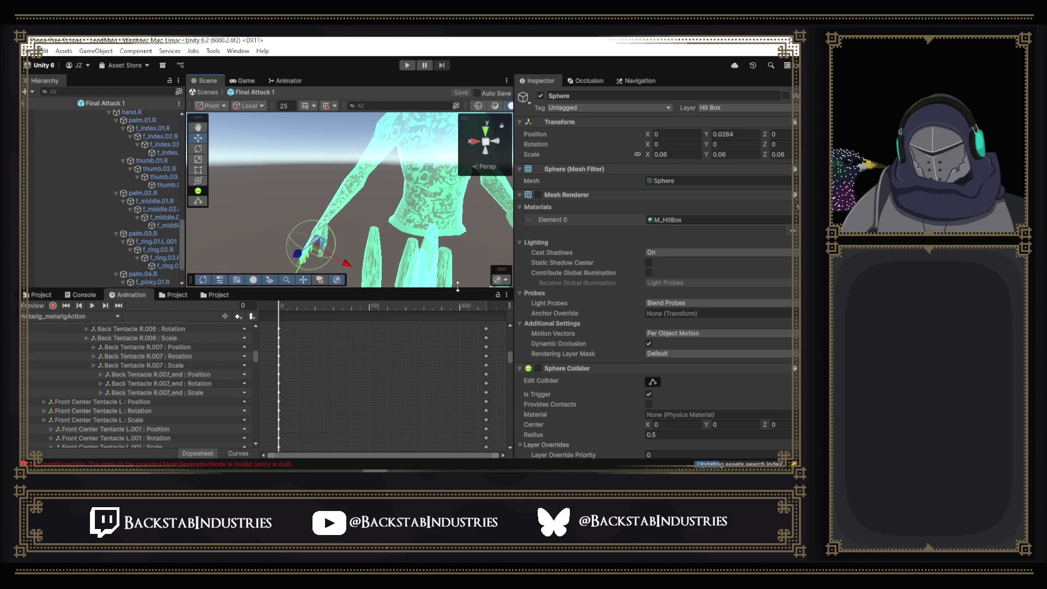
pyautogui.moveTo(514, 250); pyautogui.dragTo(620, 249)
pyautogui.moveTo(469, 218); pyautogui.dragTo(474, 218)
pyautogui.moveTo(349, 307); pyautogui.dragTo(370, 308)
pyautogui.moveTo(473, 316); pyautogui.dragTo(548, 322)
# - Browse the clip list, select Mermaid Boss, and show the Boss Attack 1 assets
pyautogui.click(116, 316)
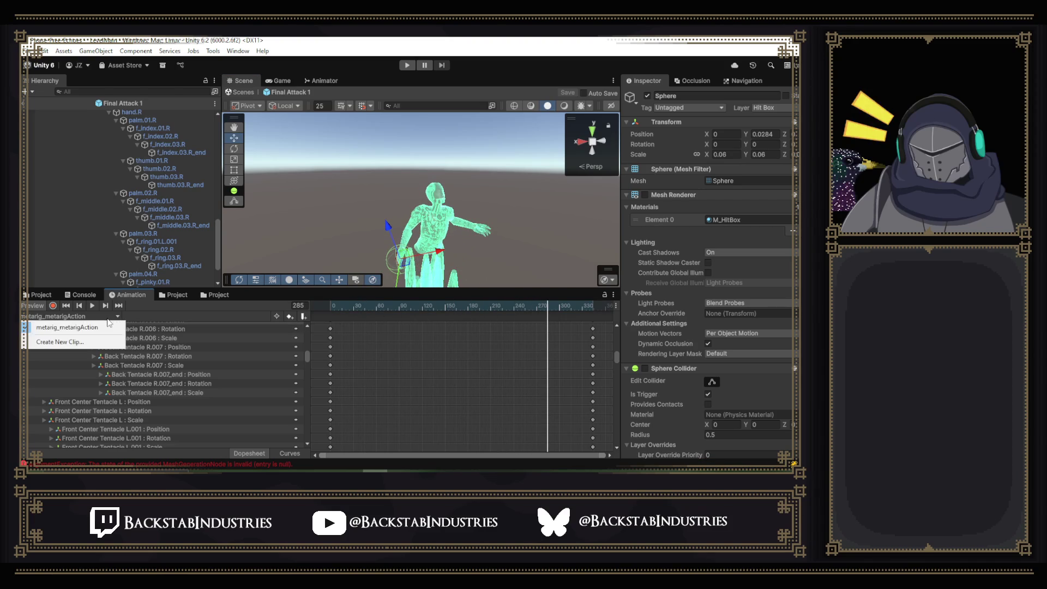
pyautogui.click(65, 328)
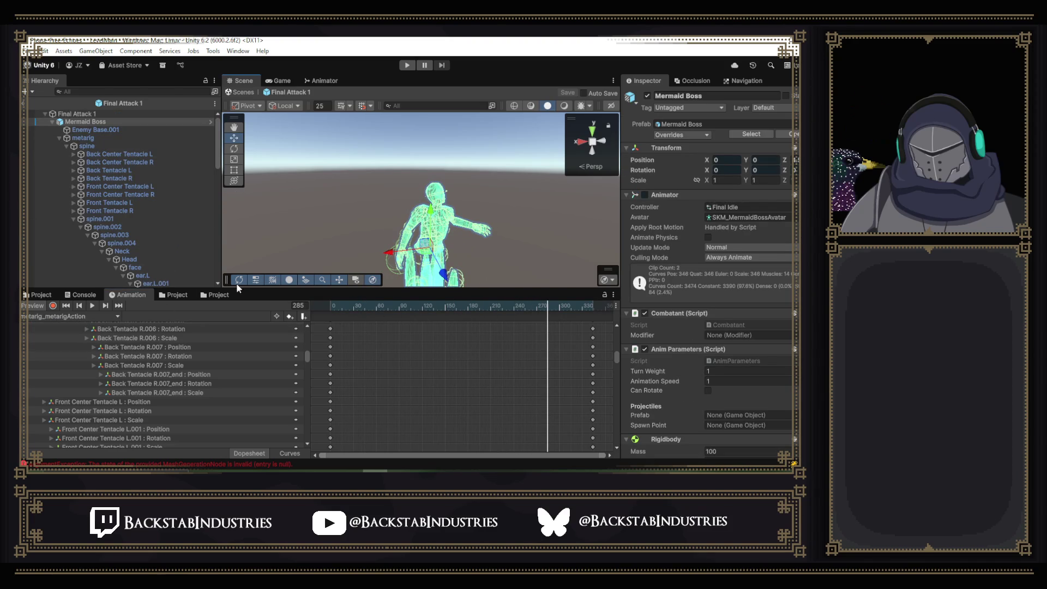
pyautogui.click(173, 295)
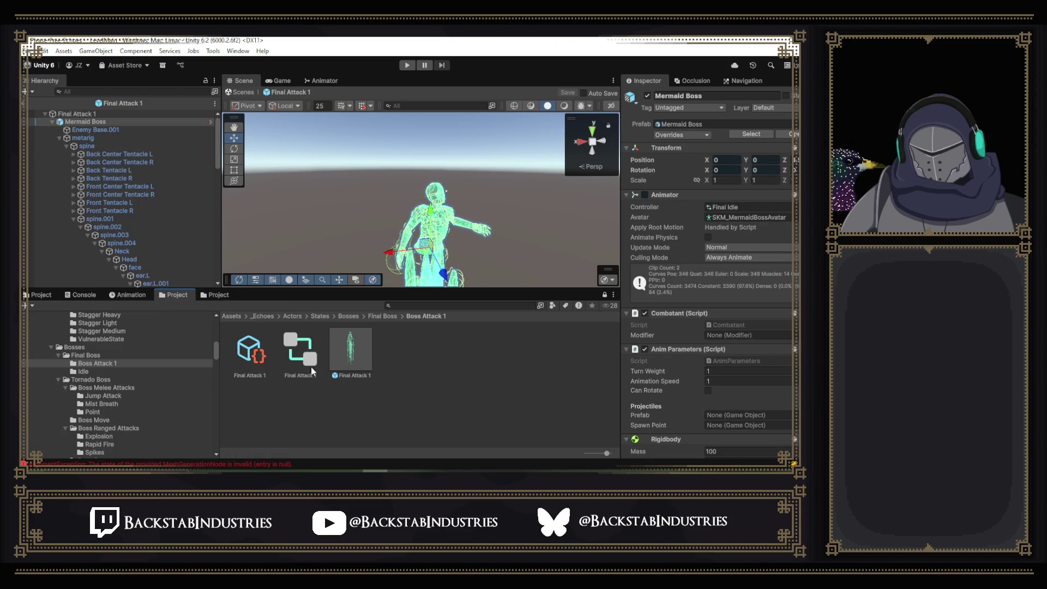
# - Assign the Final Attack 1 controller to Mermaid Boss's Animator and preview BossAttack1 around frame 48
pyautogui.doubleClick(299, 357)
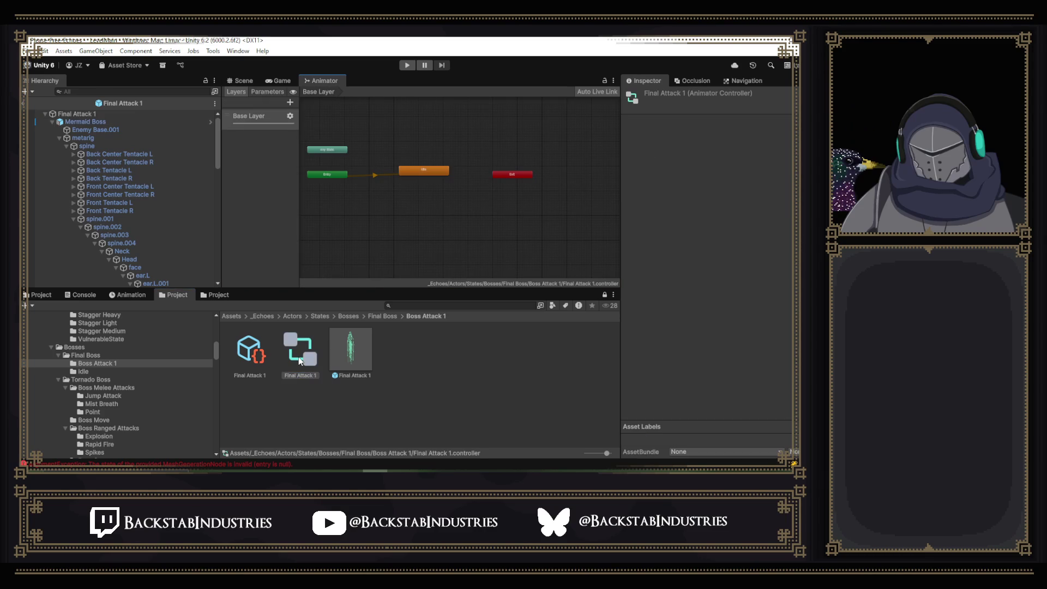
pyautogui.click(345, 358)
pyautogui.click(95, 121)
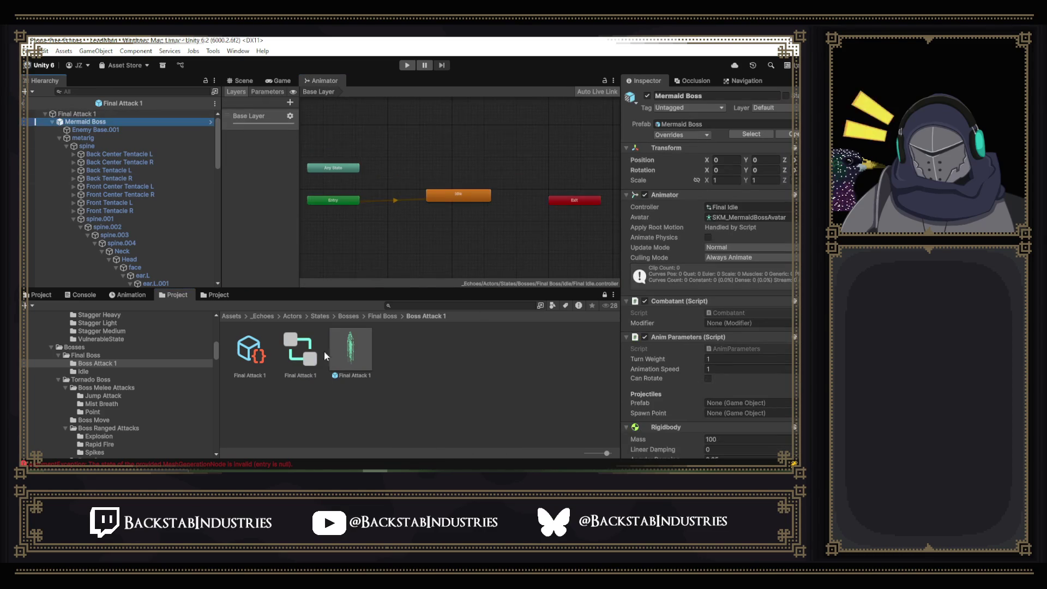
pyautogui.moveTo(296, 362); pyautogui.dragTo(730, 208)
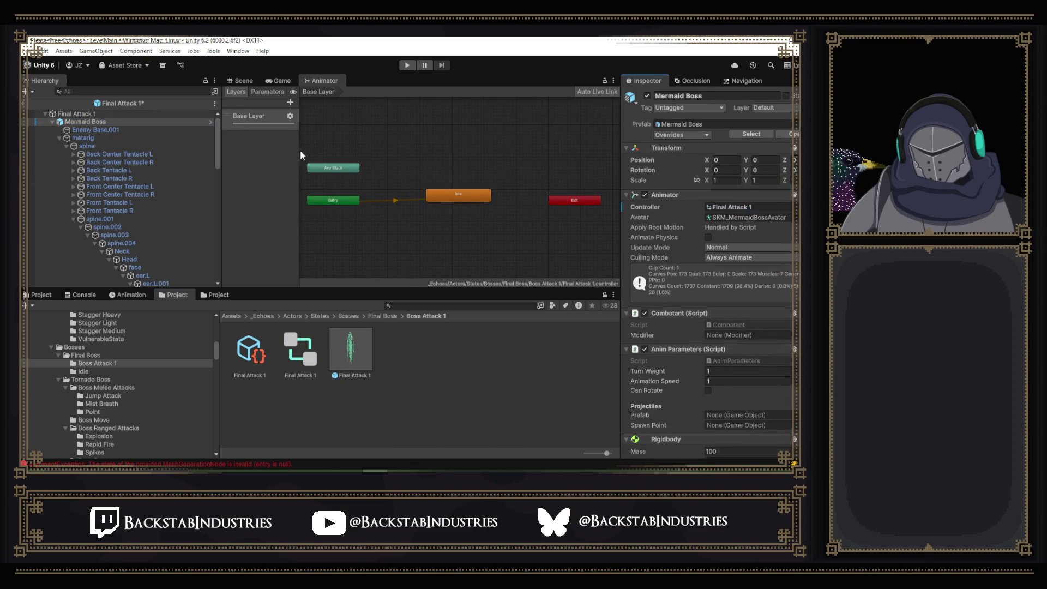
pyautogui.click(244, 81)
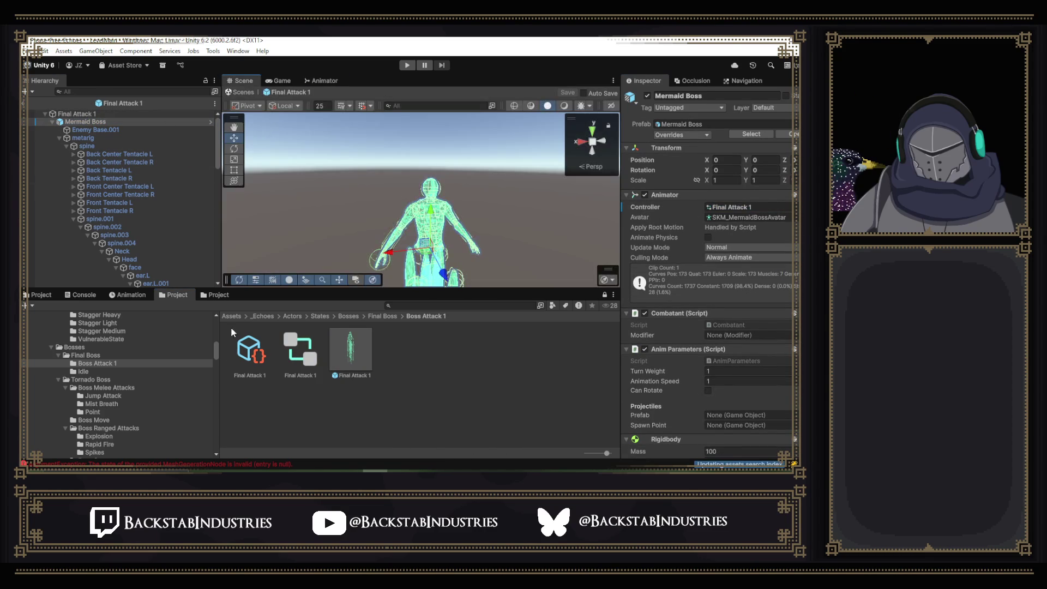
pyautogui.click(132, 295)
pyautogui.moveTo(392, 305)
pyautogui.mouseDown()
pyautogui.moveTo(521, 309)
pyautogui.moveTo(501, 306)
pyautogui.mouseUp()
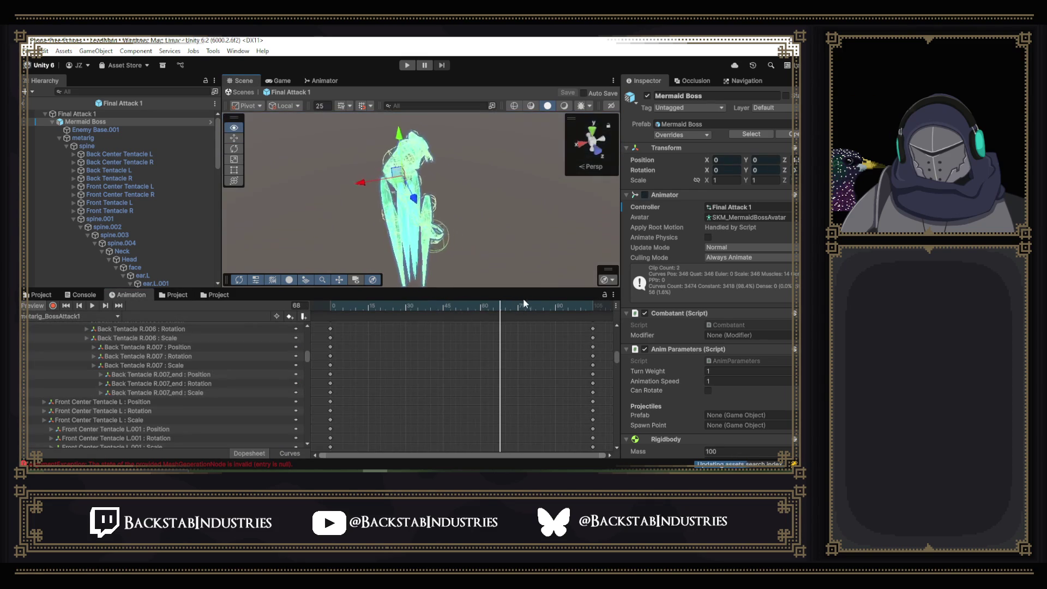
# - Frame the Mermaid Boss and scrub the attack clip through and back to frame 0
pyautogui.press('f')
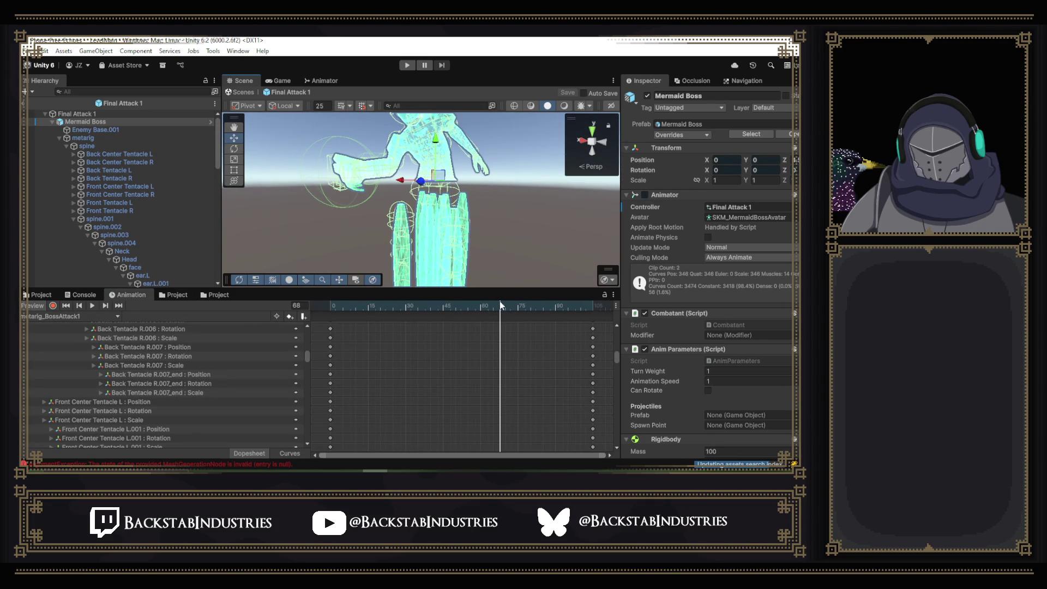
pyautogui.scroll(-2, 476, 382)
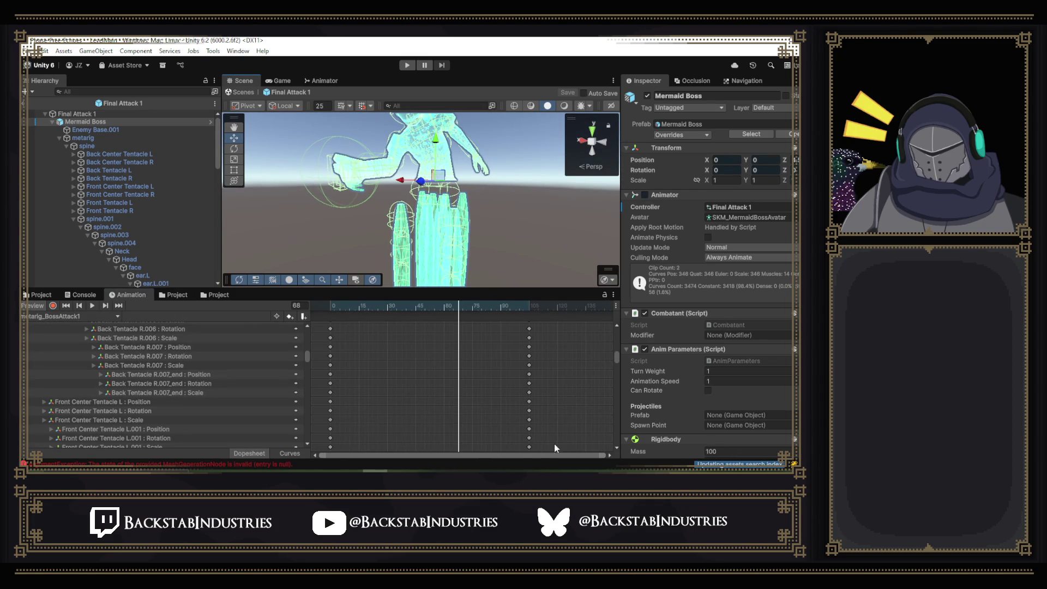
pyautogui.moveTo(473, 308)
pyautogui.mouseDown()
pyautogui.moveTo(558, 316)
pyautogui.moveTo(304, 317)
pyautogui.mouseUp()
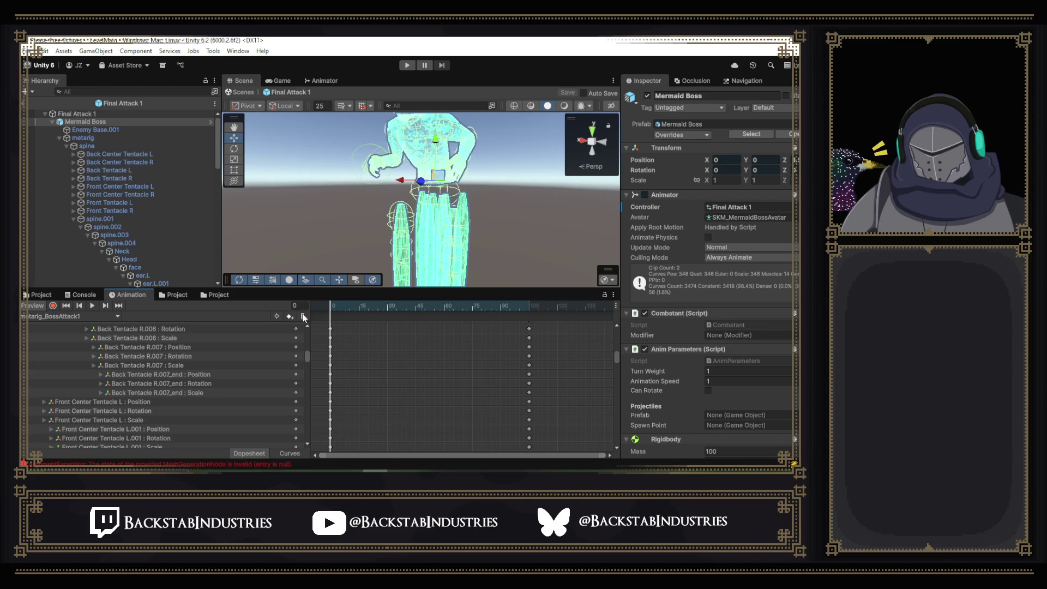
pyautogui.scroll(5, 249, 364)
pyautogui.scroll(10, 249, 364)
pyautogui.scroll(2, 402, 336)
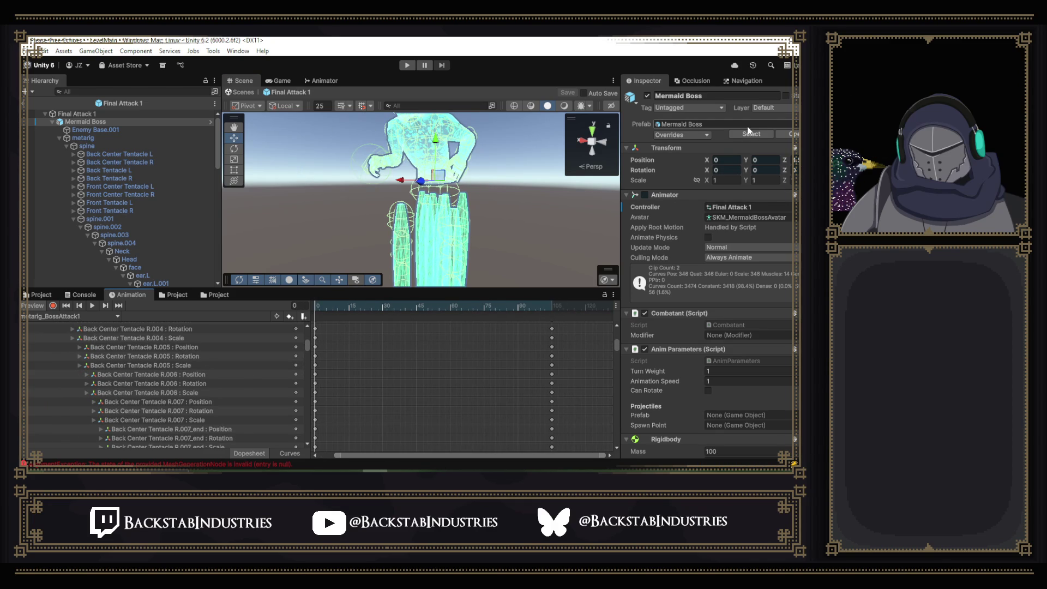
pyautogui.moveTo(327, 314)
pyautogui.mouseDown()
pyautogui.moveTo(486, 309)
pyautogui.moveTo(305, 309)
pyautogui.mouseUp()
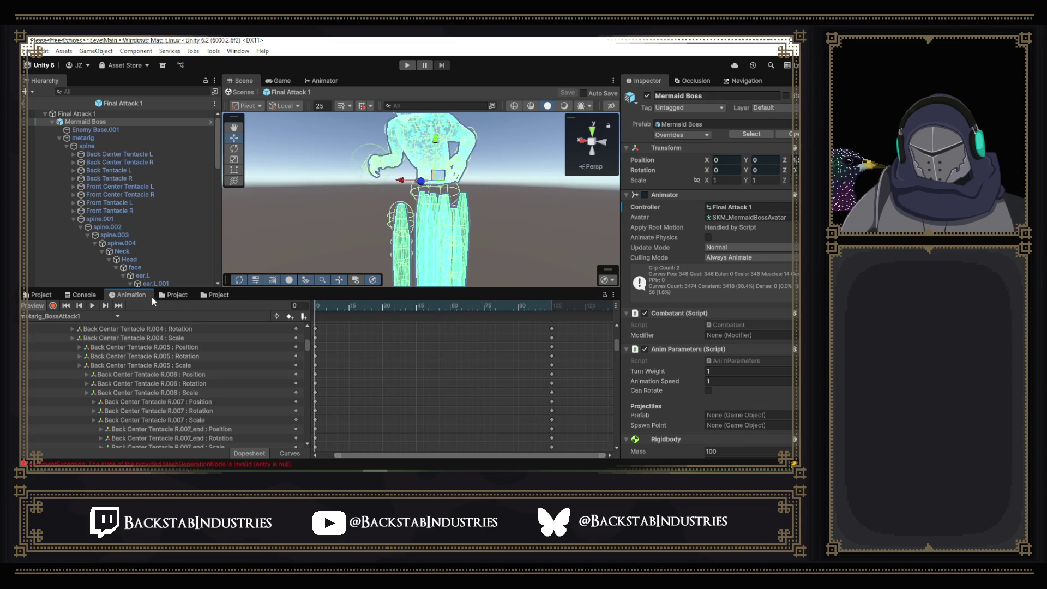
# - Return to the Boss Attack 1 folder and open the Final Attack 1 controller graph
pyautogui.click(174, 295)
pyautogui.click(39, 294)
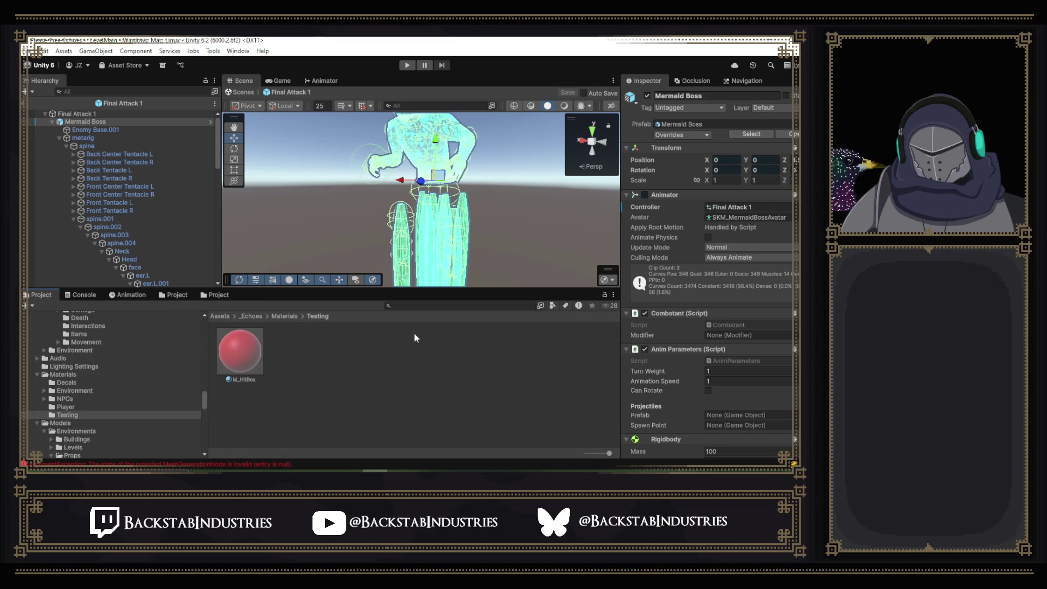
pyautogui.click(211, 298)
pyautogui.click(175, 295)
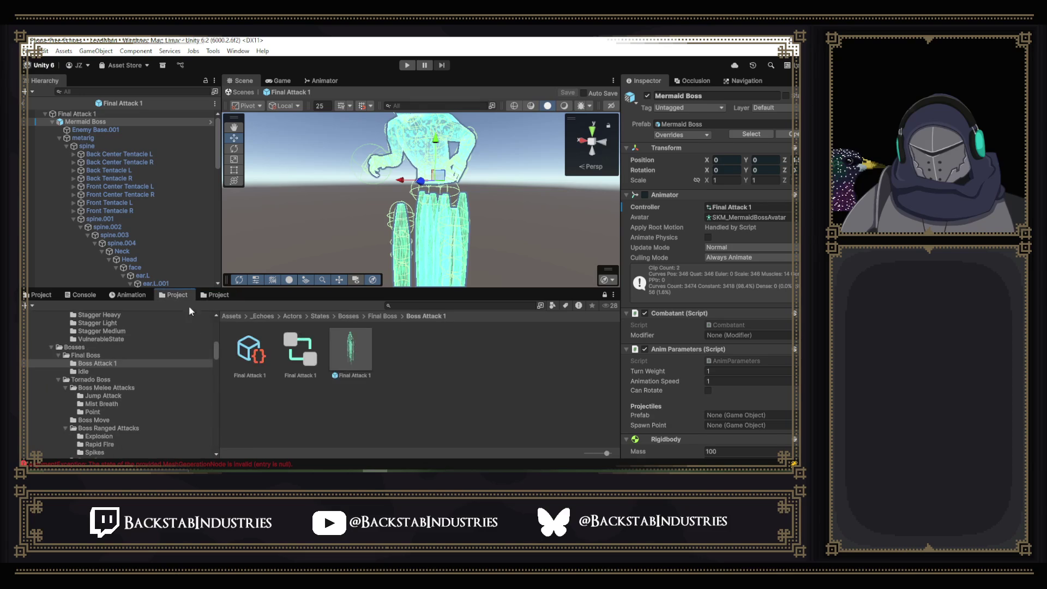
pyautogui.doubleClick(304, 356)
# - Trace the Idle state's metarig_BossAttack1 motion to the FinalBoss_IdleTest model's import settings
pyautogui.click(457, 199)
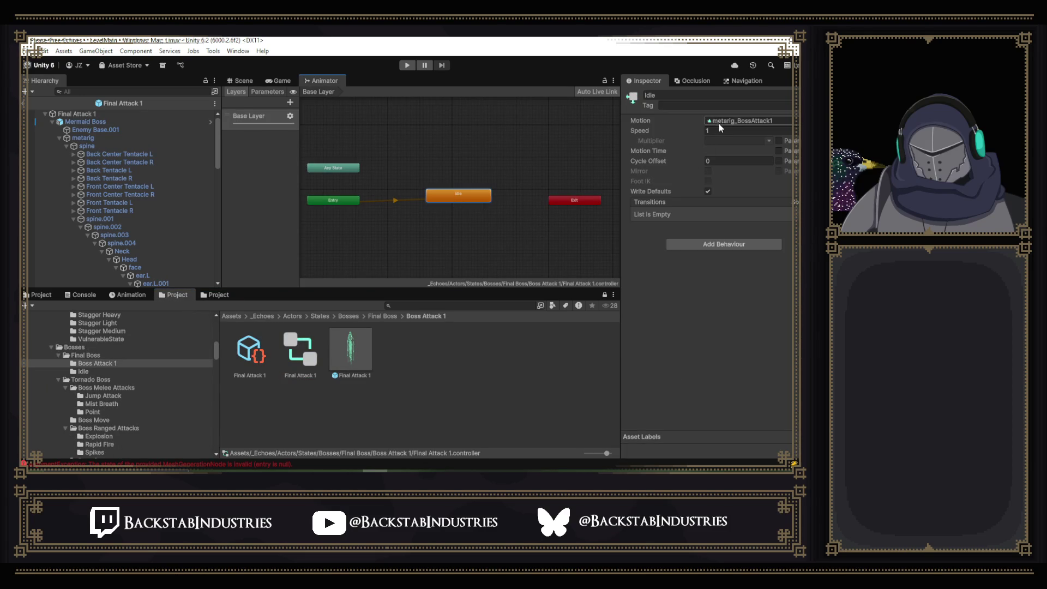
pyautogui.click(215, 295)
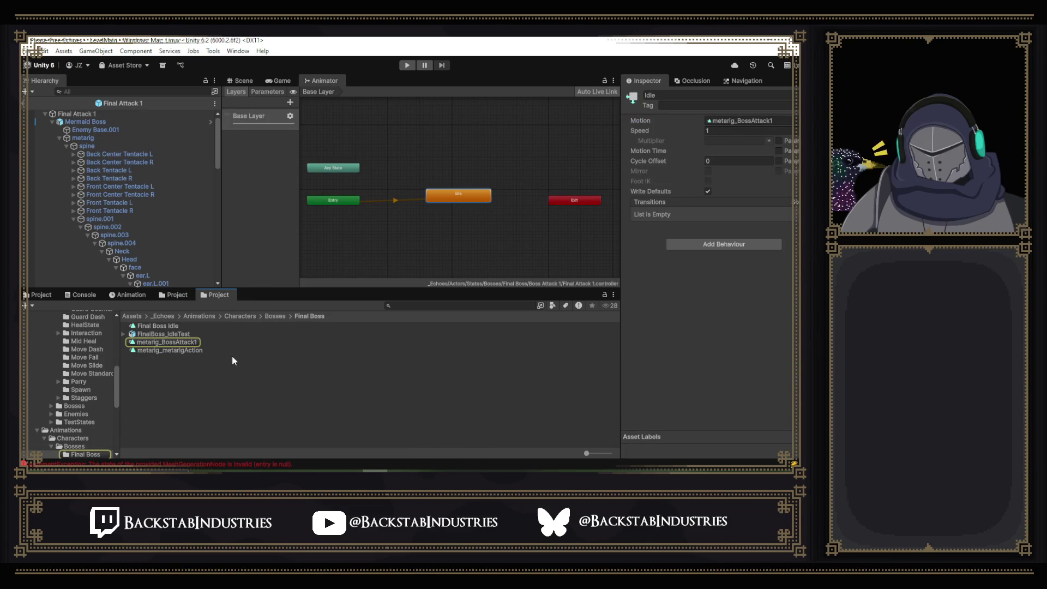
pyautogui.click(183, 342)
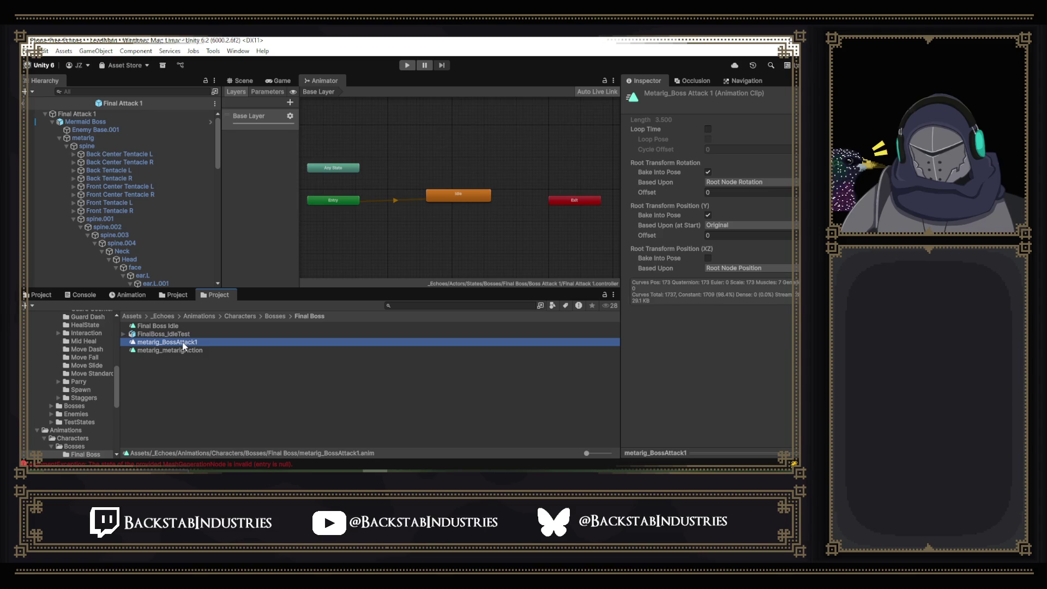
pyautogui.click(182, 335)
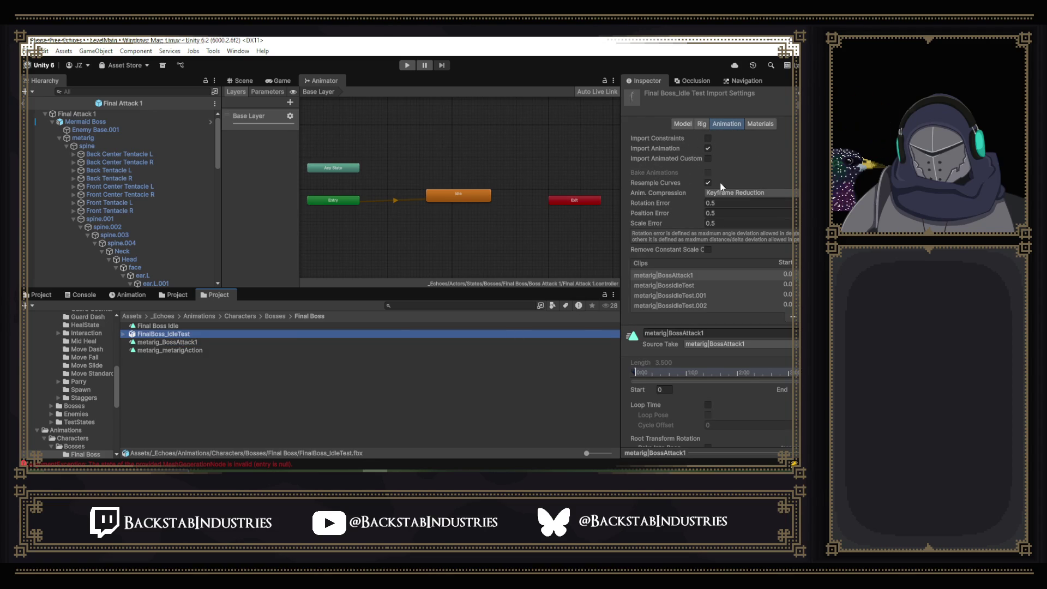
# - Review the Anim. Compression options unchanged and scroll through the BossAttack1 clip settings
pyautogui.click(732, 193)
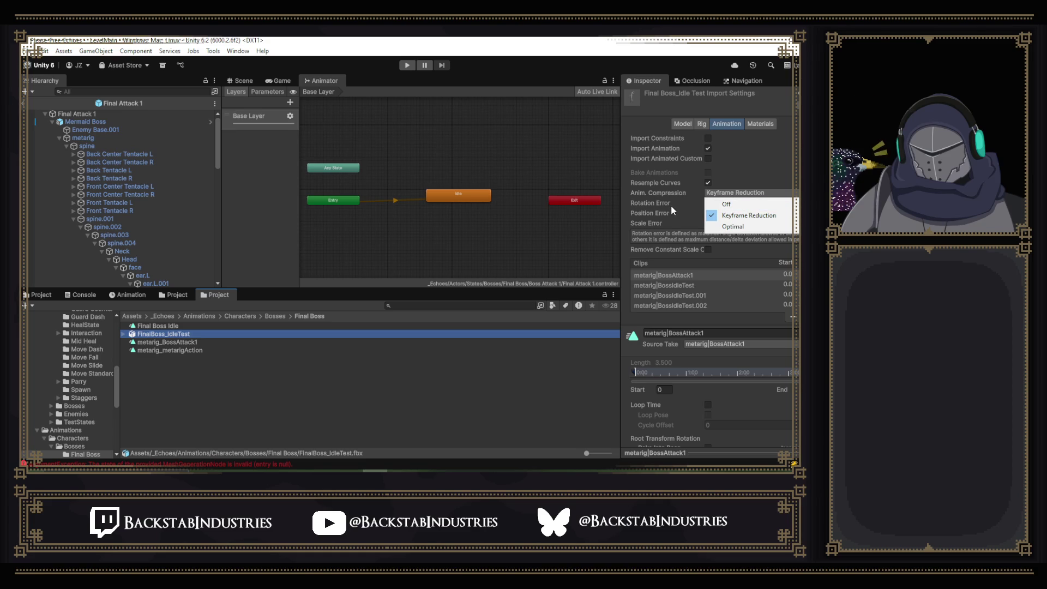
pyautogui.click(632, 308)
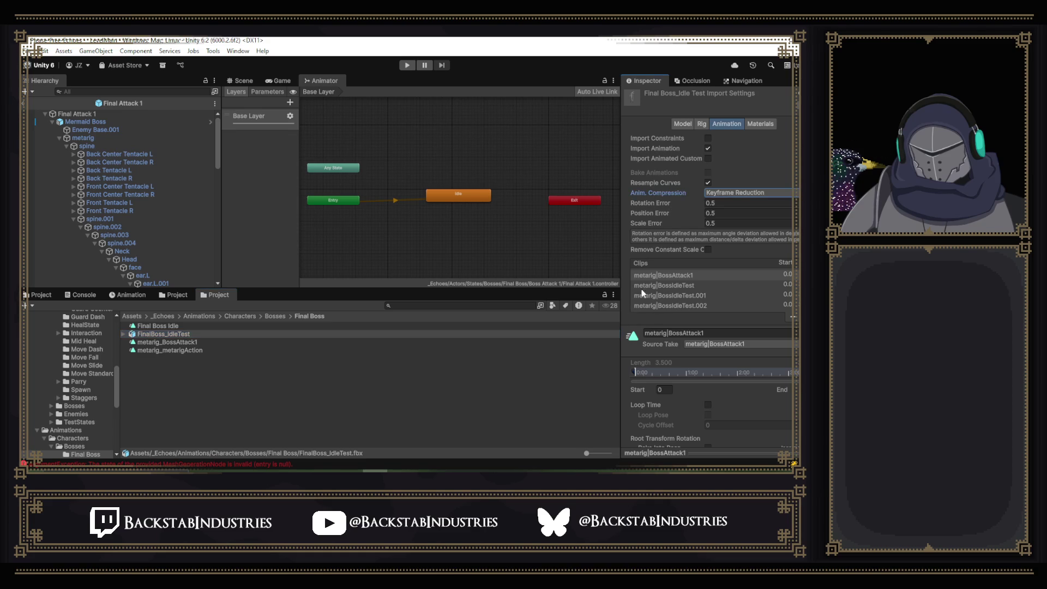
pyautogui.scroll(-3, 683, 207)
pyautogui.scroll(-3, 683, 209)
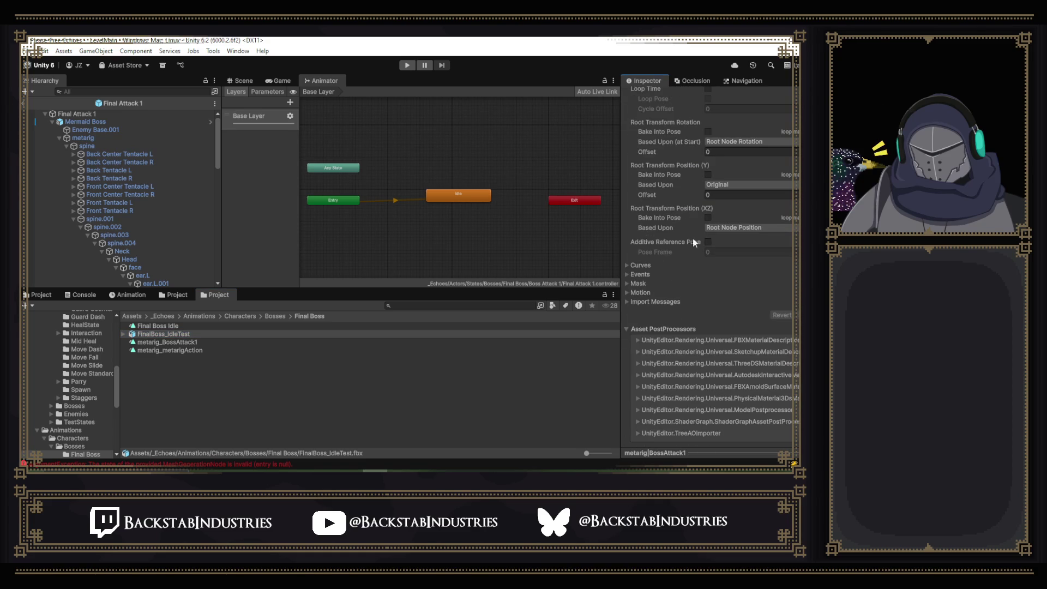
pyautogui.scroll(1, 640, 266)
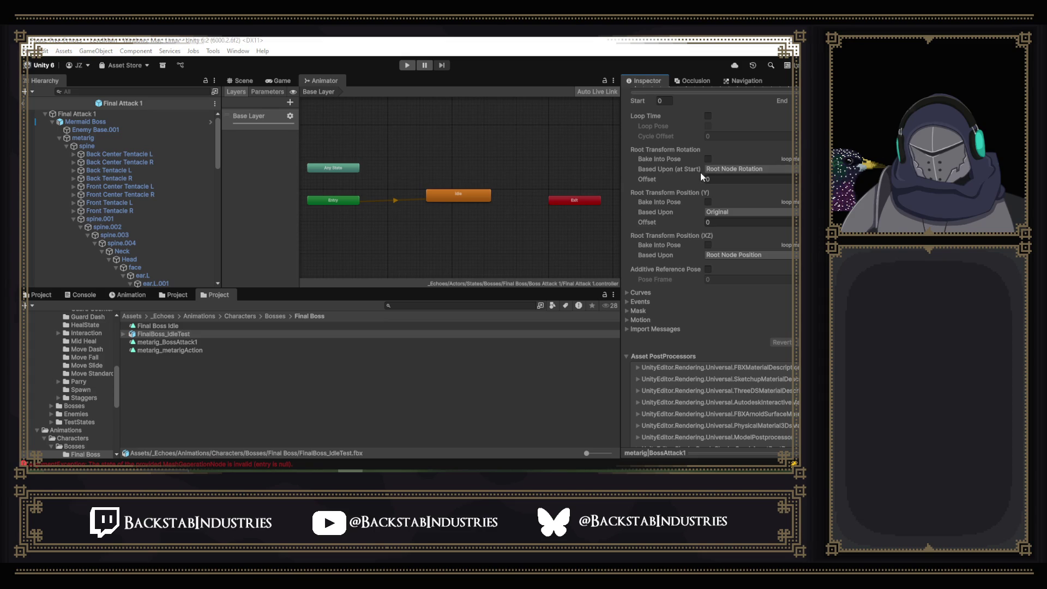
pyautogui.scroll(-1, 700, 172)
pyautogui.scroll(2, 656, 243)
pyautogui.scroll(4, 656, 243)
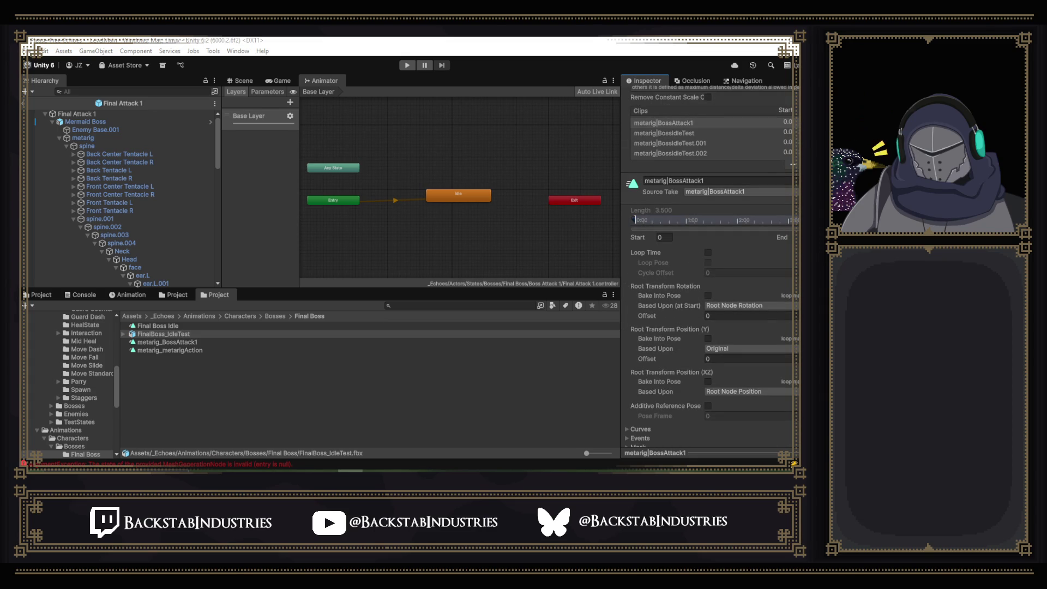
pyautogui.hotkey('alt', 'Tab')
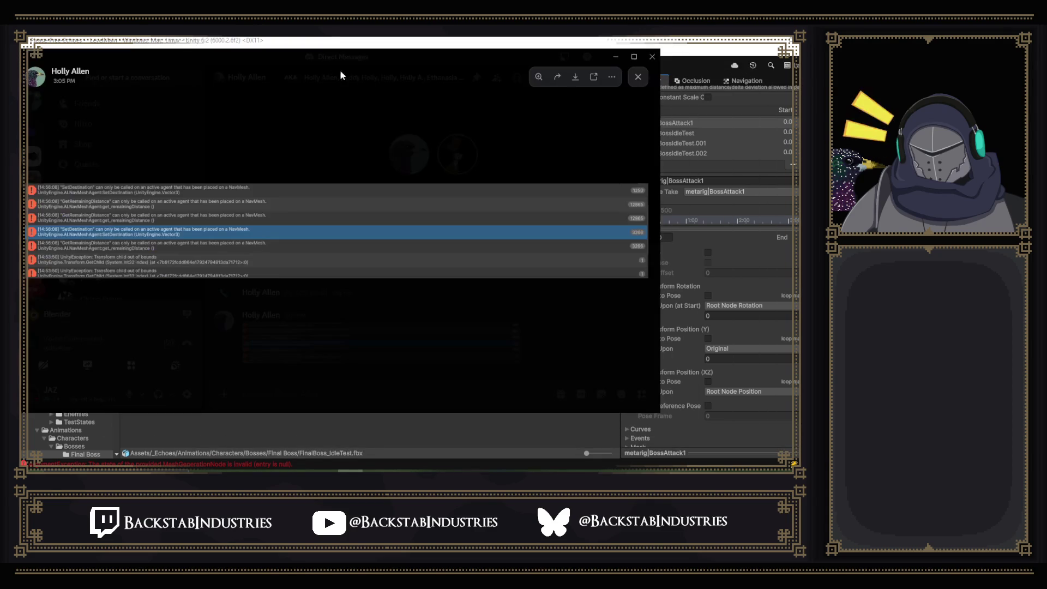
# - View the shared console-error screenshot full size in Discord, then close it to return to the DM
pyautogui.click(632, 58)
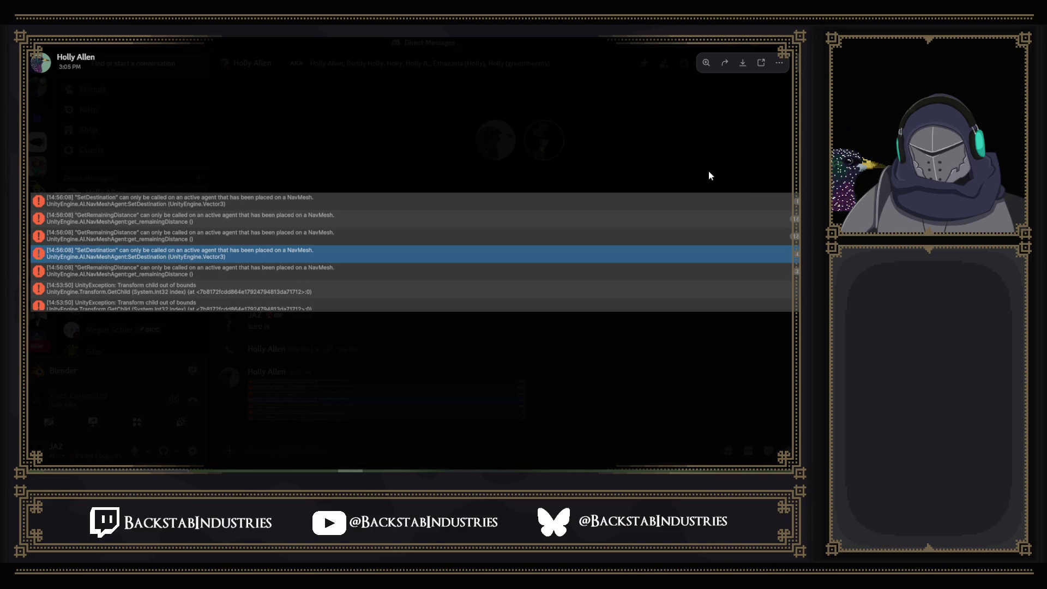
pyautogui.click(708, 170)
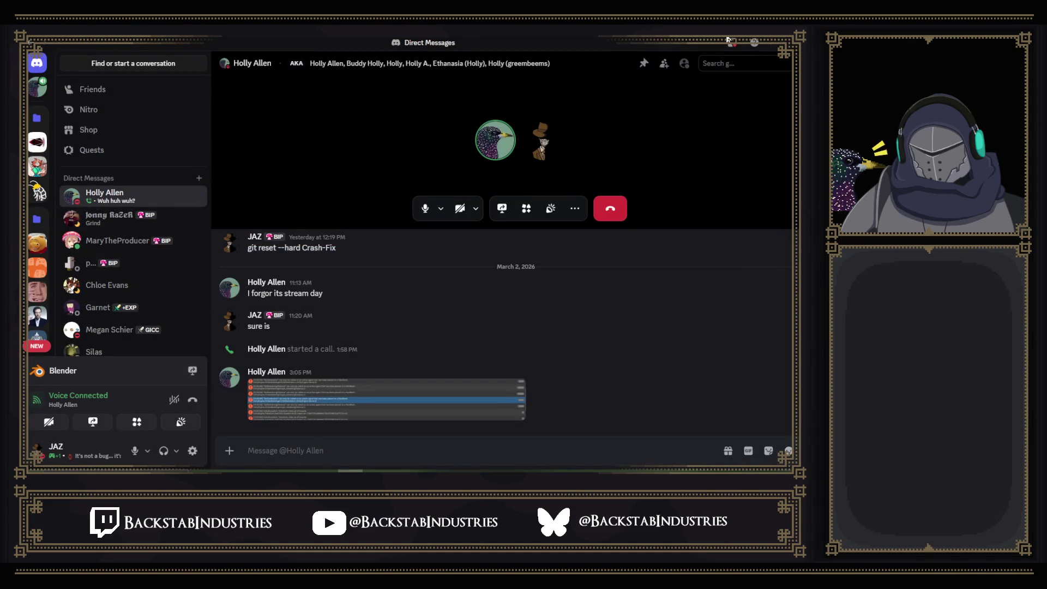
pyautogui.hotkey('alt', 'Tab')
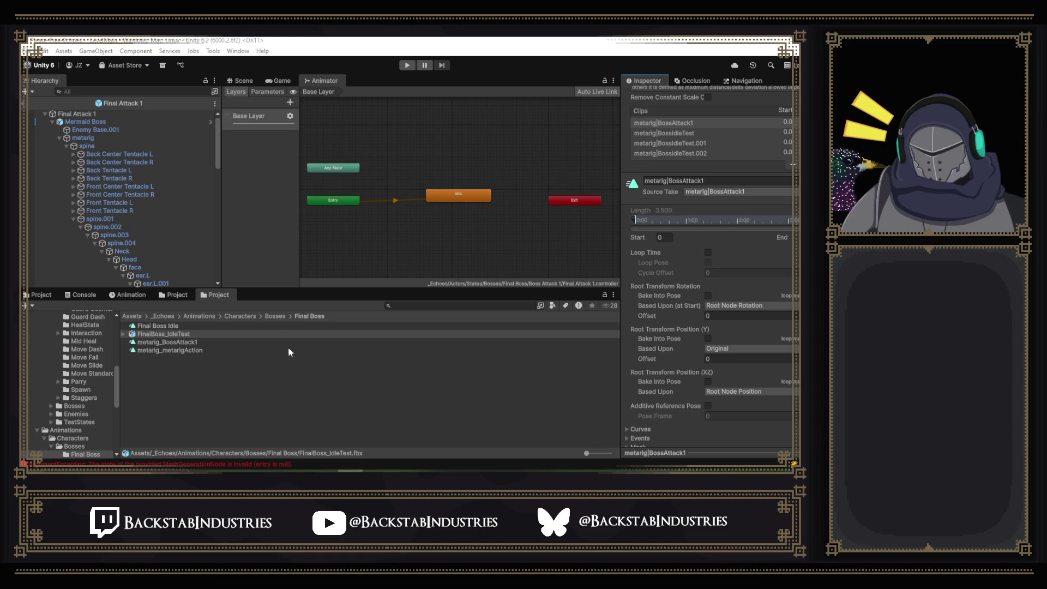
# - Set FinalBoss_IdleTest's Anim. Compression to Off and apply the import settings
pyautogui.scroll(5, 709, 305)
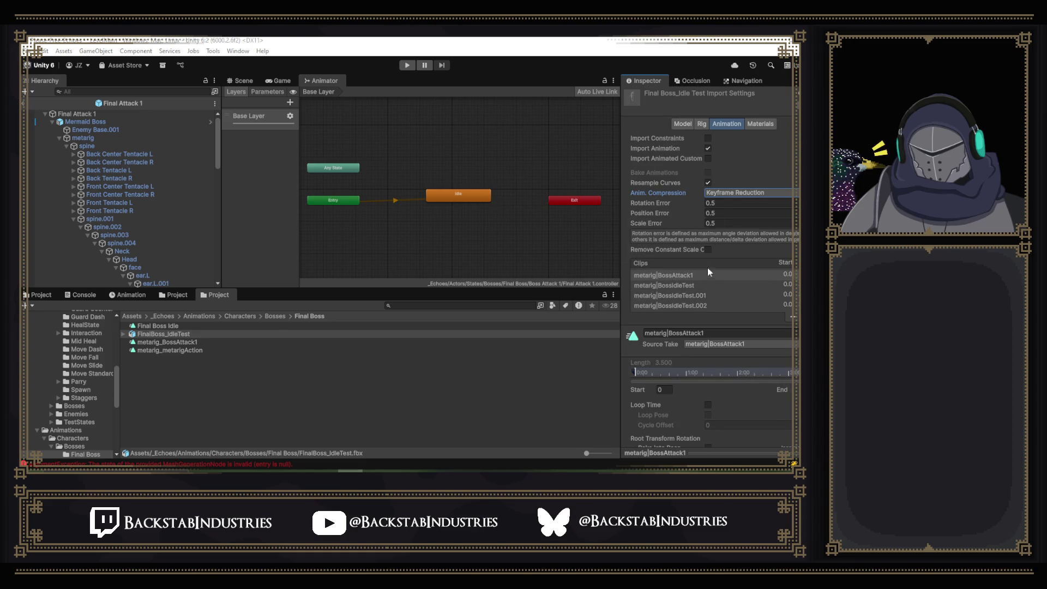
pyautogui.click(708, 195)
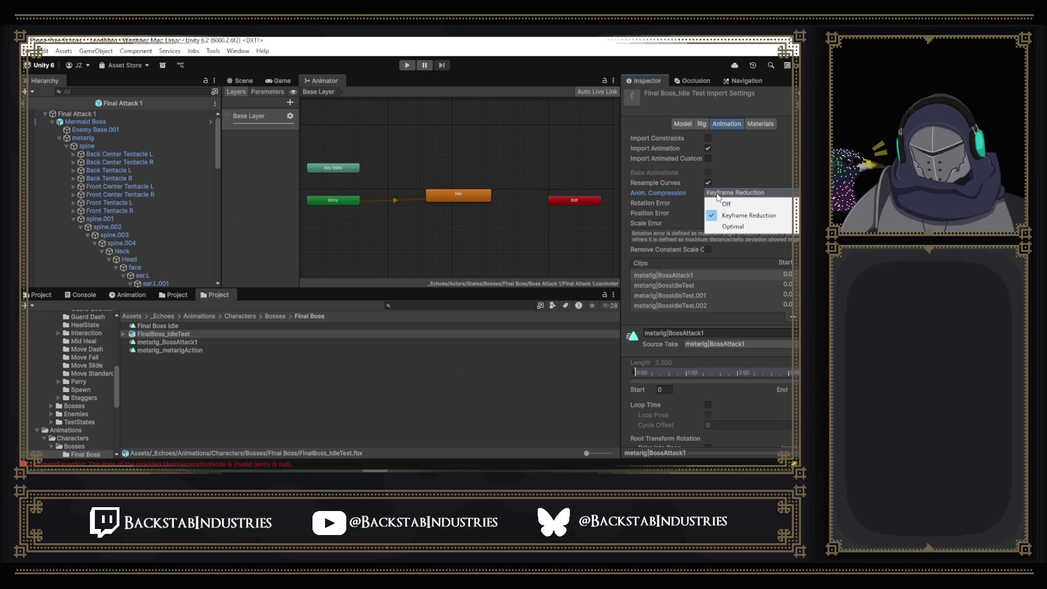
pyautogui.click(733, 204)
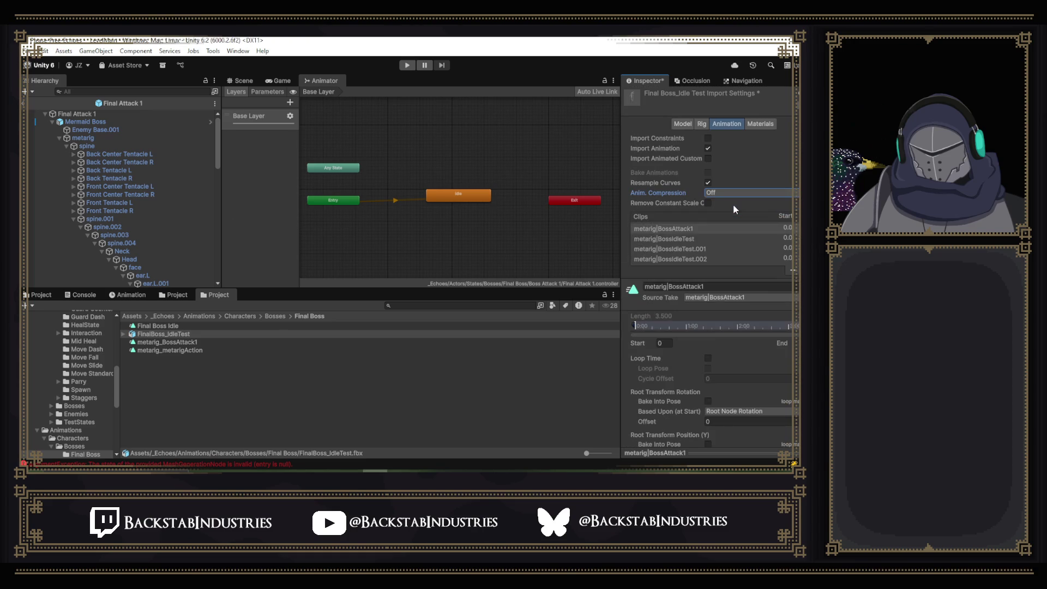
pyautogui.scroll(-5, 777, 331)
pyautogui.scroll(-5, 776, 331)
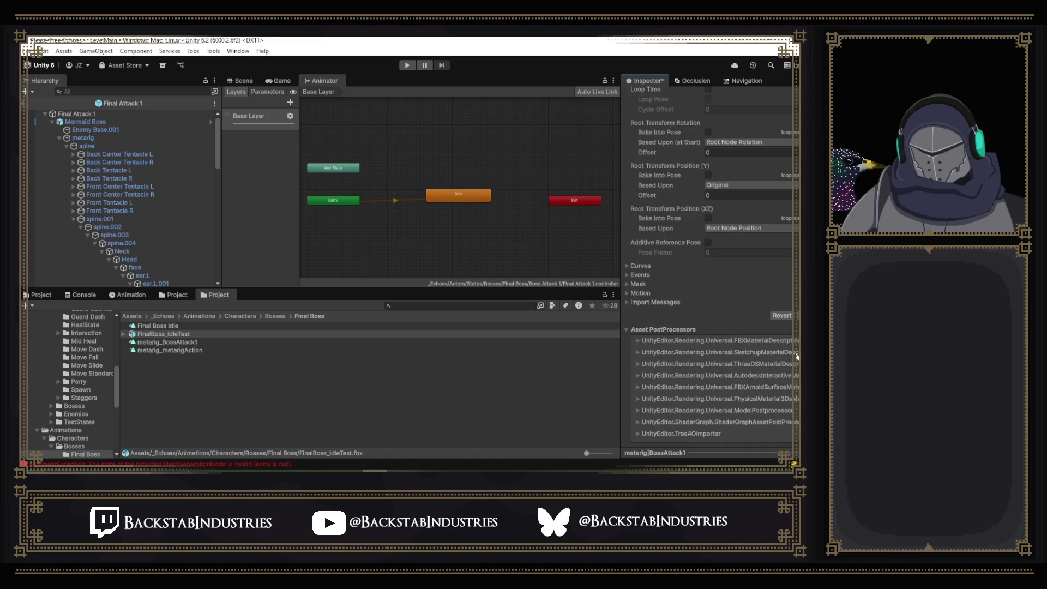
pyautogui.click(795, 315)
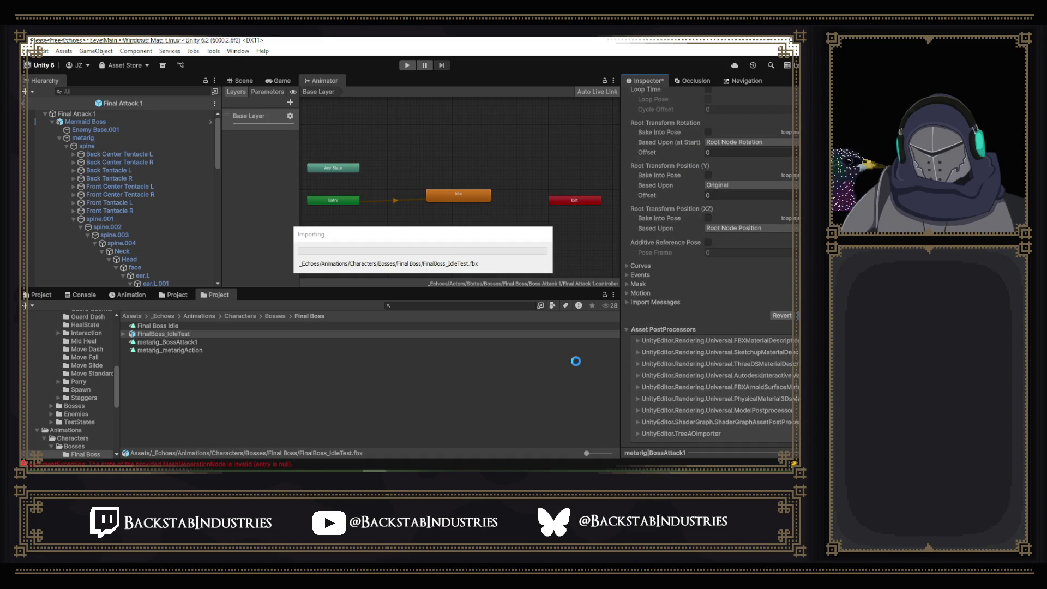
# - Check the metarig|BossAttack1 clip's keyframes in the Animation window
pyautogui.click(125, 334)
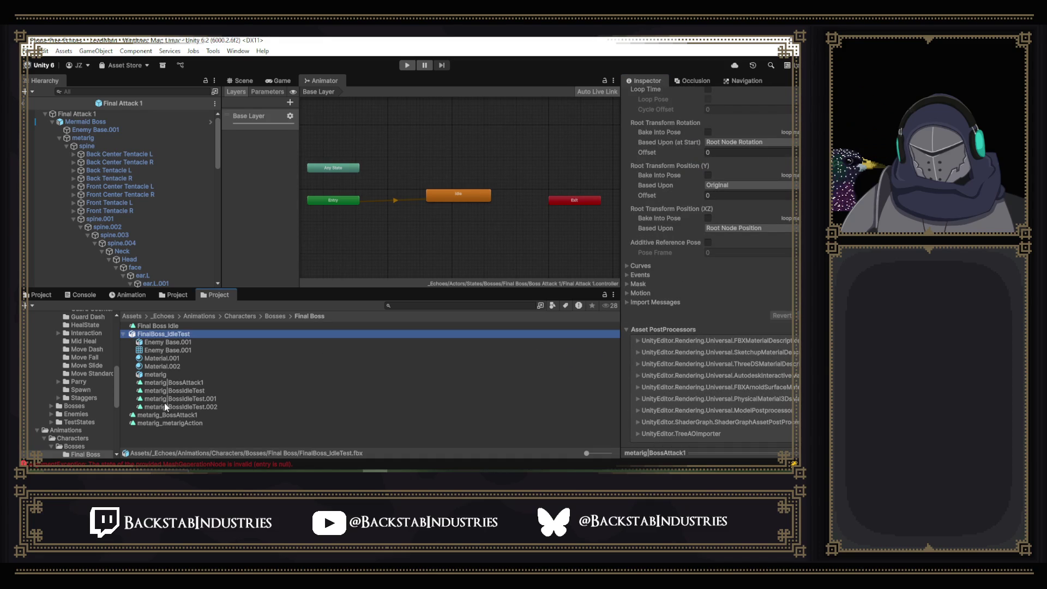
pyautogui.click(218, 381)
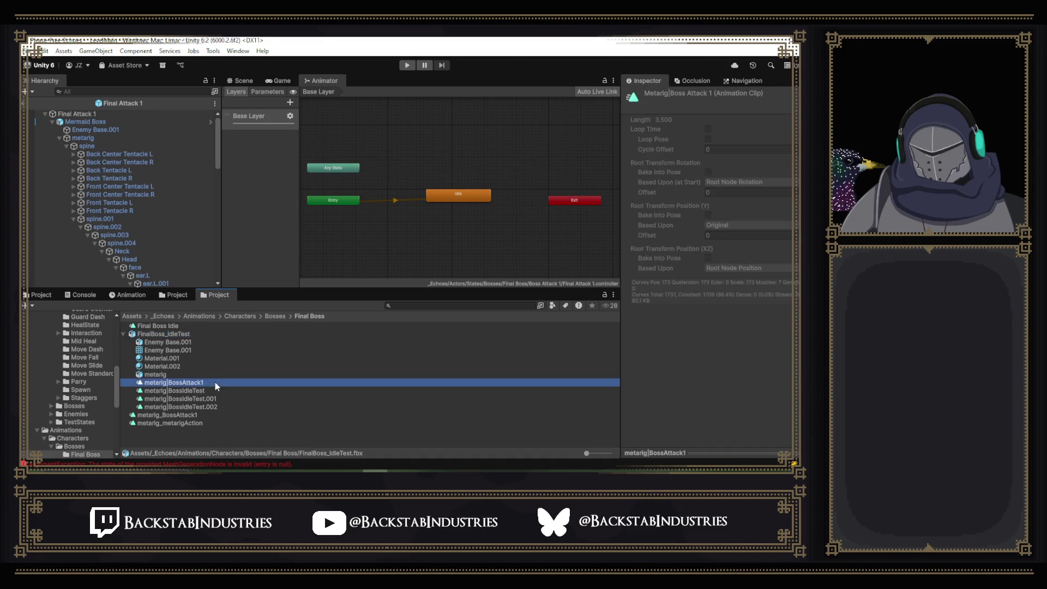
pyautogui.click(128, 295)
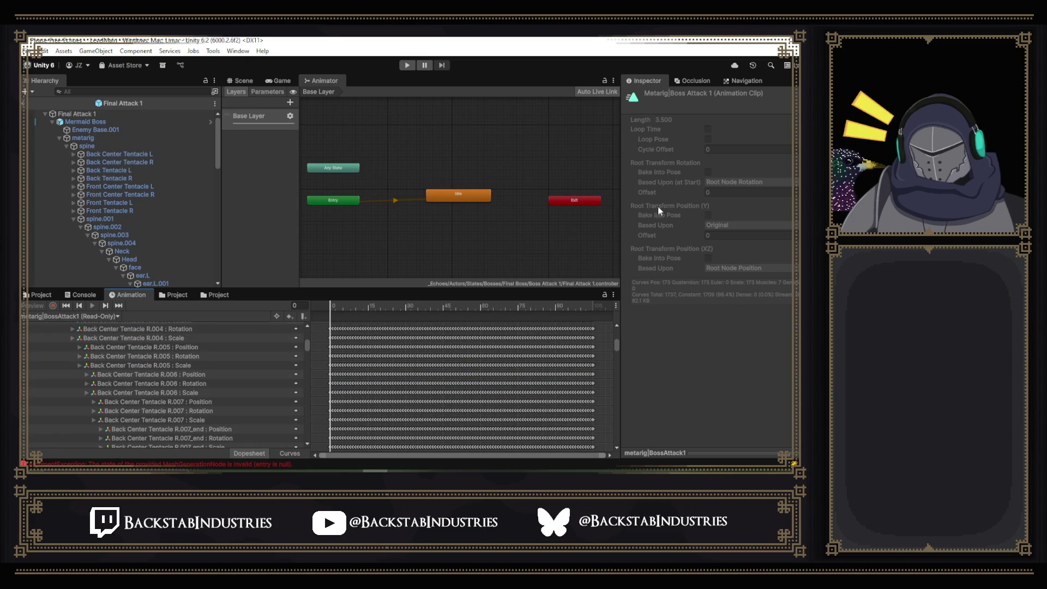
pyautogui.click(207, 294)
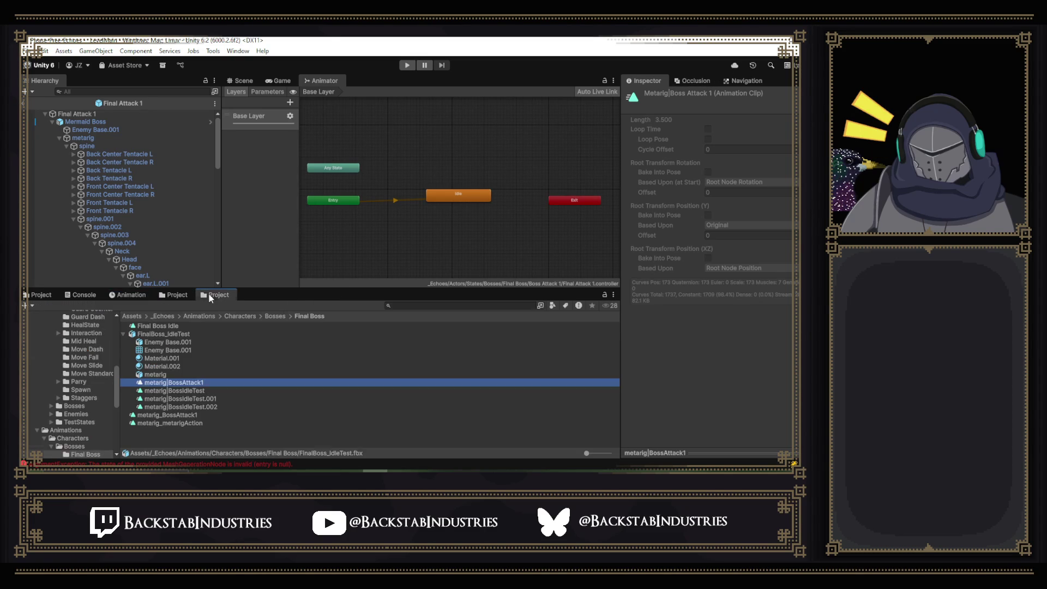
# - Set FinalBoss_IdleTest's Anim. Compression to Optimal and apply the reimport
pyautogui.click(172, 334)
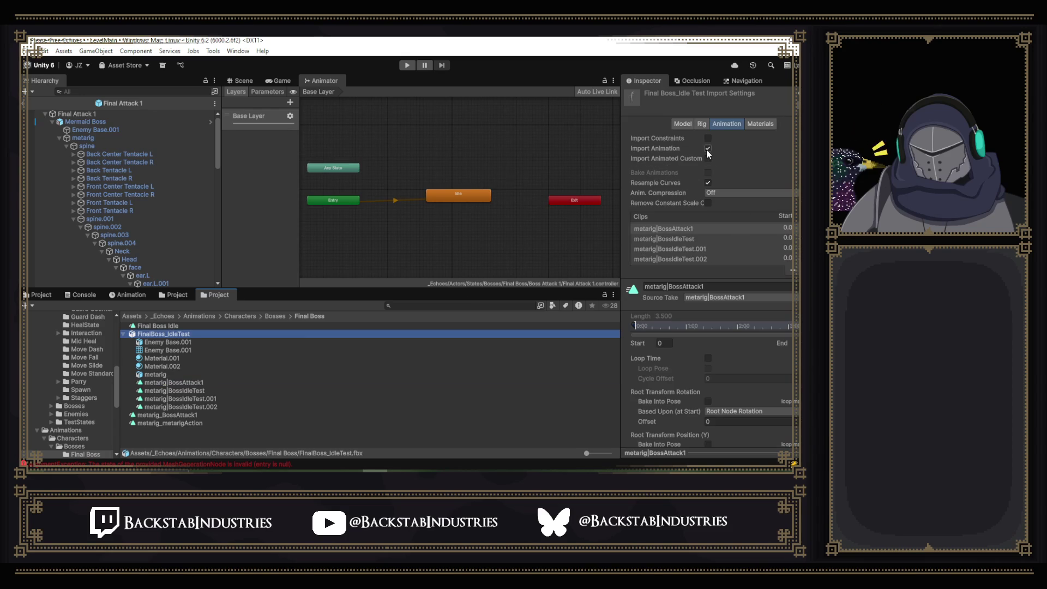
pyautogui.click(728, 194)
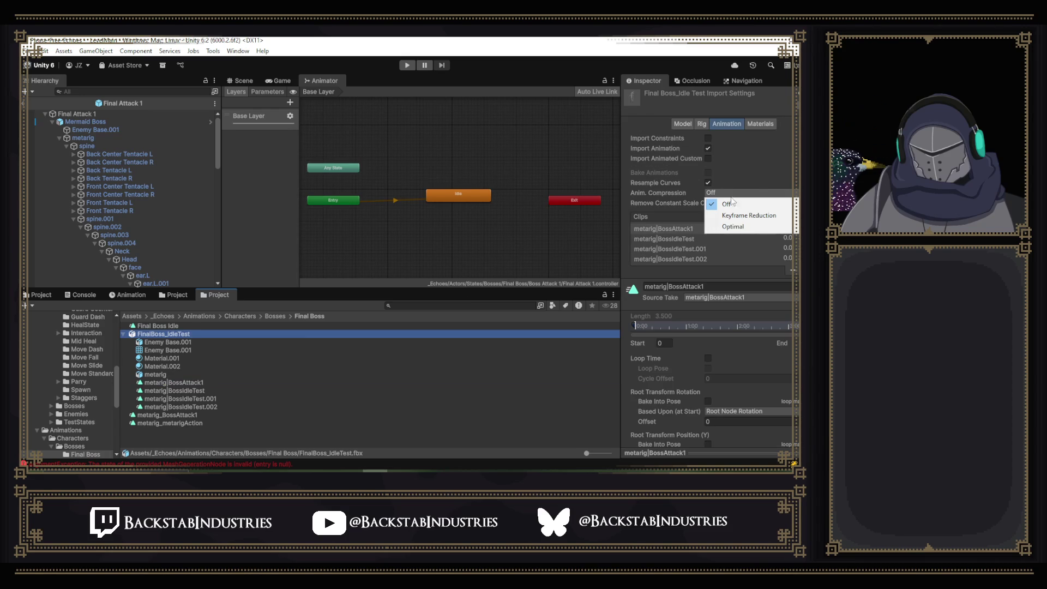
pyautogui.click(739, 227)
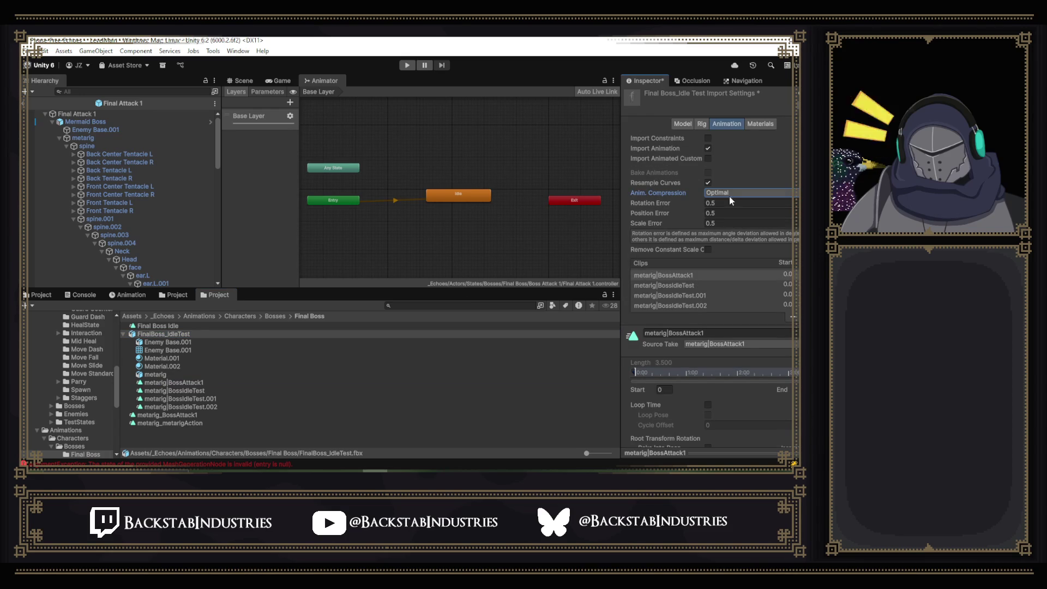
pyautogui.scroll(-5, 731, 344)
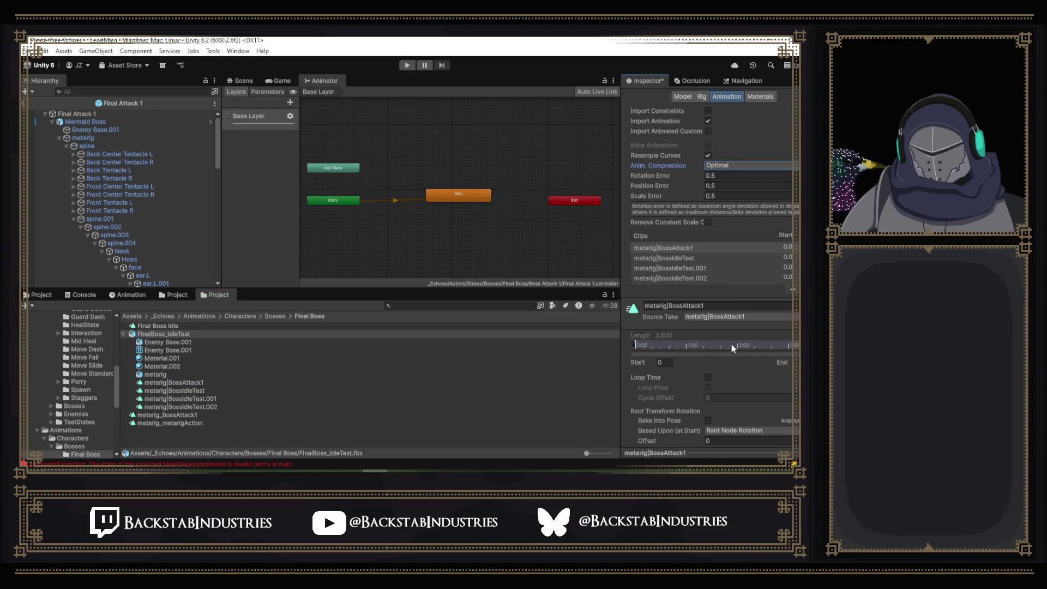
pyautogui.scroll(5, 732, 345)
pyautogui.scroll(-10, 709, 351)
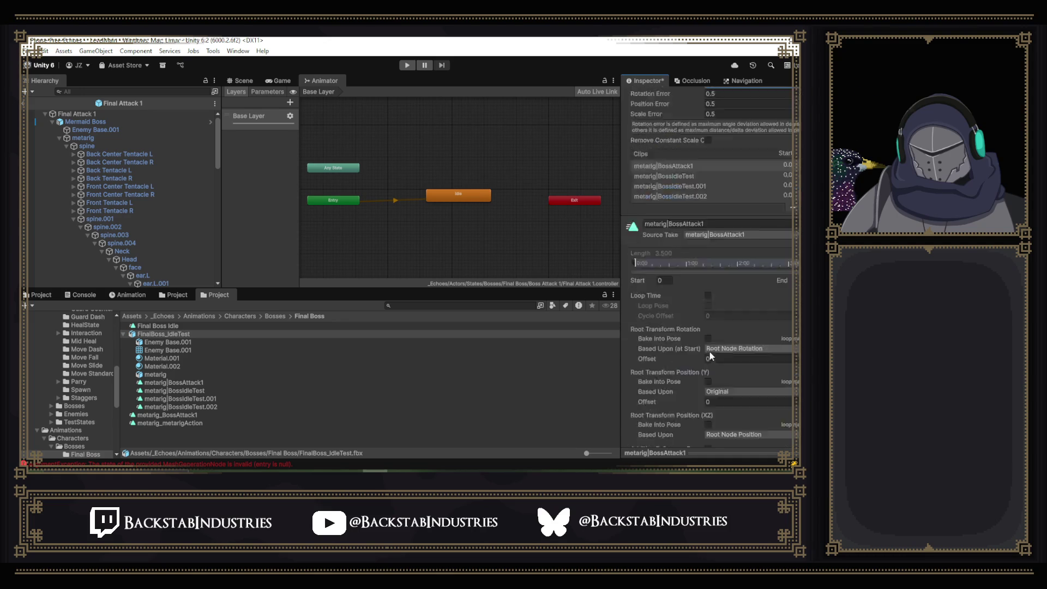
pyautogui.click(798, 315)
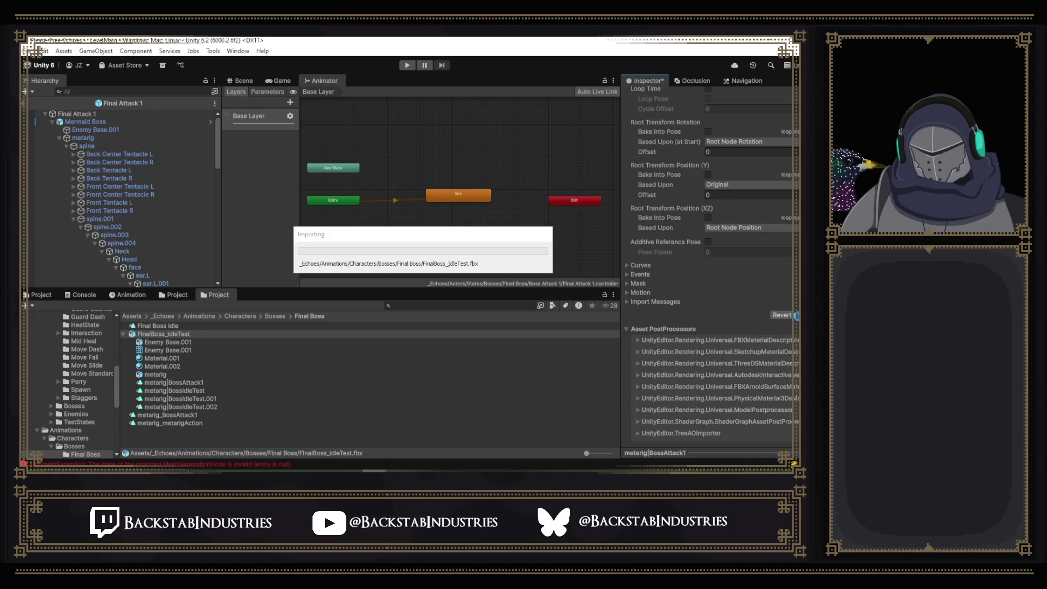
# - Show the metarig|BossAttack1 keyframes and scrub the attack from frame 6 to frame 7
pyautogui.click(172, 387)
pyautogui.click(210, 381)
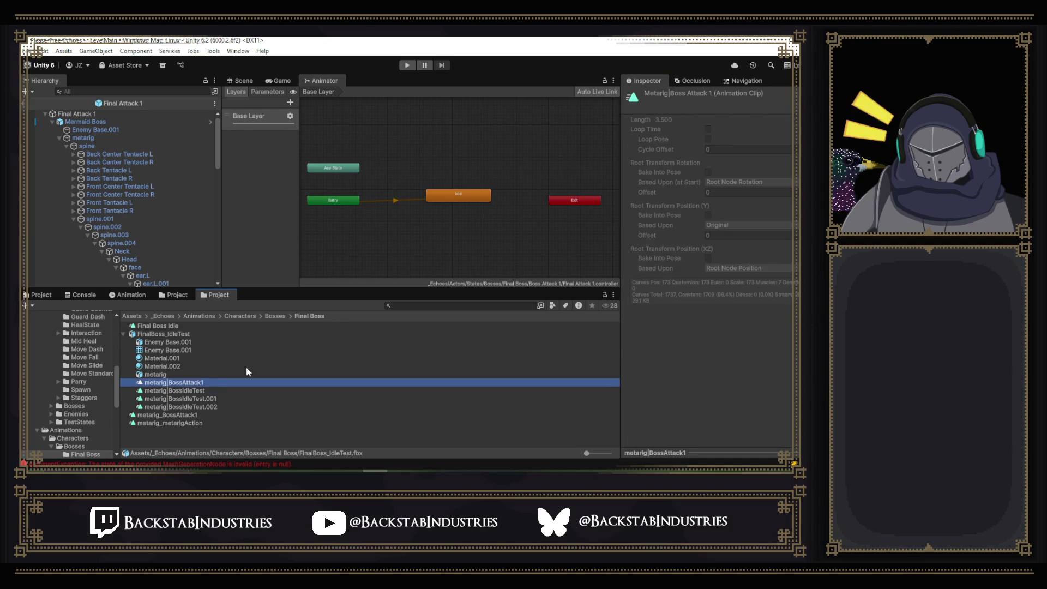
pyautogui.click(129, 295)
pyautogui.click(346, 308)
pyautogui.moveTo(357, 304); pyautogui.dragTo(355, 323)
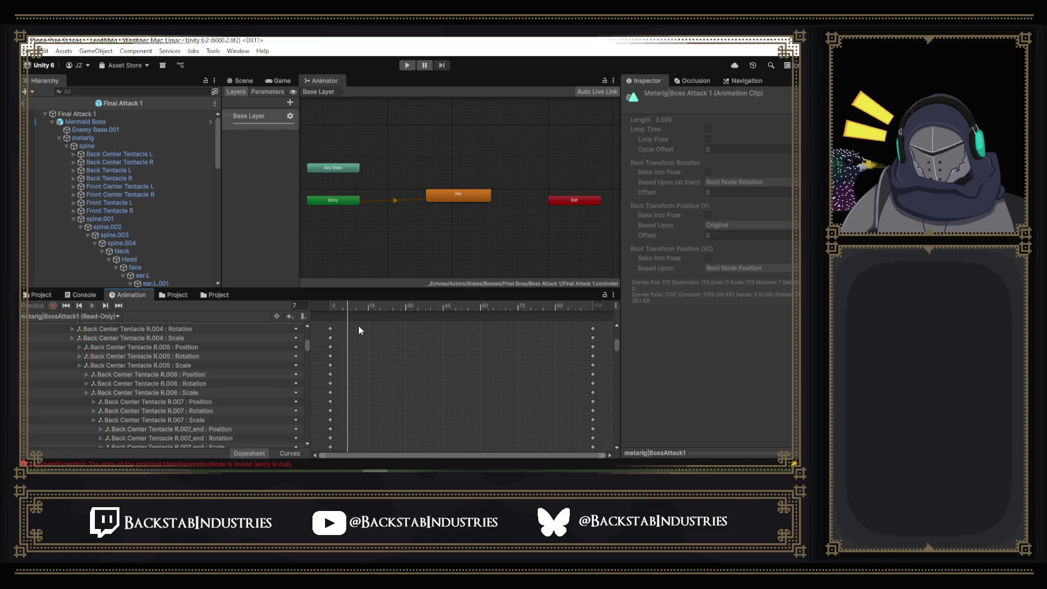
# - Set FinalBoss_IdleTest's Anim. Compression to Keyframe Reduction and apply the reimport
pyautogui.click(162, 295)
pyautogui.click(224, 295)
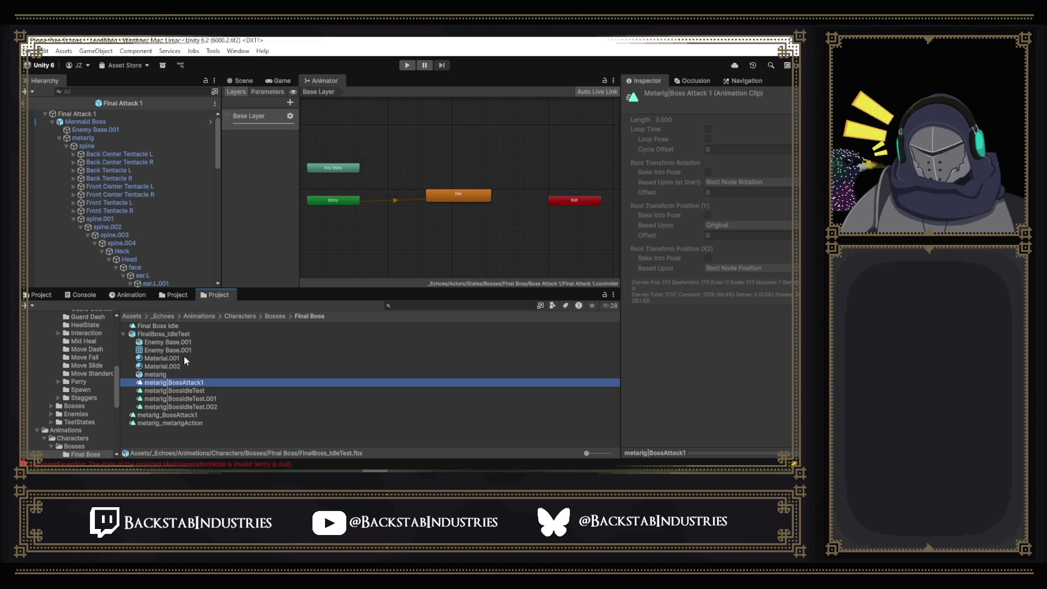
pyautogui.click(189, 339)
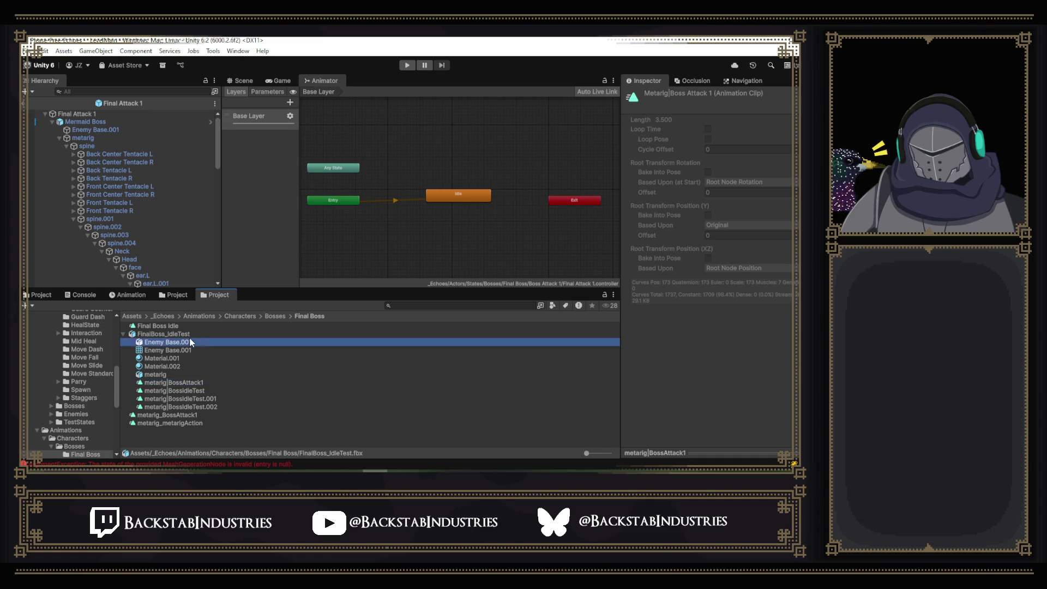
pyautogui.click(191, 335)
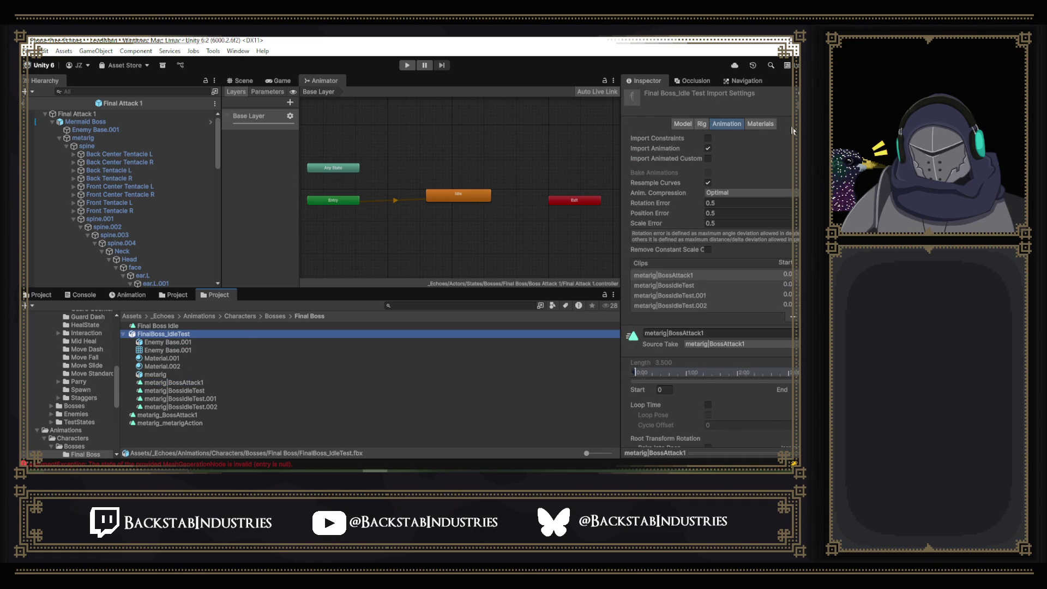
pyautogui.click(746, 193)
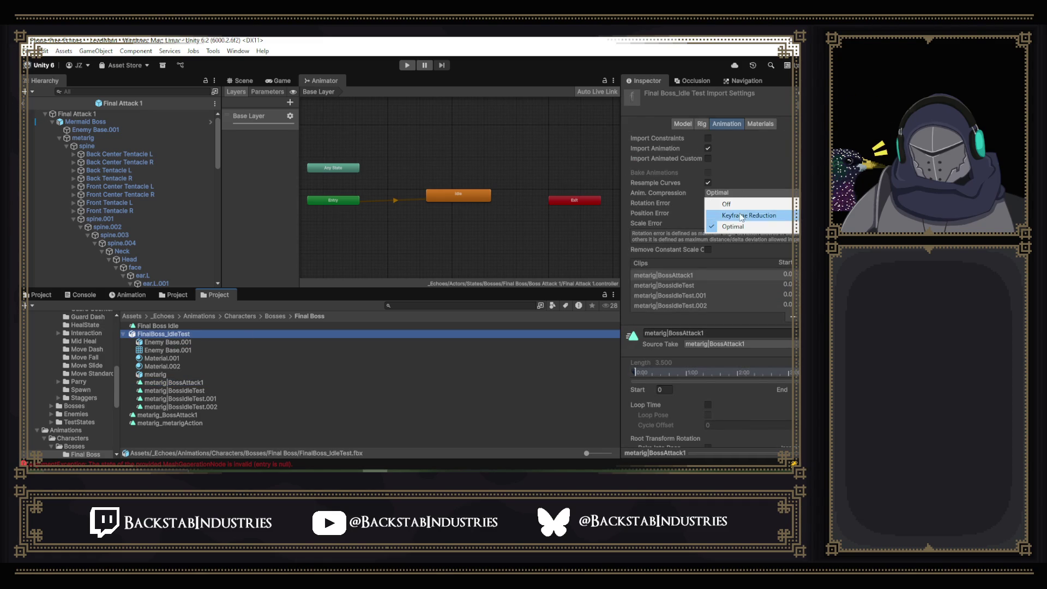
pyautogui.click(742, 213)
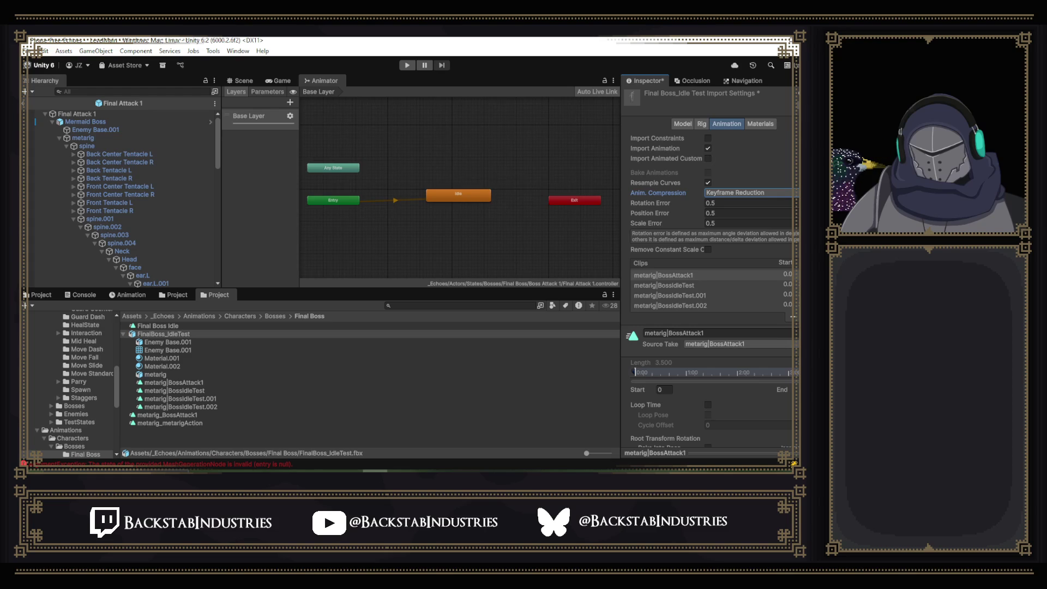
pyautogui.scroll(-10, 748, 161)
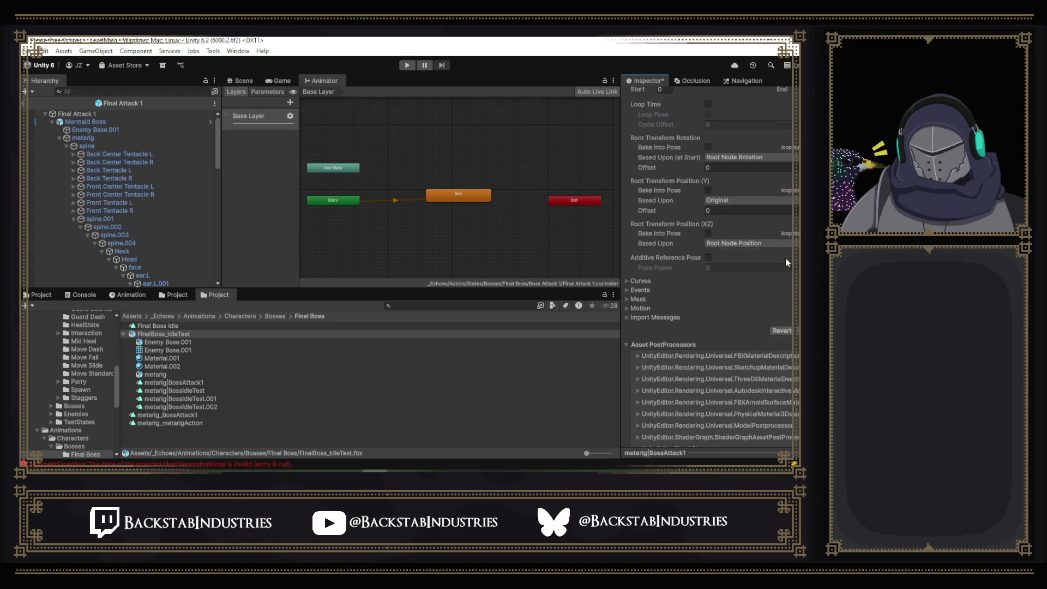
pyautogui.click(797, 315)
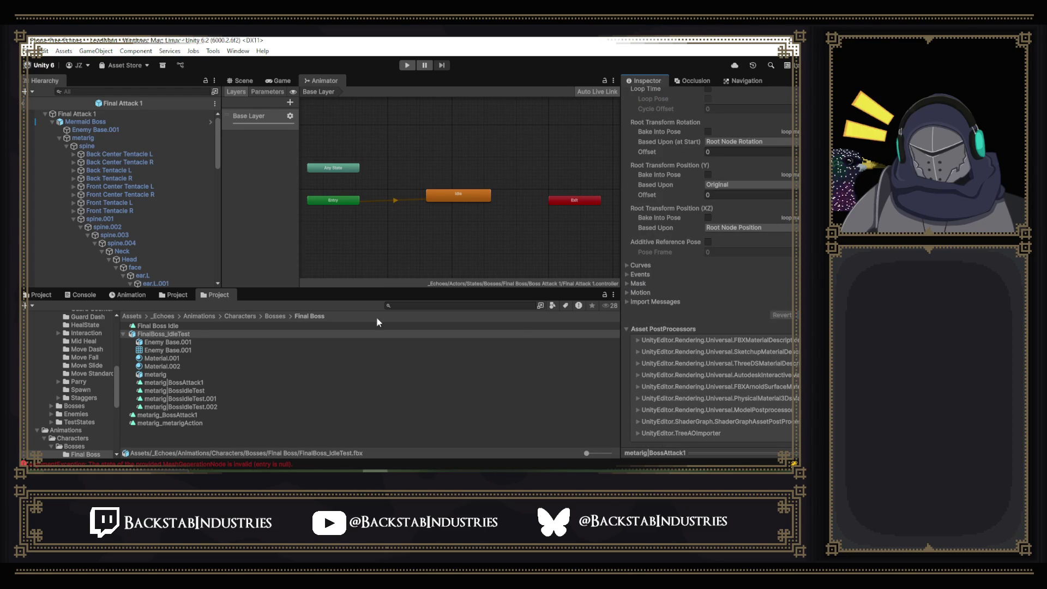
# - Scrub the reimported BossAttack1 clip from frame 0 to the last key at 105, back to 6
pyautogui.click(184, 383)
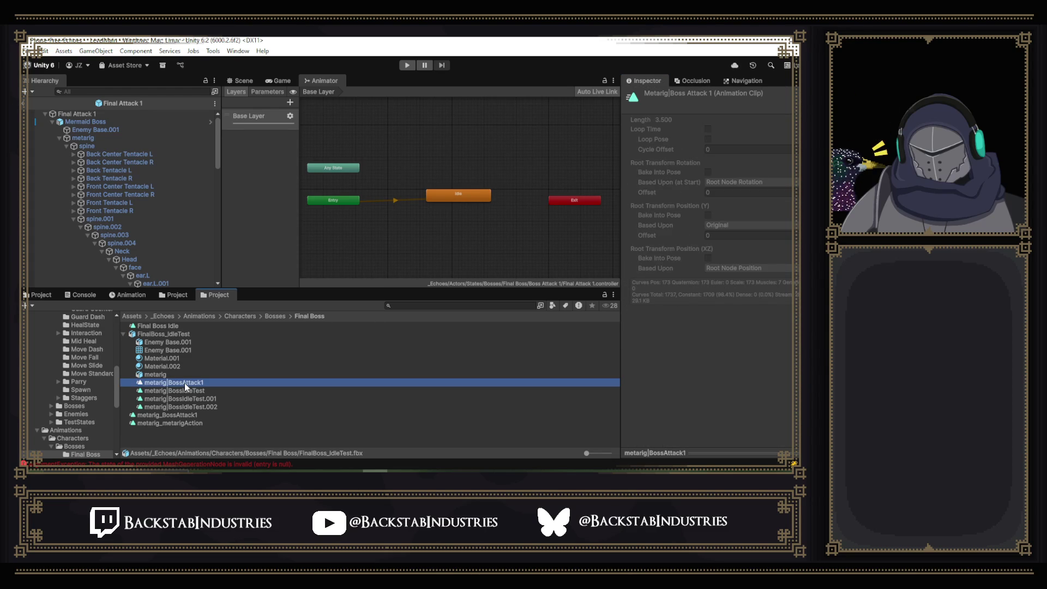
pyautogui.click(128, 295)
pyautogui.moveTo(351, 304); pyautogui.dragTo(331, 304)
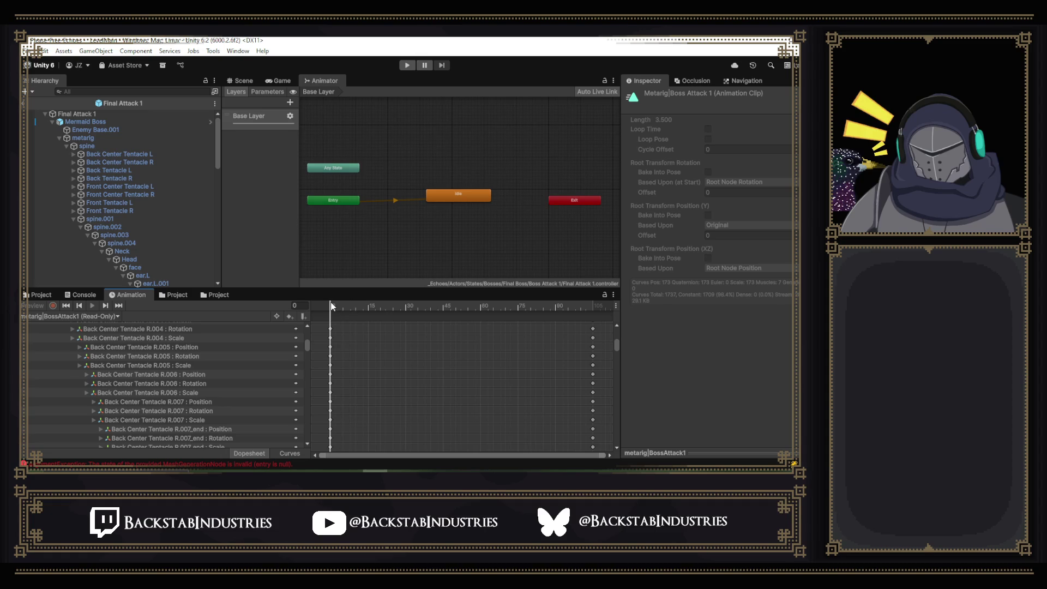
pyautogui.moveTo(331, 307)
pyautogui.mouseDown()
pyautogui.moveTo(602, 328)
pyautogui.moveTo(594, 332)
pyautogui.mouseUp()
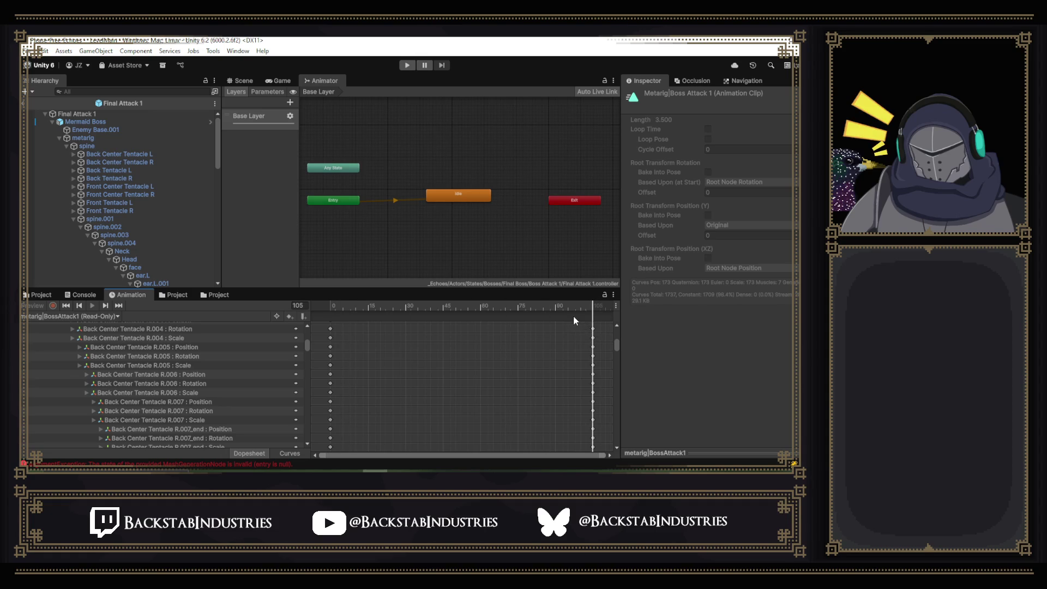
pyautogui.moveTo(483, 306); pyautogui.dragTo(330, 301)
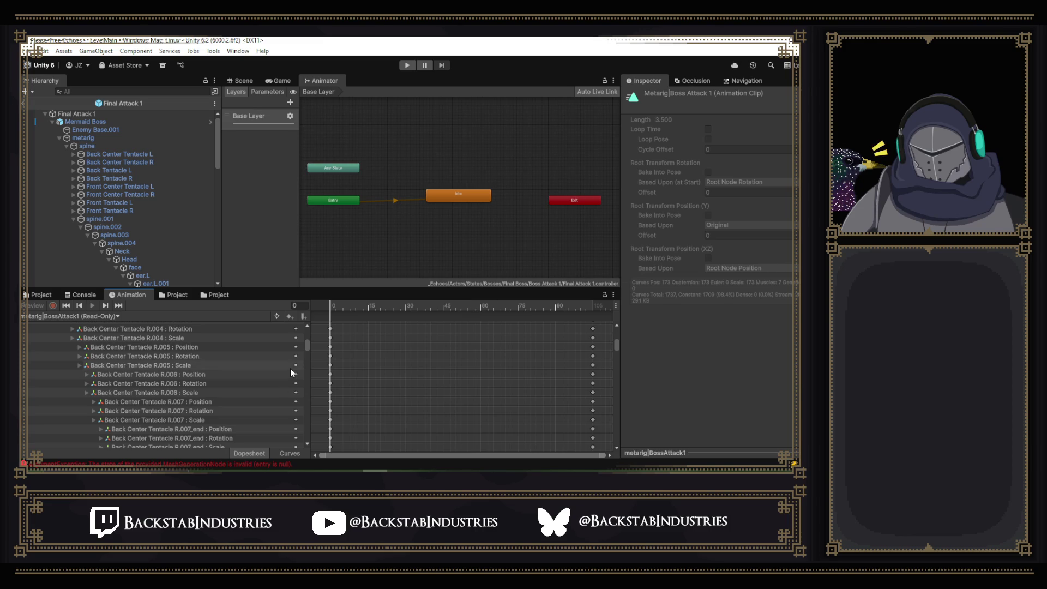
# - Open the Final Boss animations folder and show FinalBoss_IdleTest's Animation import settings
pyautogui.click(176, 297)
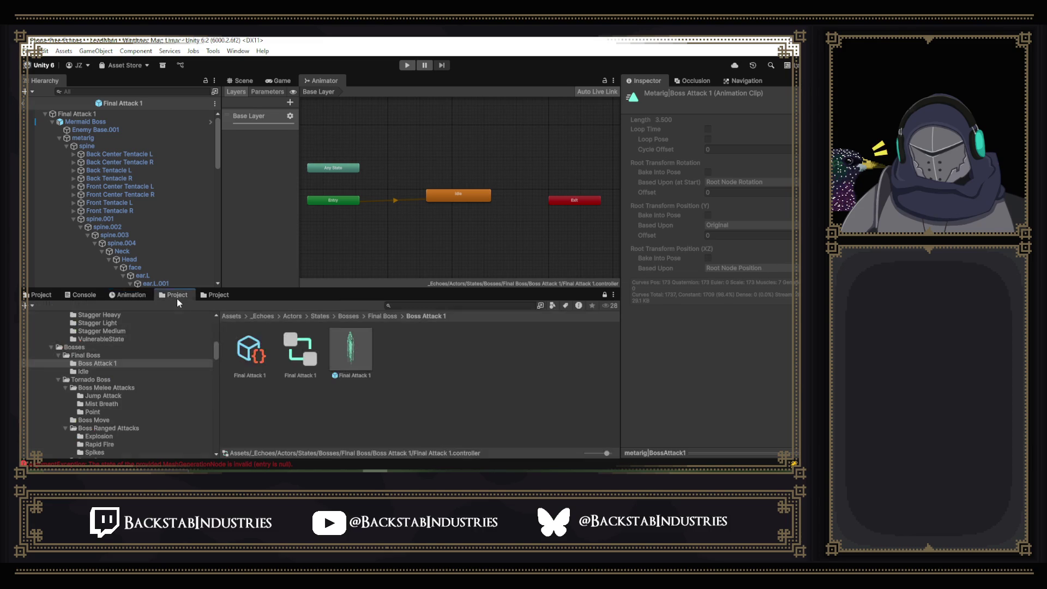
pyautogui.click(216, 294)
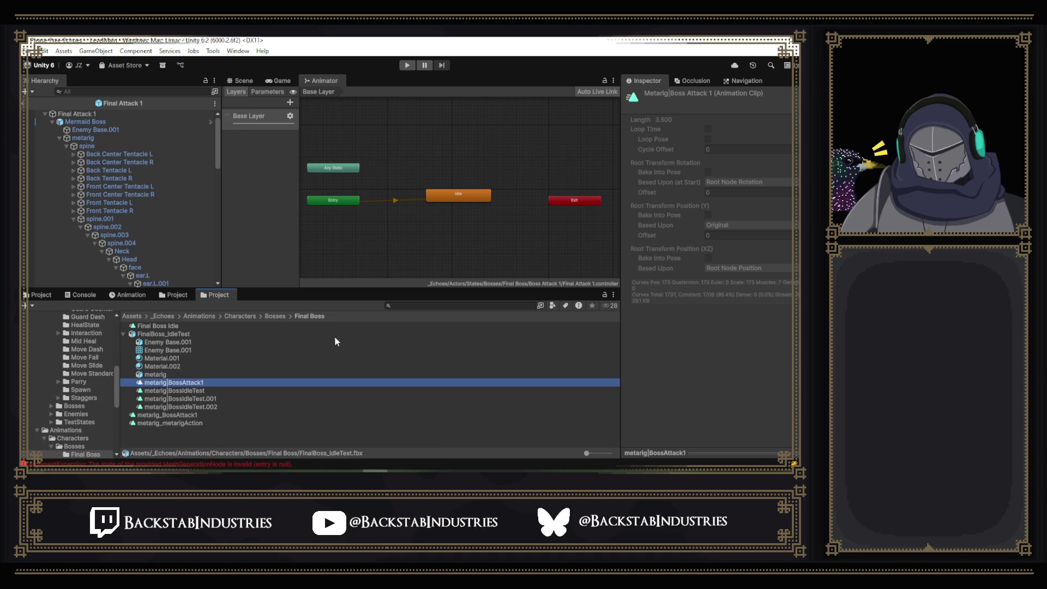
pyautogui.click(179, 335)
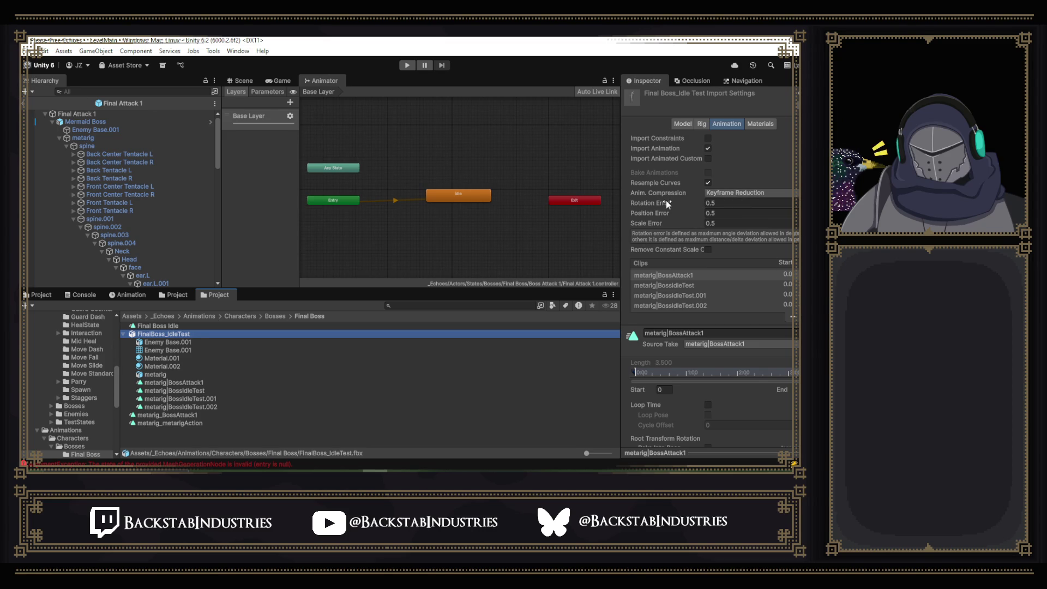
pyautogui.moveTo(666, 202)
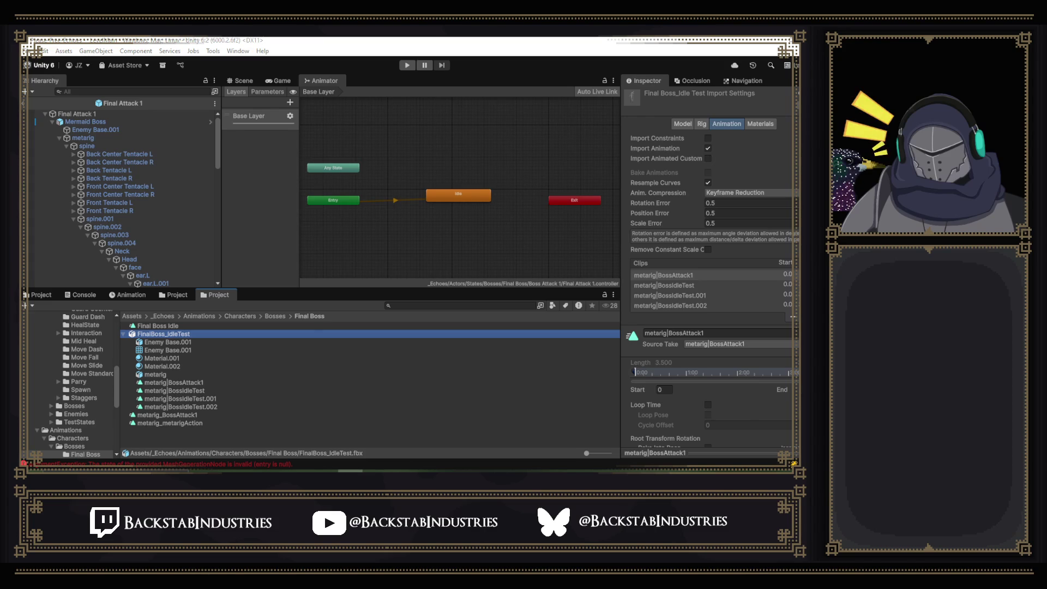
pyautogui.hotkey('alt', 'Tab')
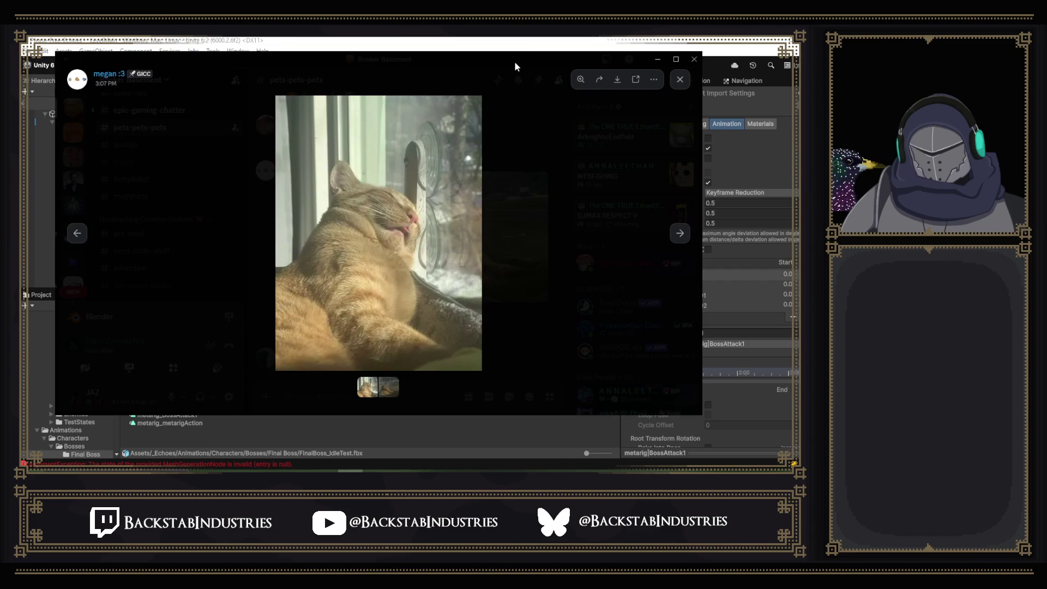
pyautogui.click(389, 391)
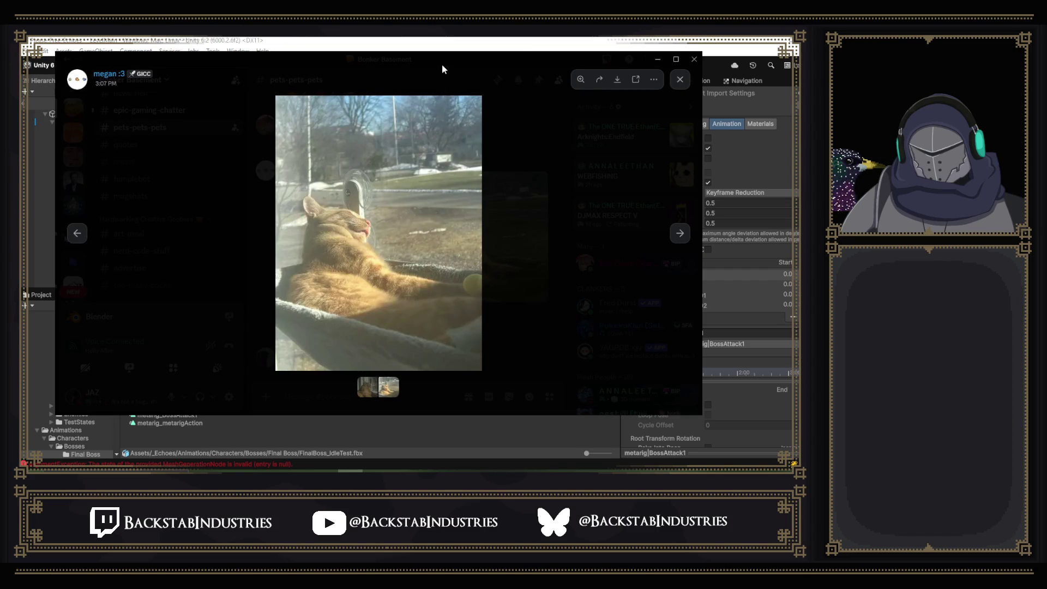
pyautogui.moveTo(438, 54)
pyautogui.mouseDown()
pyautogui.moveTo(420, 205)
pyautogui.moveTo(519, 210)
pyautogui.moveTo(635, 172)
pyautogui.moveTo(666, 175)
pyautogui.mouseUp()
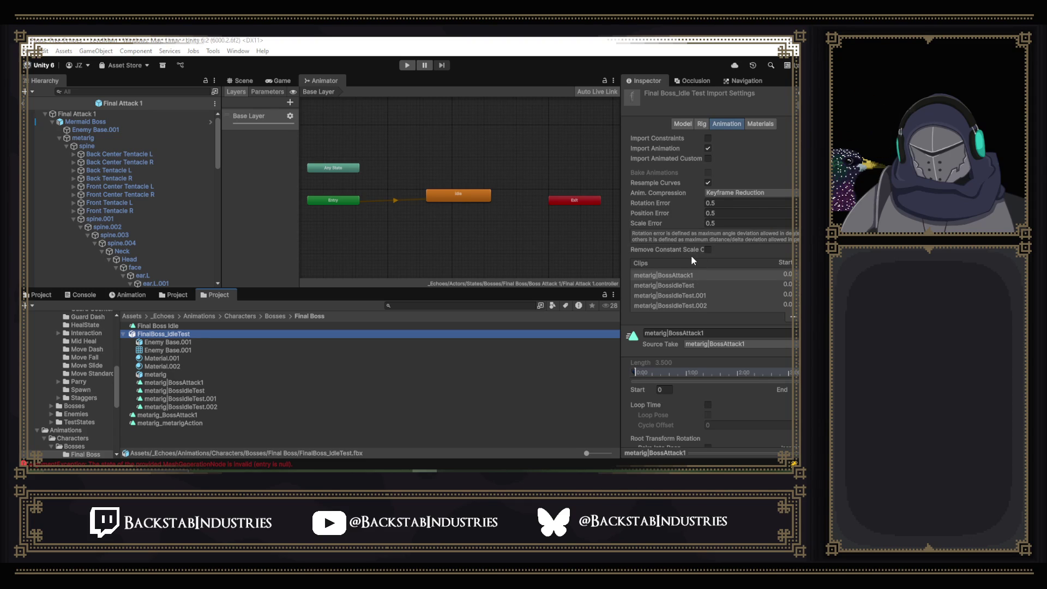
# - Set FinalBoss_IdleTest's Anim. Compression to Off and glance at the Motion settings
pyautogui.click(742, 193)
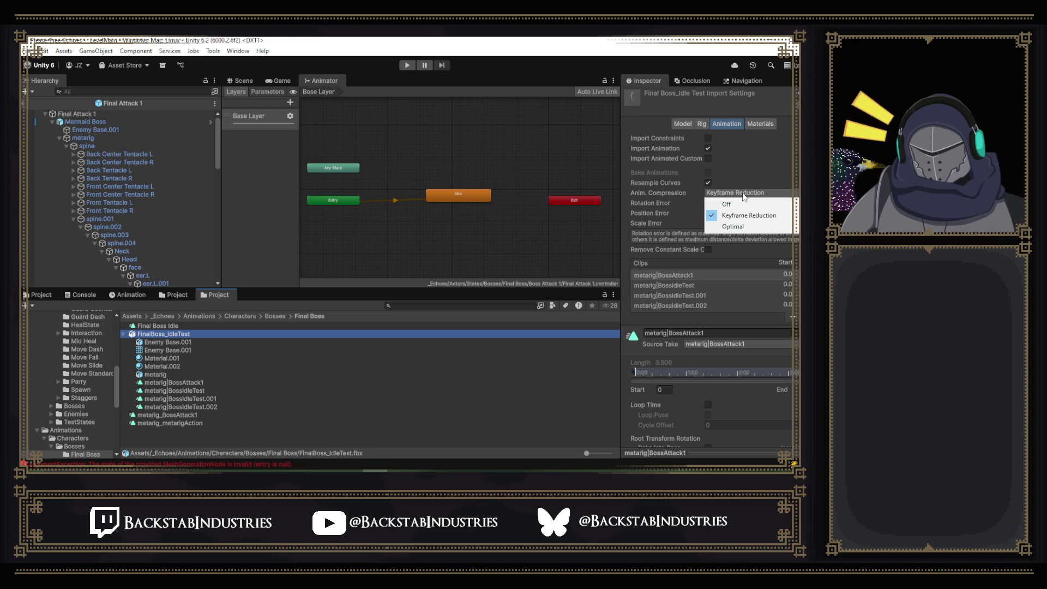
pyautogui.click(745, 204)
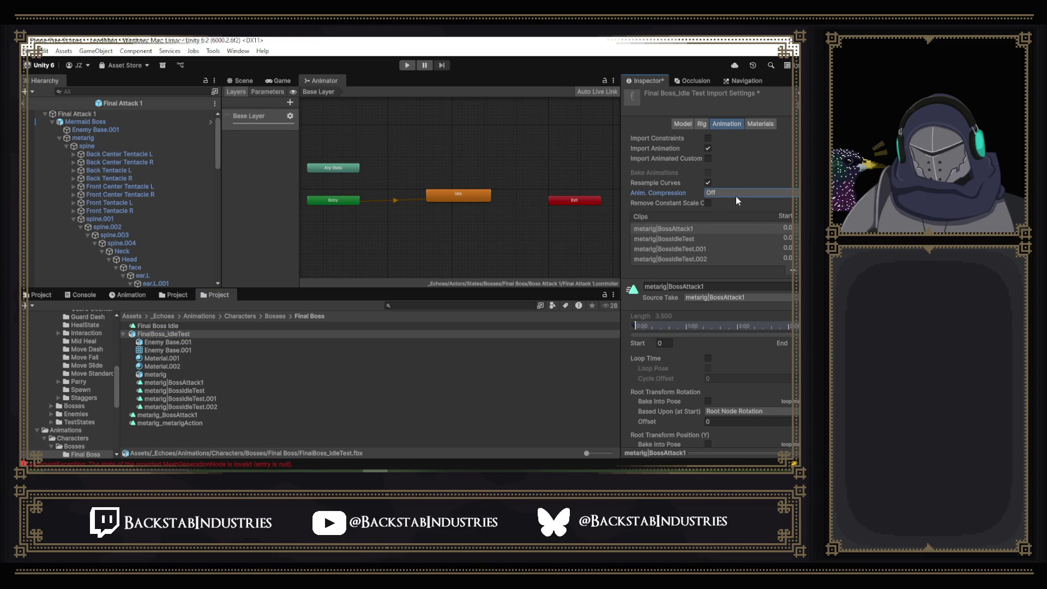
pyautogui.moveTo(736, 200)
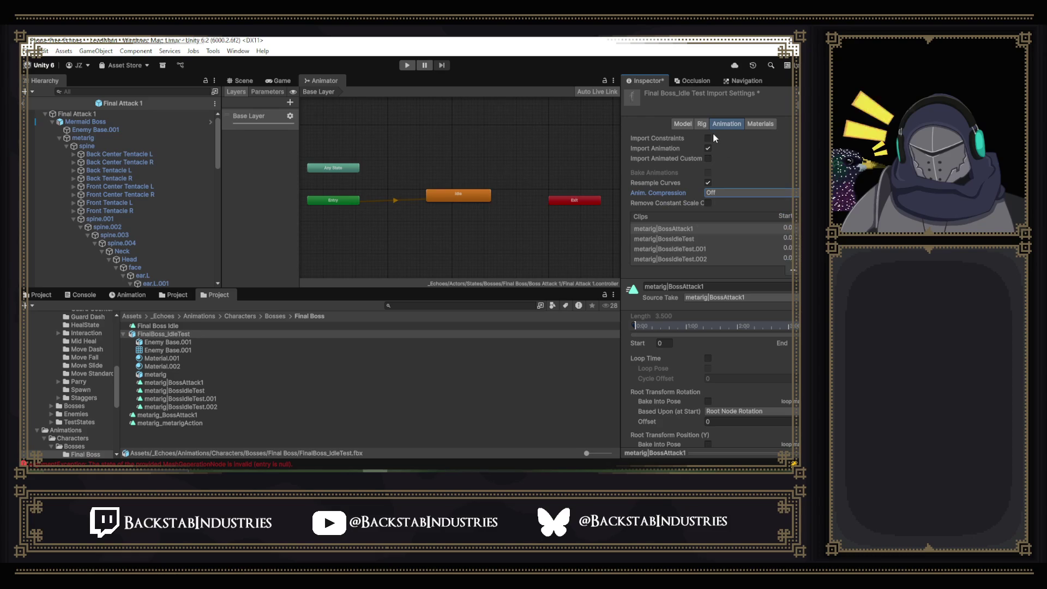
pyautogui.scroll(-5, 718, 155)
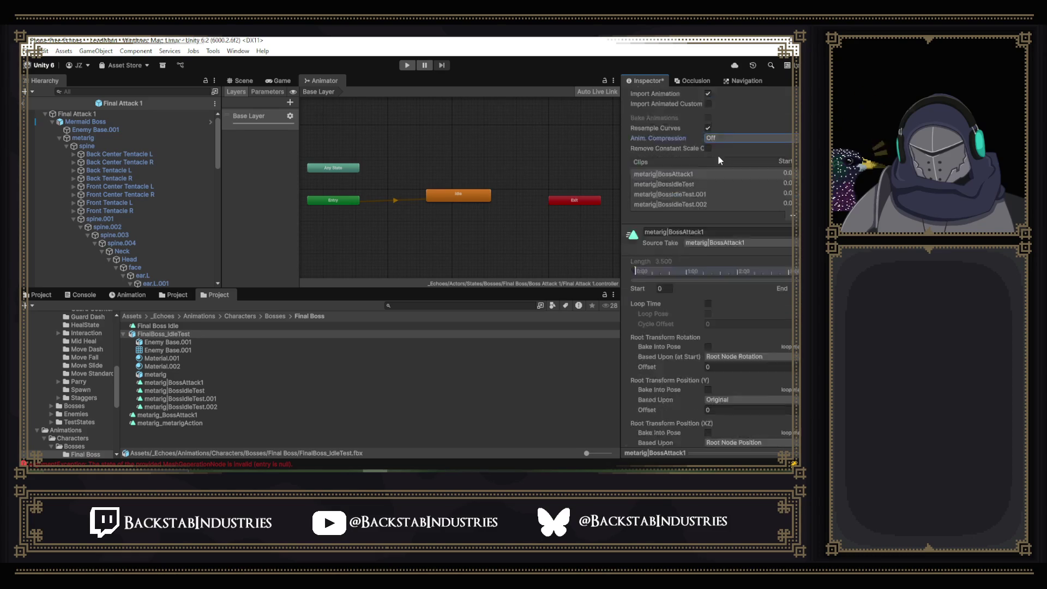
pyautogui.scroll(-3, 717, 155)
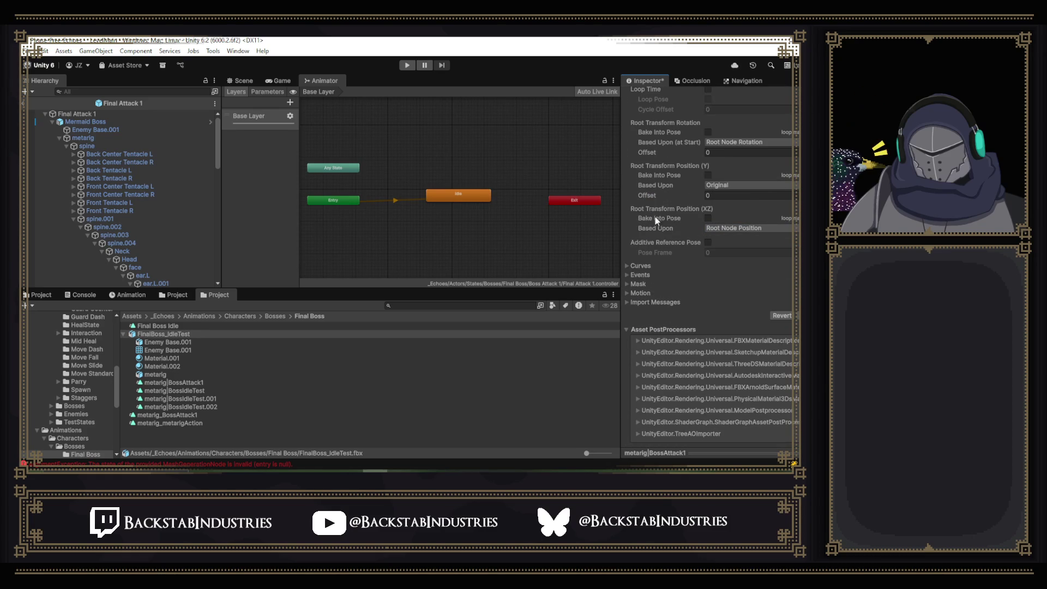
pyautogui.click(628, 293)
pyautogui.click(628, 294)
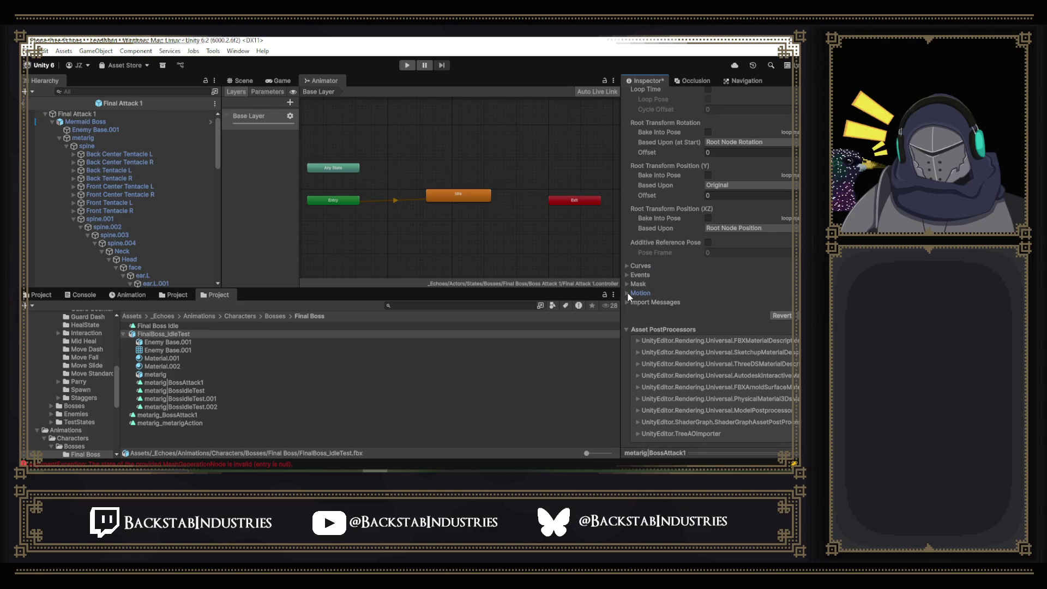
# - Return Anim. Compression to Keyframe Reduction, then open a new Chrome window
pyautogui.scroll(10, 653, 300)
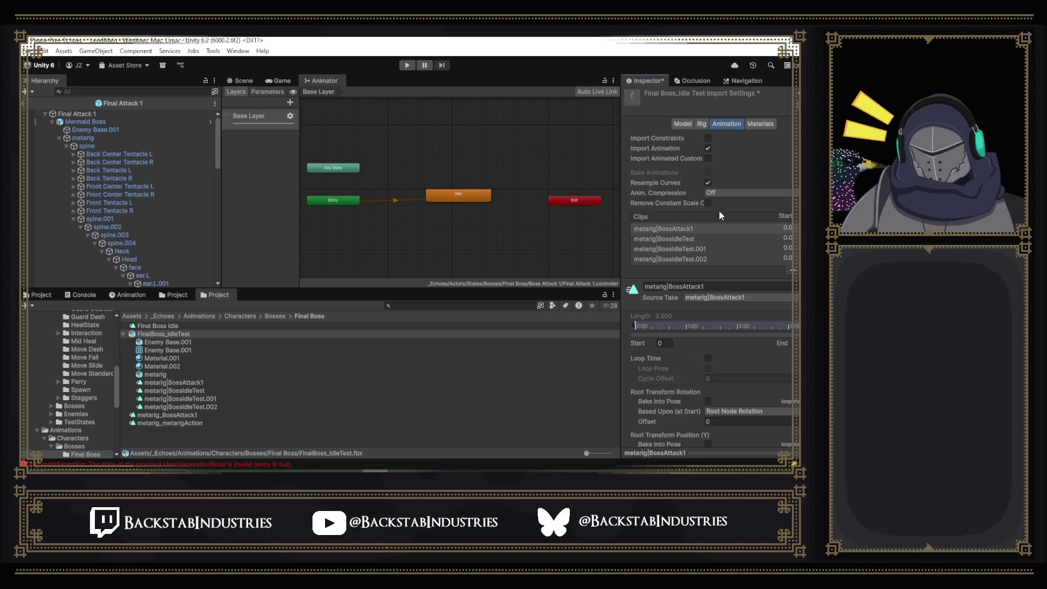
pyautogui.click(739, 192)
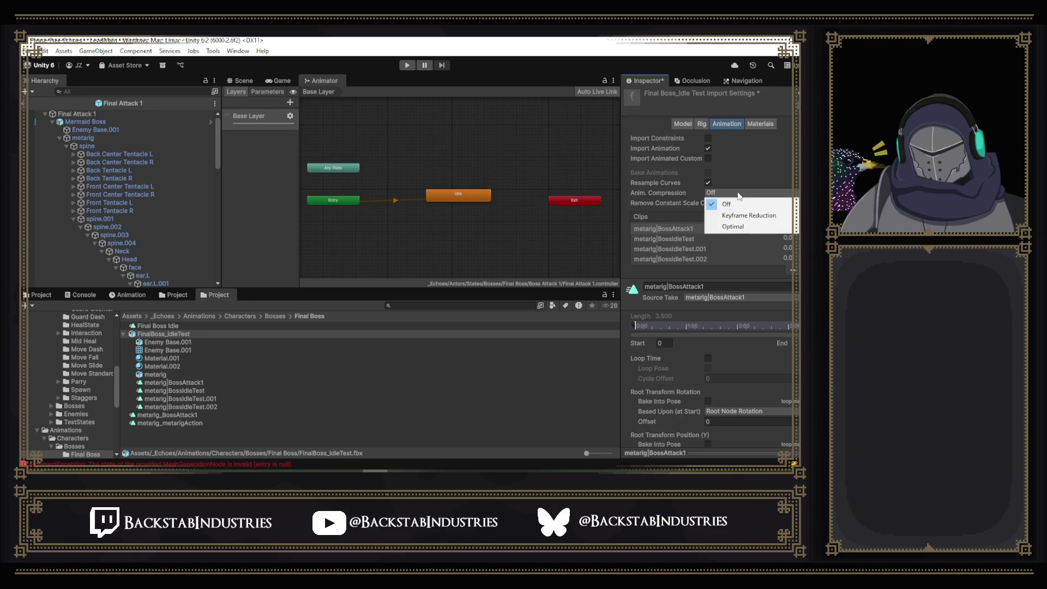
pyautogui.click(720, 218)
pyautogui.scroll(-10, 773, 284)
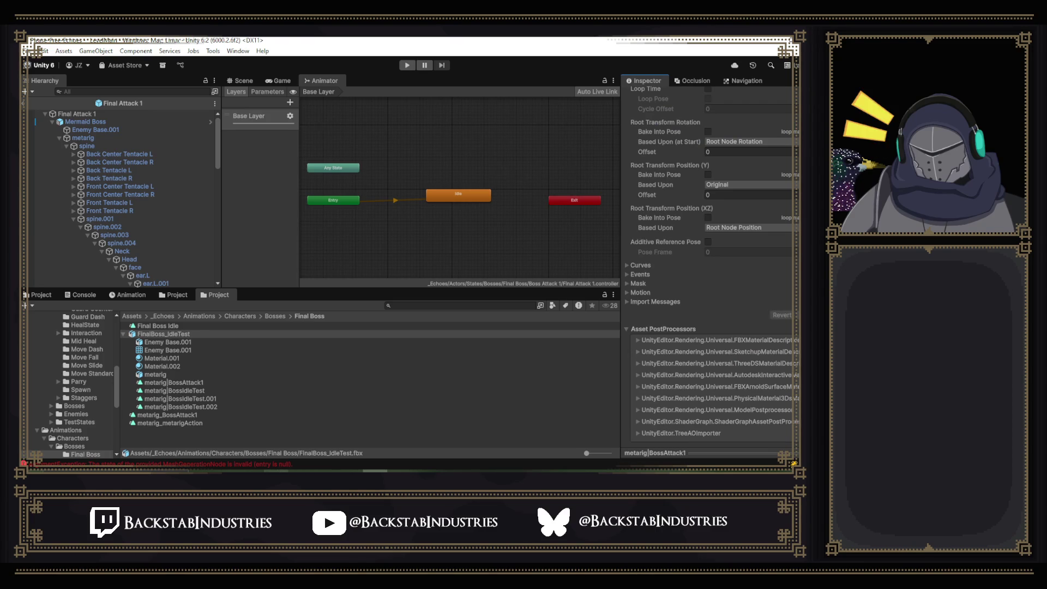
pyautogui.press('super+1')
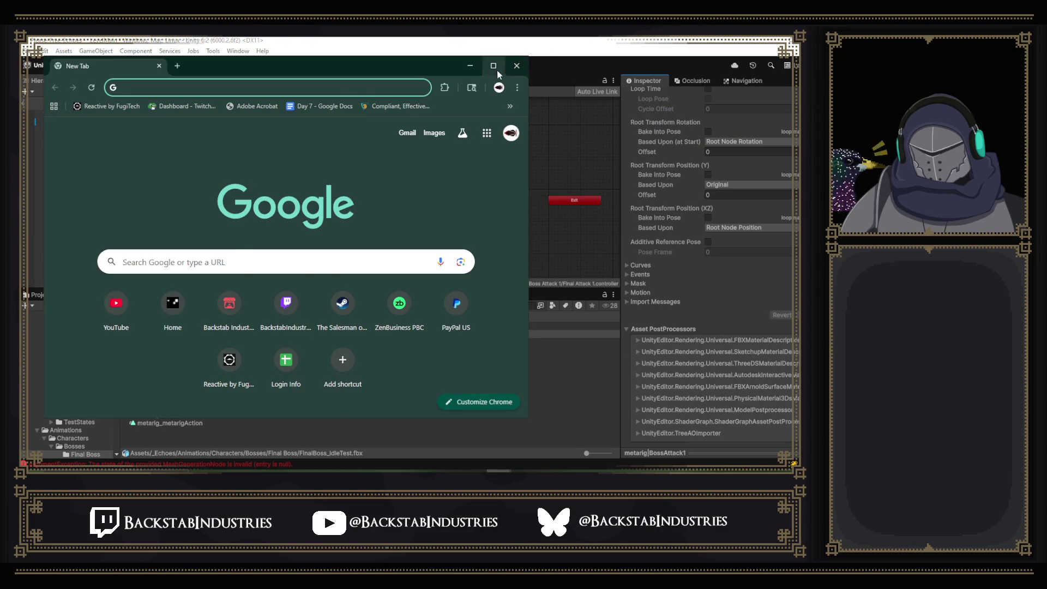
# - Search Chrome for 'unity blender animation keyframes not working' and open the 'Blender Animation Import problem' thread
pyautogui.click(497, 70)
pyautogui.write('unit')
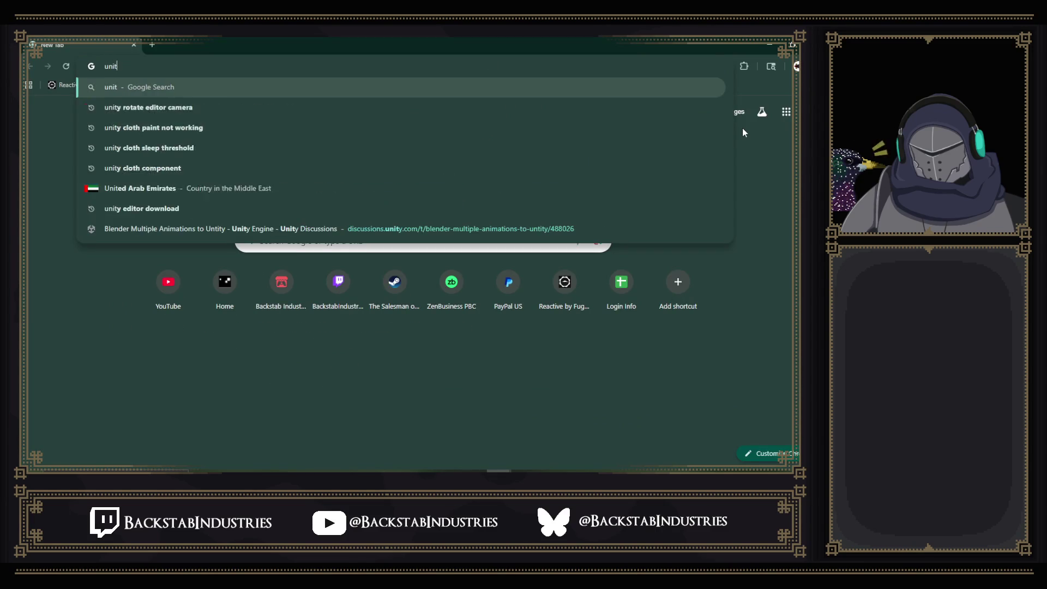
pyautogui.write('y blender ')
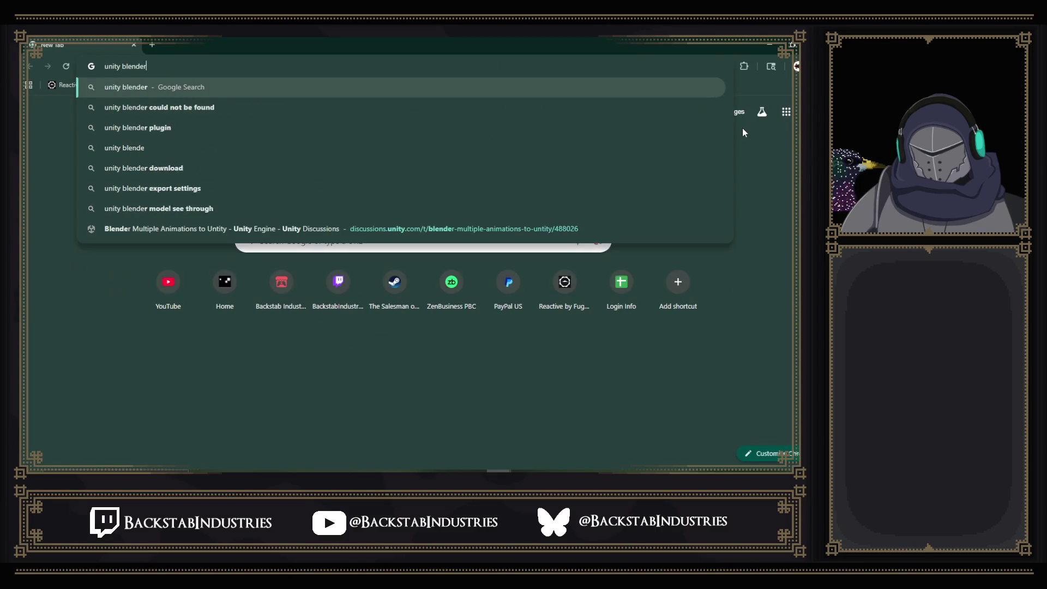
pyautogui.write('animation ')
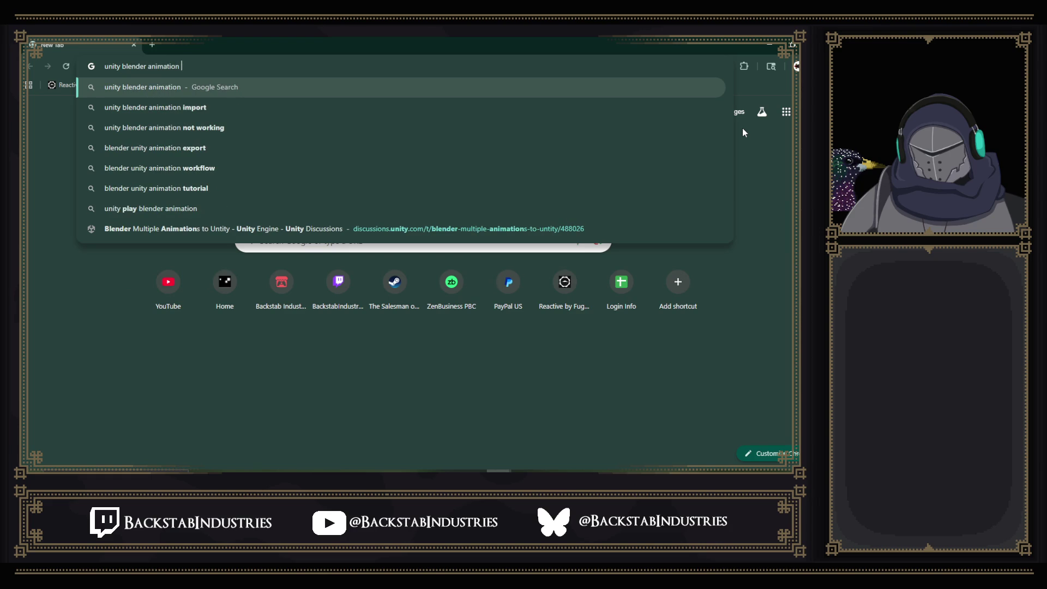
pyautogui.write('key')
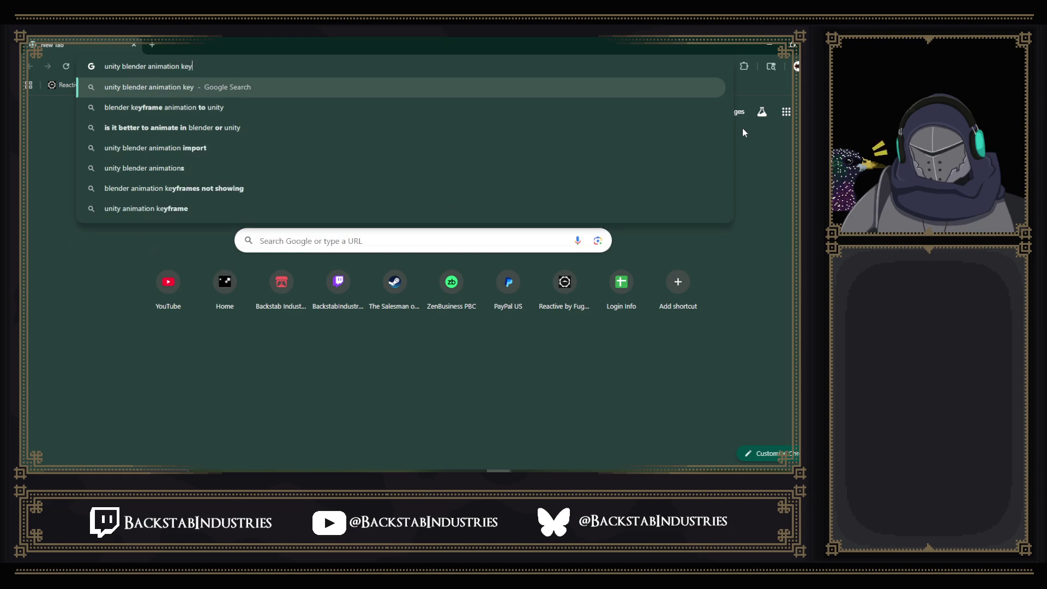
pyautogui.write('frames')
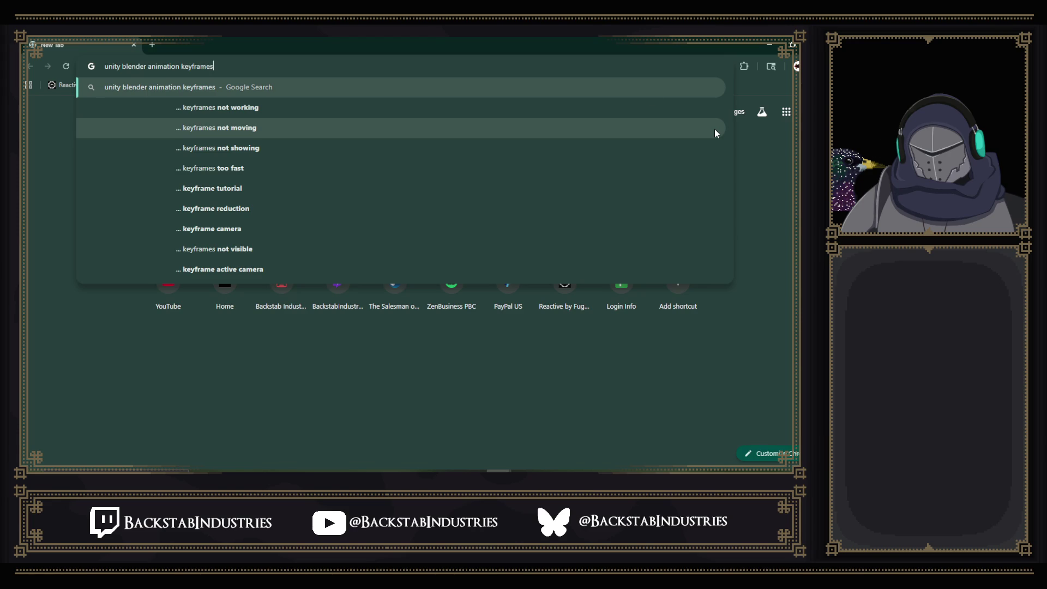
pyautogui.click(261, 109)
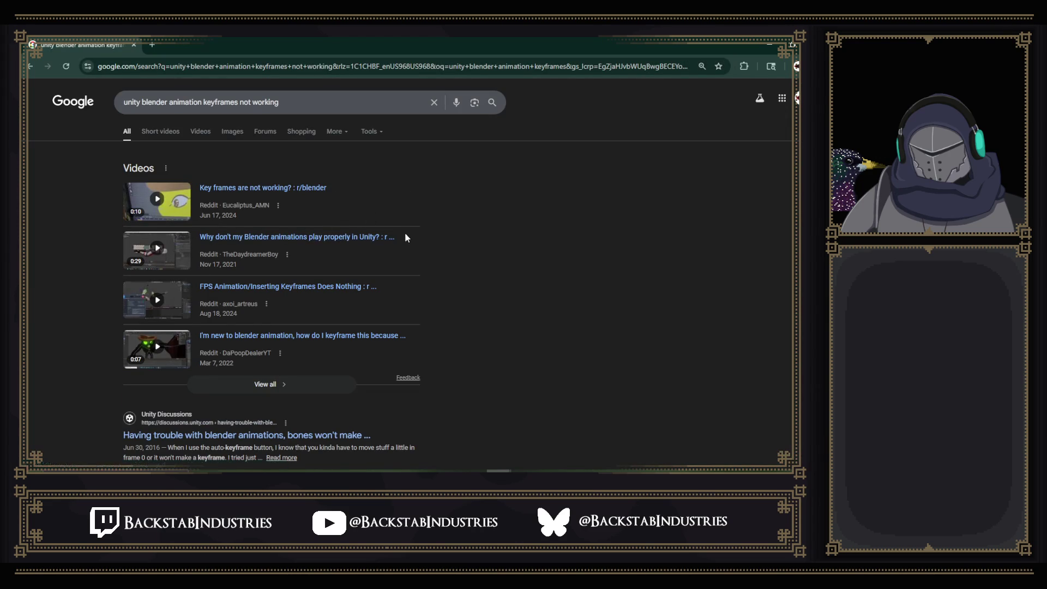
pyautogui.scroll(-5, 440, 266)
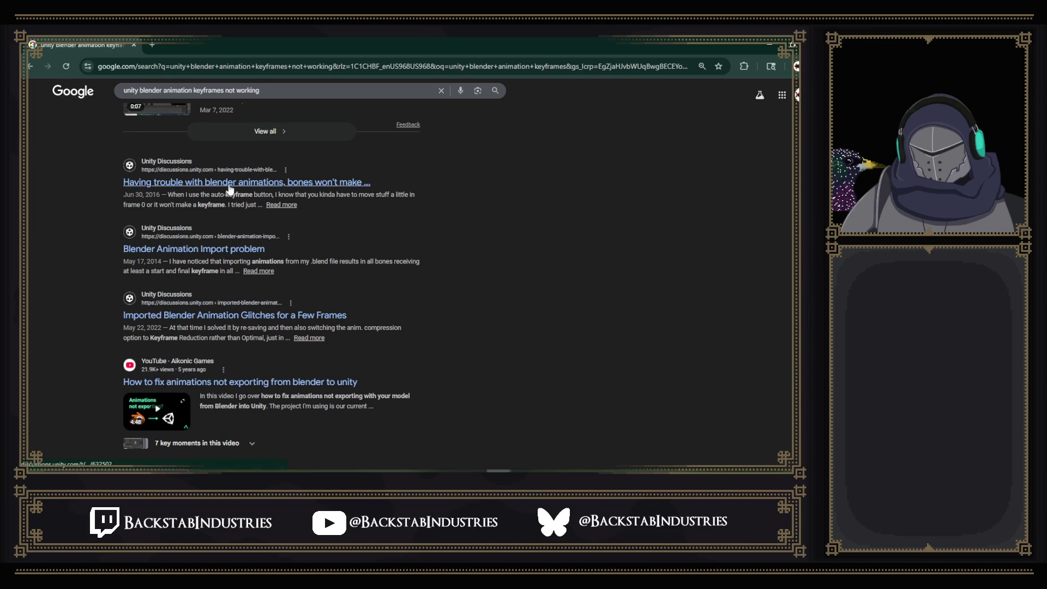
pyautogui.click(200, 250)
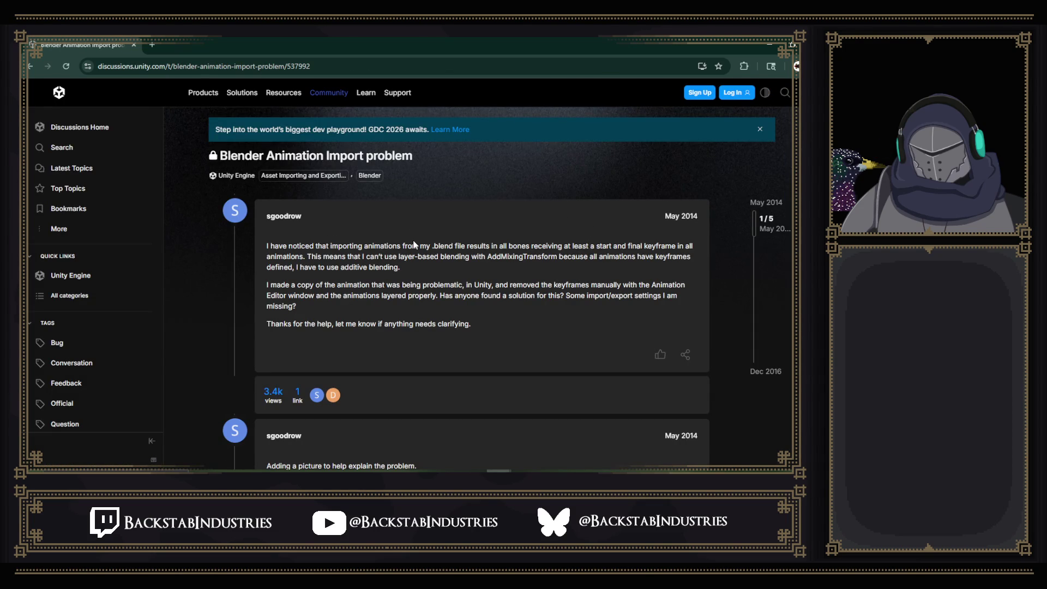
pyautogui.moveTo(622, 247); pyautogui.dragTo(665, 246)
pyautogui.moveTo(307, 257); pyautogui.dragTo(435, 256)
pyautogui.click(392, 261)
pyautogui.scroll(-4, 418, 250)
pyautogui.scroll(-10, 528, 242)
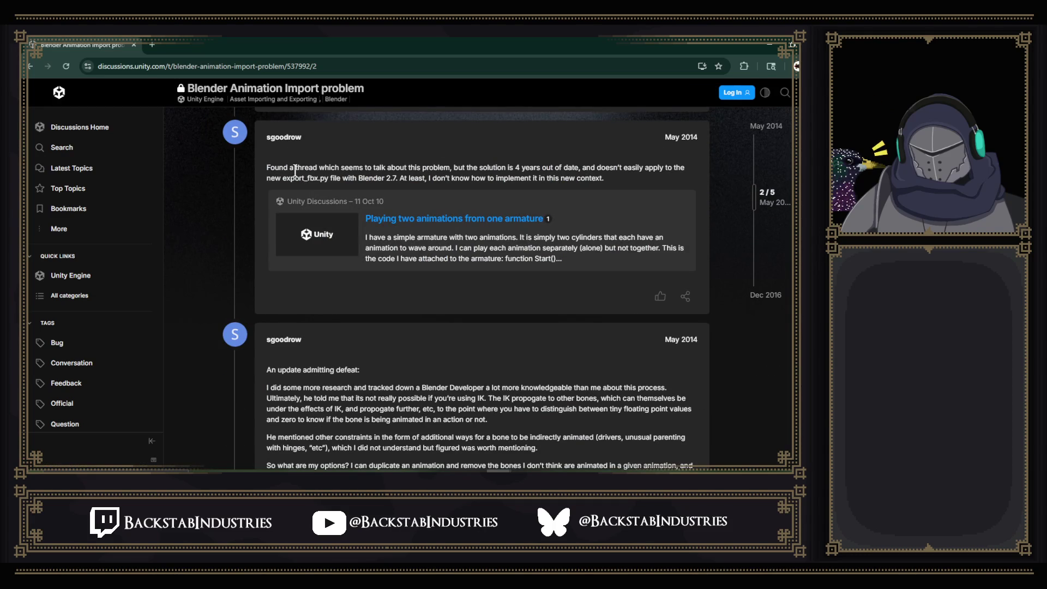
pyautogui.scroll(-3, 508, 219)
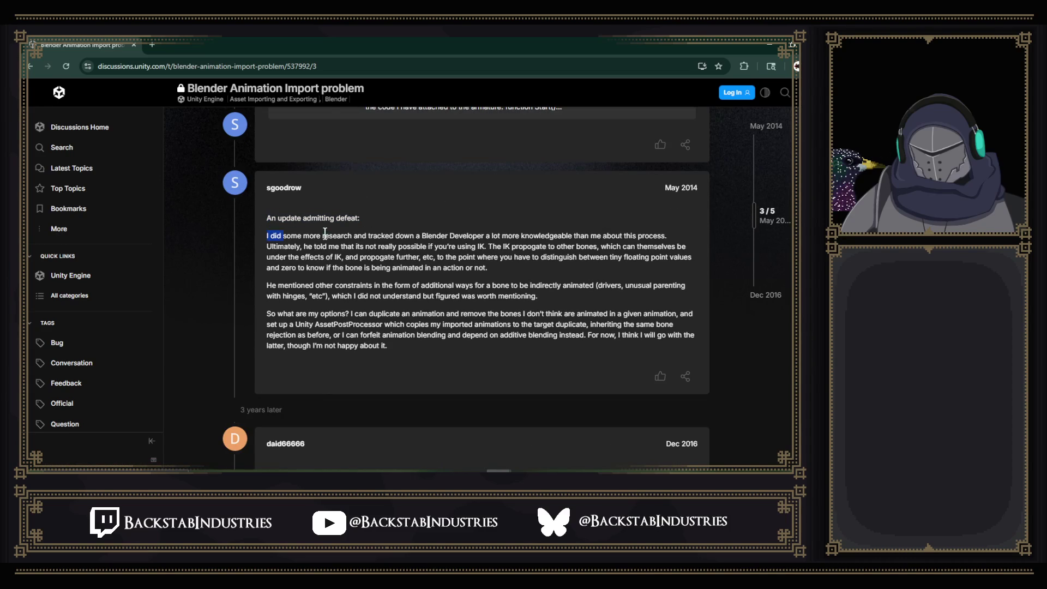
pyautogui.moveTo(390, 235); pyautogui.dragTo(529, 235)
pyautogui.click(560, 248)
pyautogui.moveTo(302, 246); pyautogui.dragTo(460, 246)
pyautogui.click(492, 247)
pyautogui.scroll(-5, 477, 247)
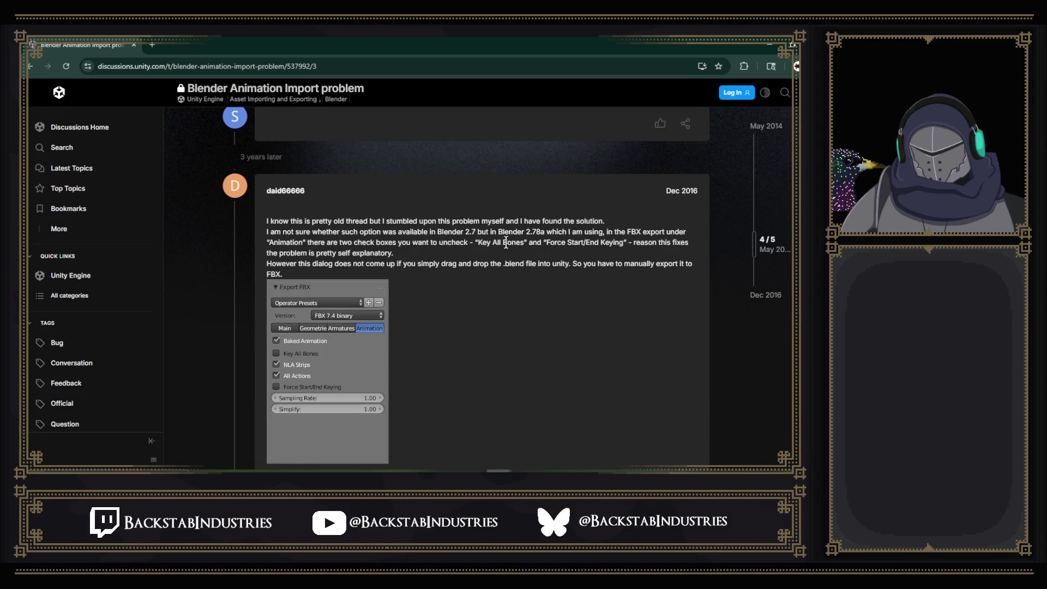
pyautogui.scroll(-3, 279, 217)
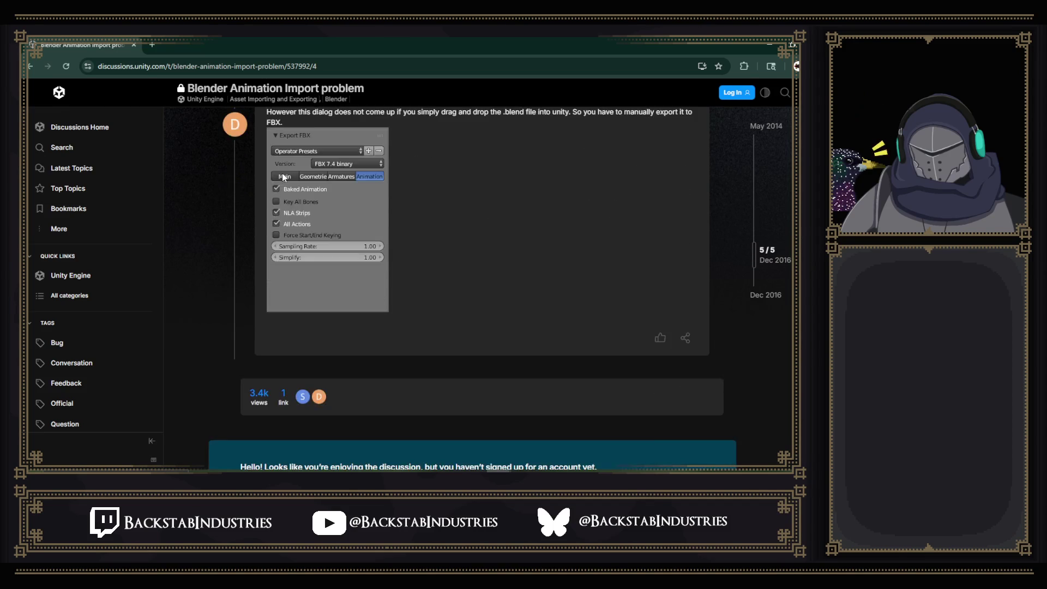
pyautogui.scroll(2, 284, 188)
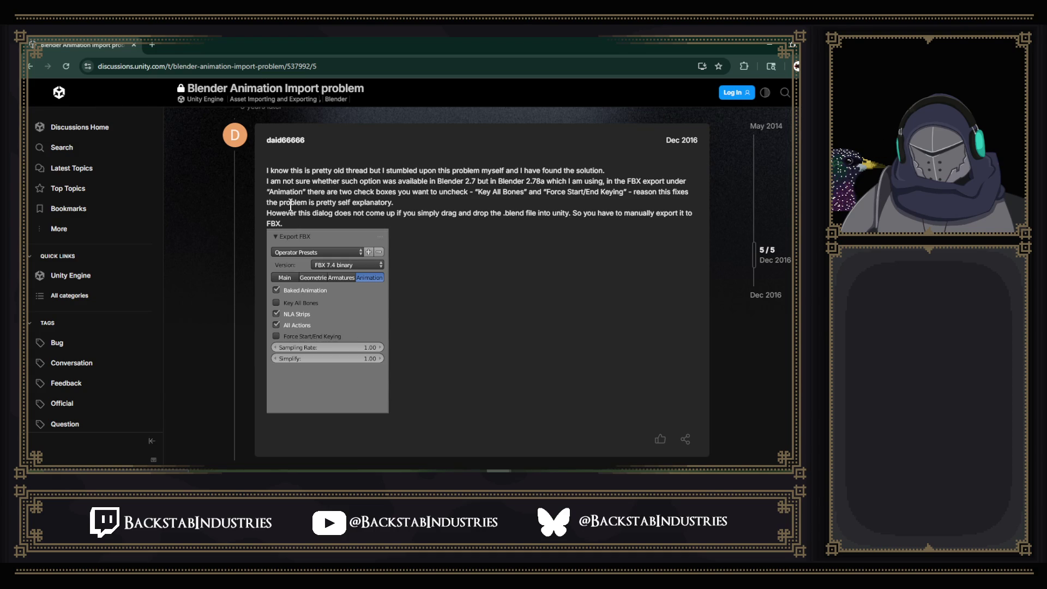
pyautogui.moveTo(321, 191); pyautogui.dragTo(564, 192)
pyautogui.click(455, 200)
pyautogui.click(582, 192)
pyautogui.moveTo(633, 192); pyautogui.dragTo(671, 191)
pyautogui.click(657, 194)
pyautogui.moveTo(267, 213); pyautogui.dragTo(384, 213)
pyautogui.click(384, 213)
# - Re-export the Blender scene to FinalBoss_IdleTest.fbx with Key All Bones unticked, overwriting the old file
pyautogui.hotkey('alt', 'Tab')
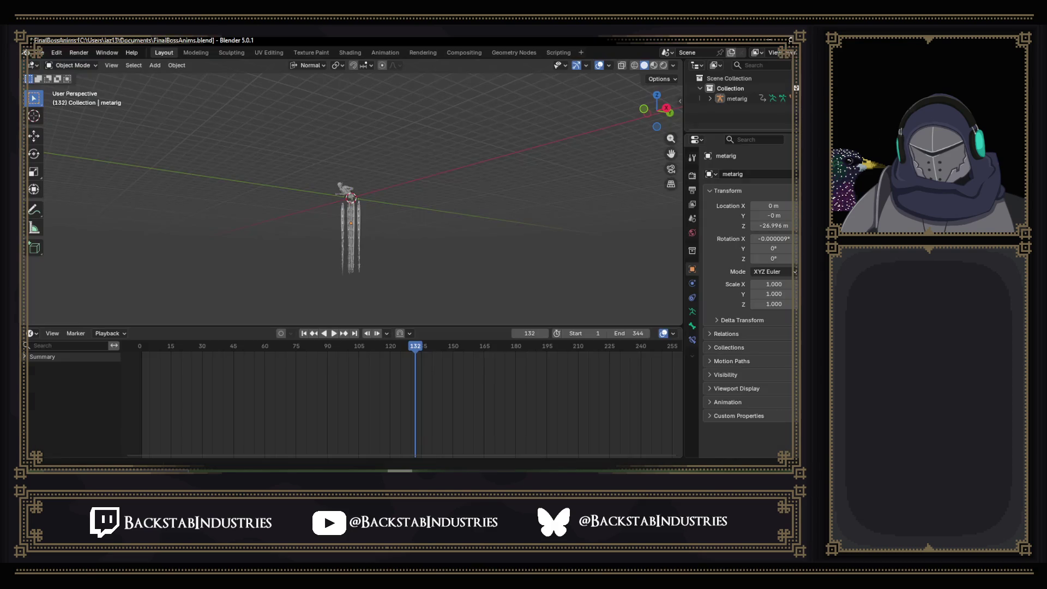
pyautogui.click(33, 54)
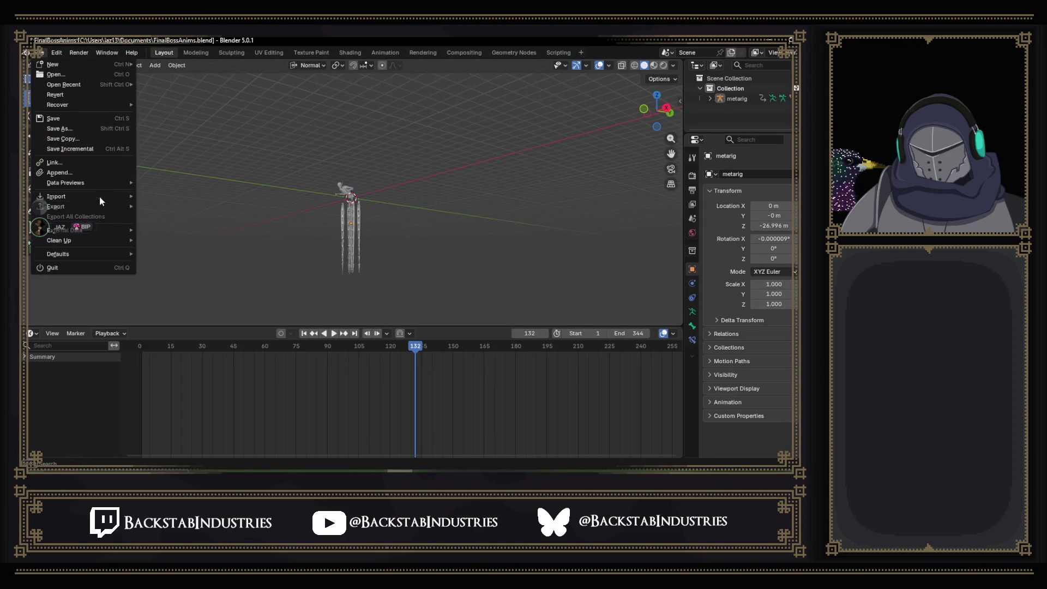
pyautogui.moveTo(100, 207)
pyautogui.click(220, 288)
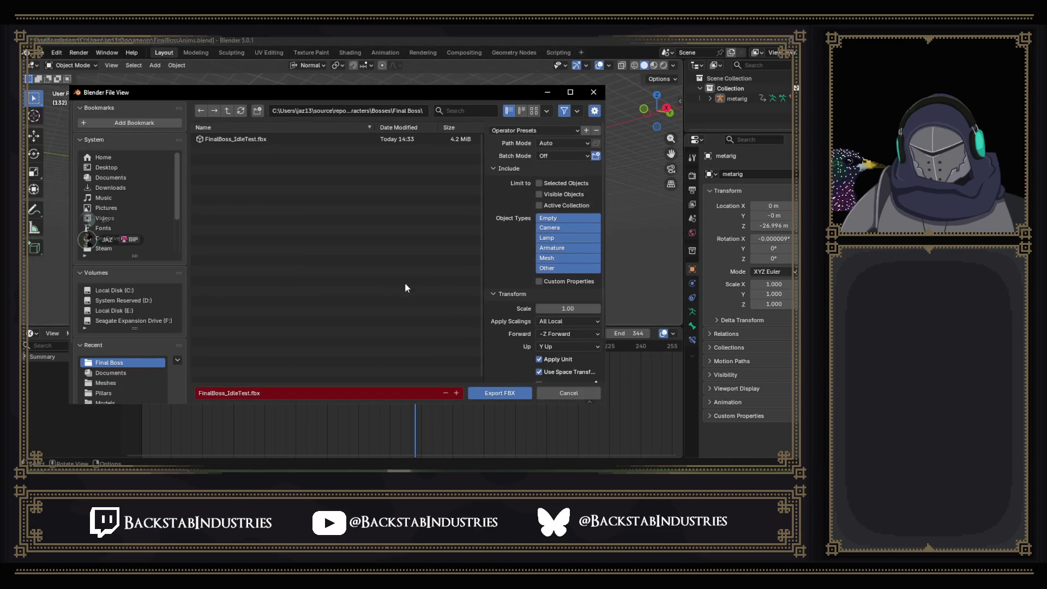
pyautogui.scroll(-2, 540, 256)
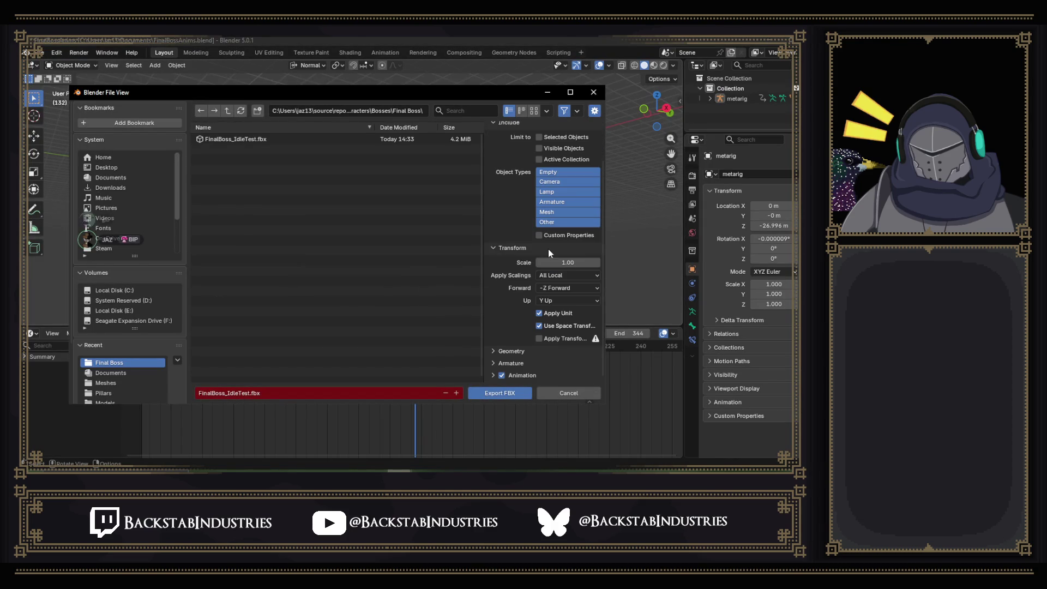
pyautogui.click(494, 376)
pyautogui.scroll(-3, 580, 280)
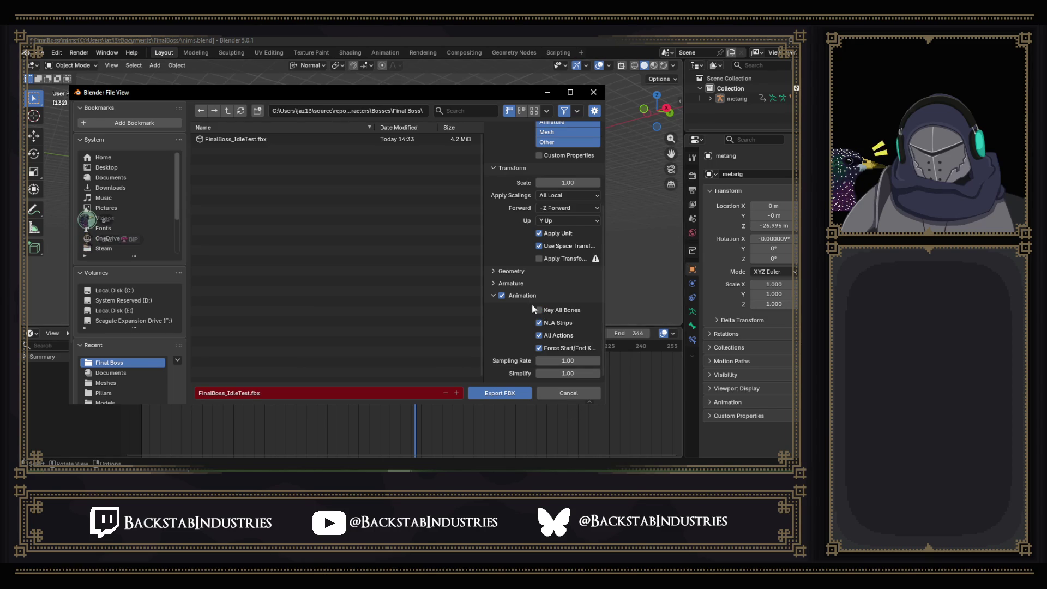
pyautogui.click(505, 392)
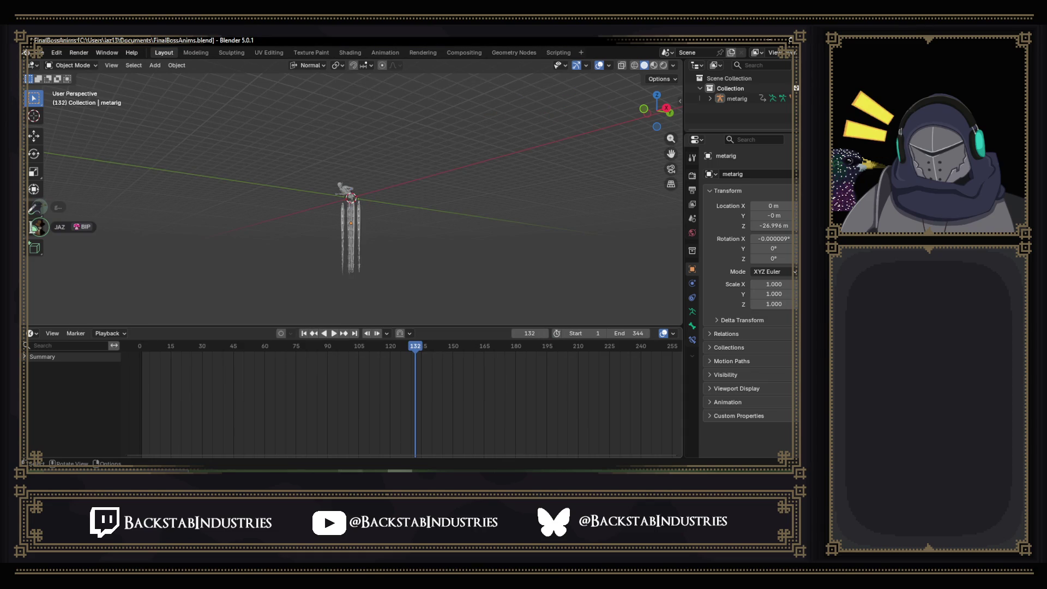
# - Review the reimported metarig|BossAttack1 clip's tentacle tracks in the Animation window, then return to Blender
pyautogui.click(380, 409)
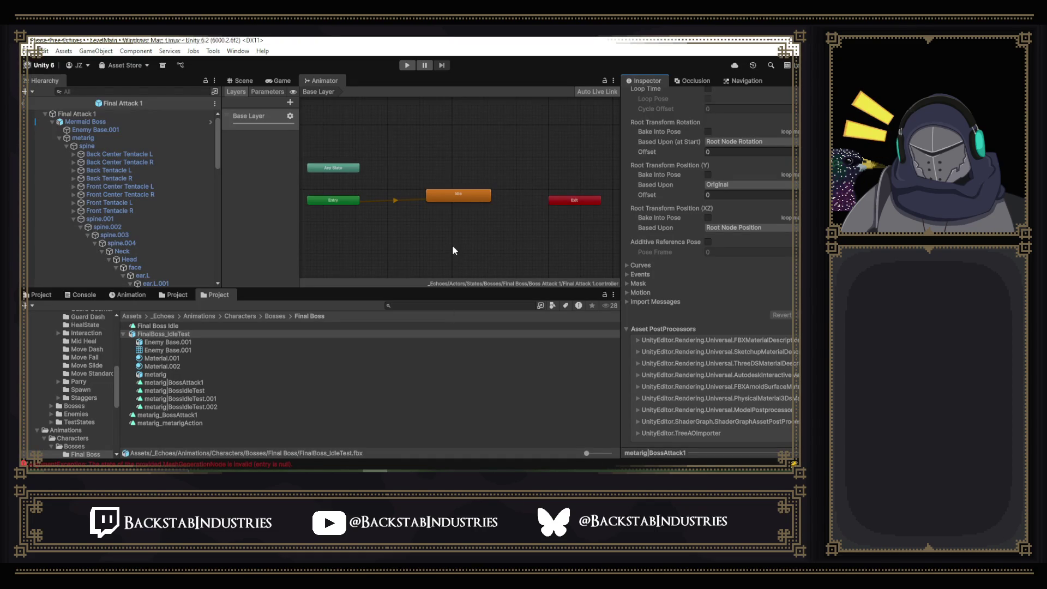
pyautogui.click(277, 284)
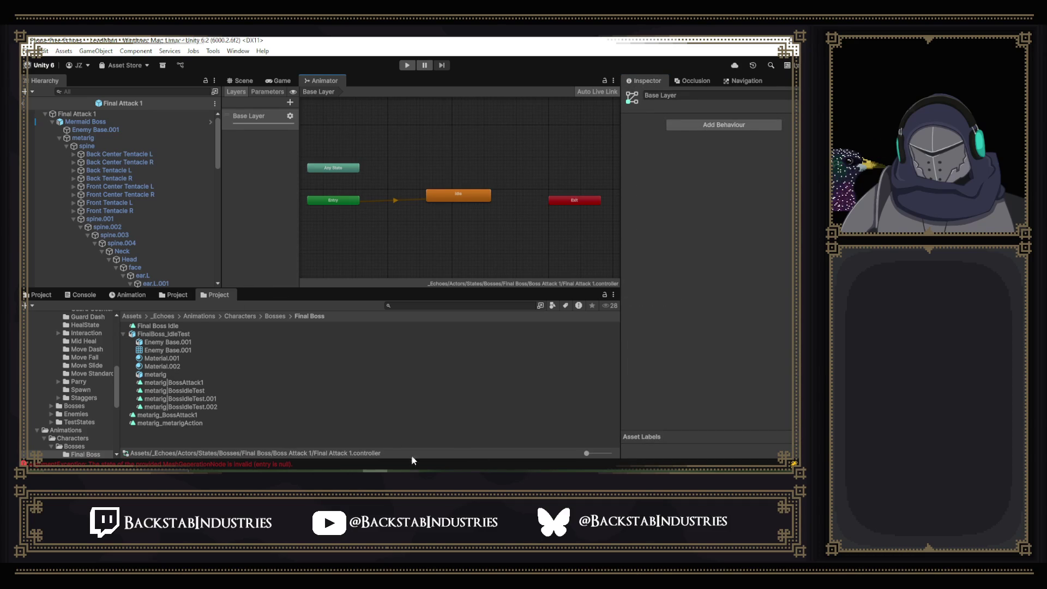
pyautogui.click(187, 384)
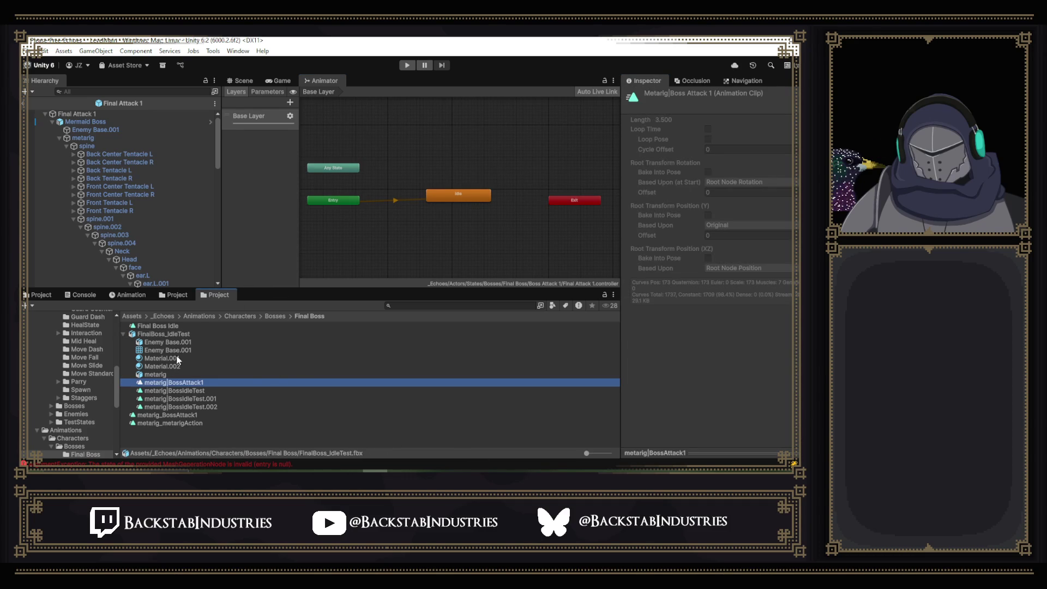
pyautogui.doubleClick(207, 383)
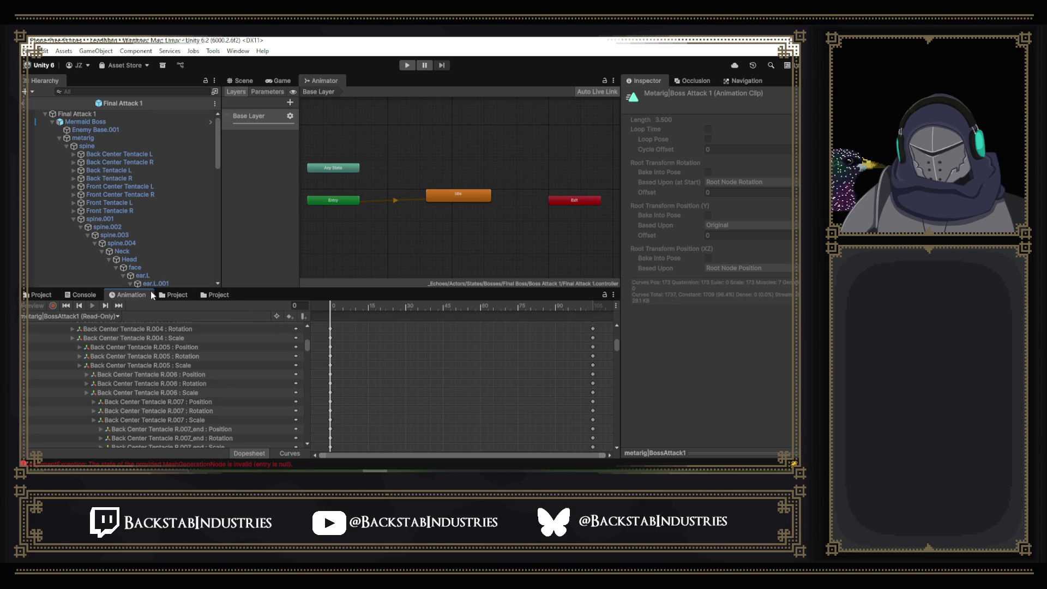
pyautogui.click(177, 295)
pyautogui.click(218, 295)
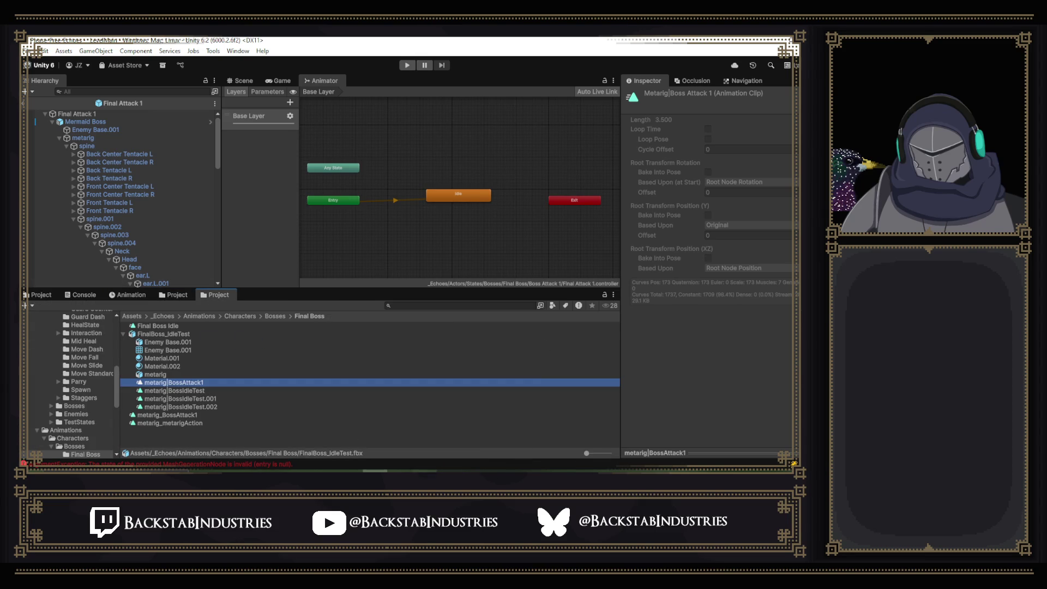
pyautogui.click(418, 470)
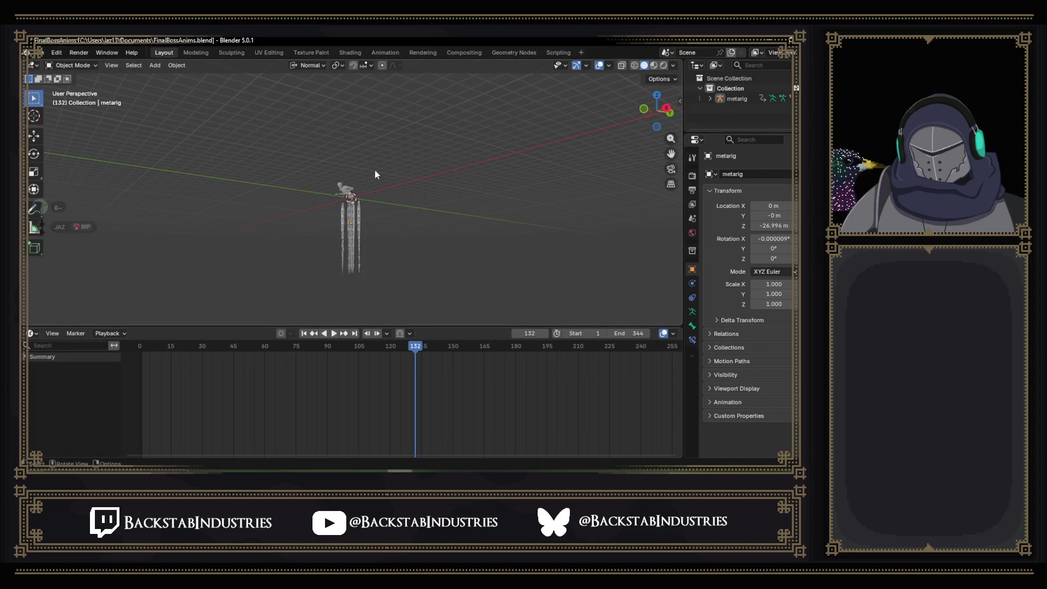
# - Re-export FinalBoss_IdleTest.fbx with NLA Strips and Force Start/End Keying unticked, then return to Unity
pyautogui.click(38, 52)
pyautogui.moveTo(70, 205)
pyautogui.click(207, 251)
pyautogui.scroll(-2, 563, 186)
pyautogui.scroll(-2, 564, 185)
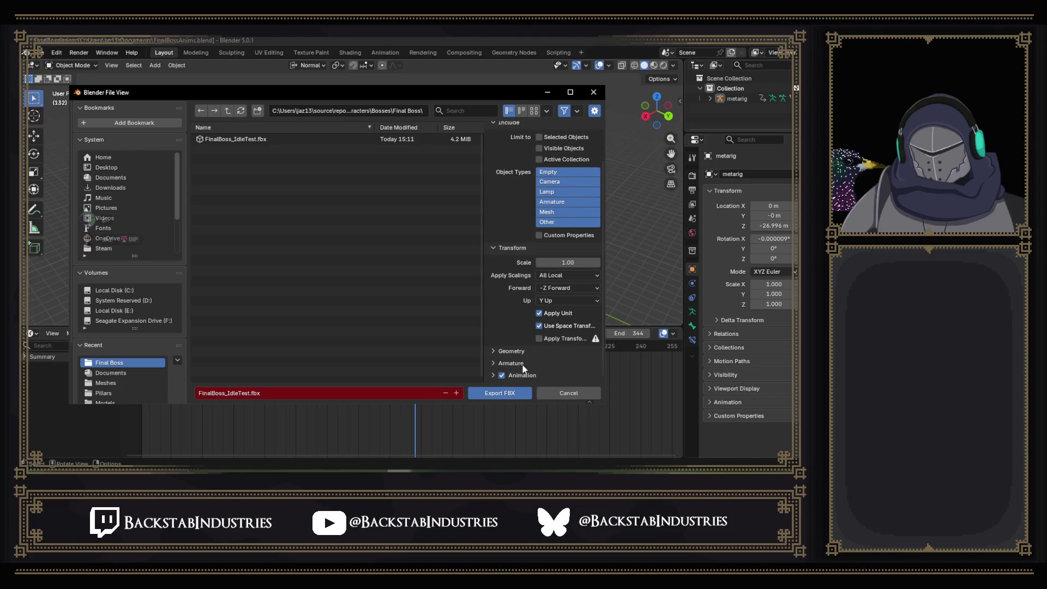
pyautogui.click(494, 375)
pyautogui.scroll(-5, 535, 328)
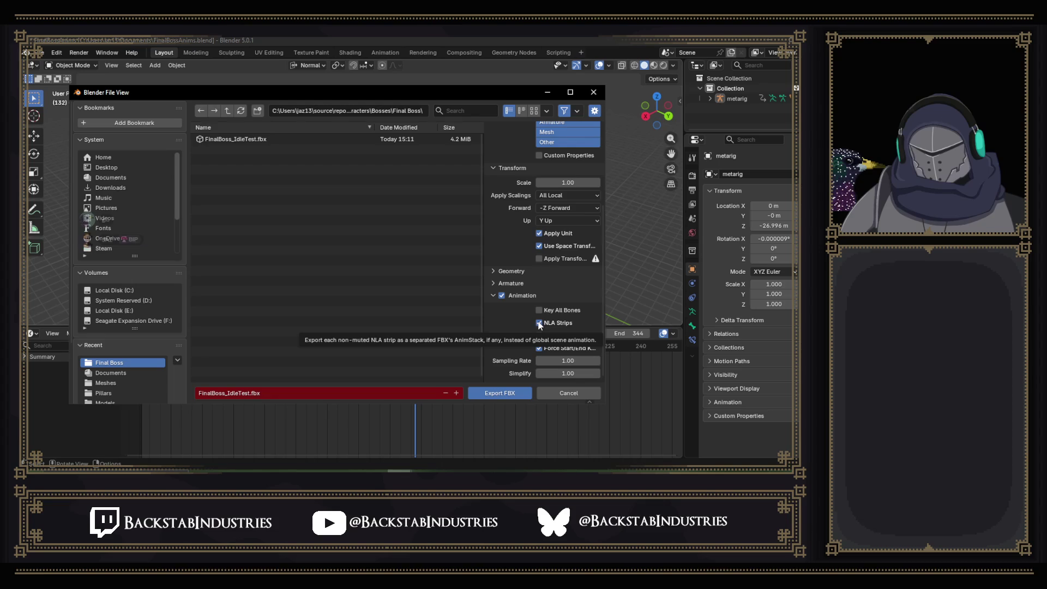
pyautogui.click(539, 323)
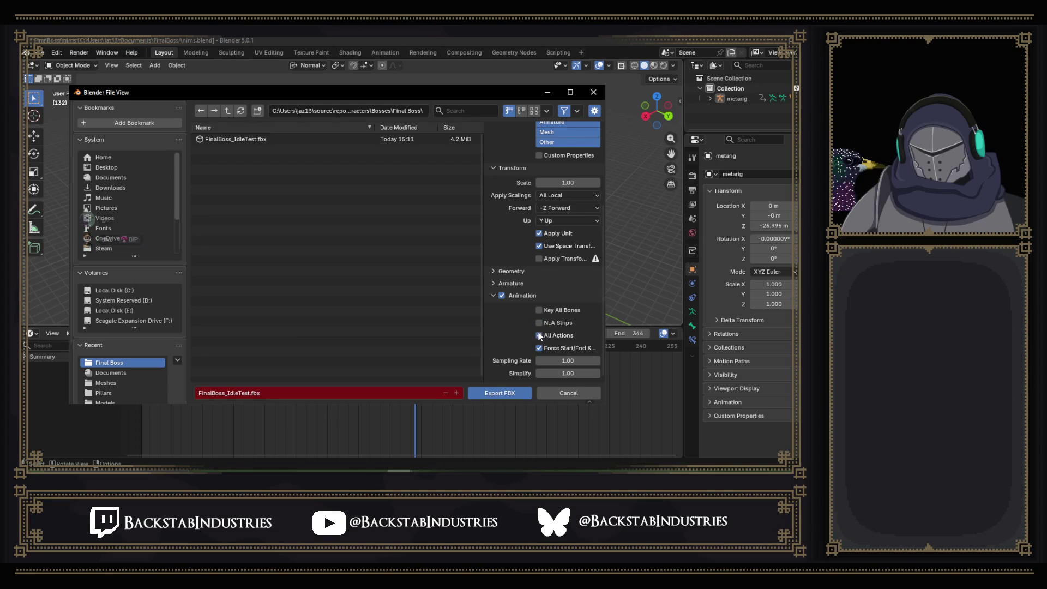
pyautogui.click(539, 348)
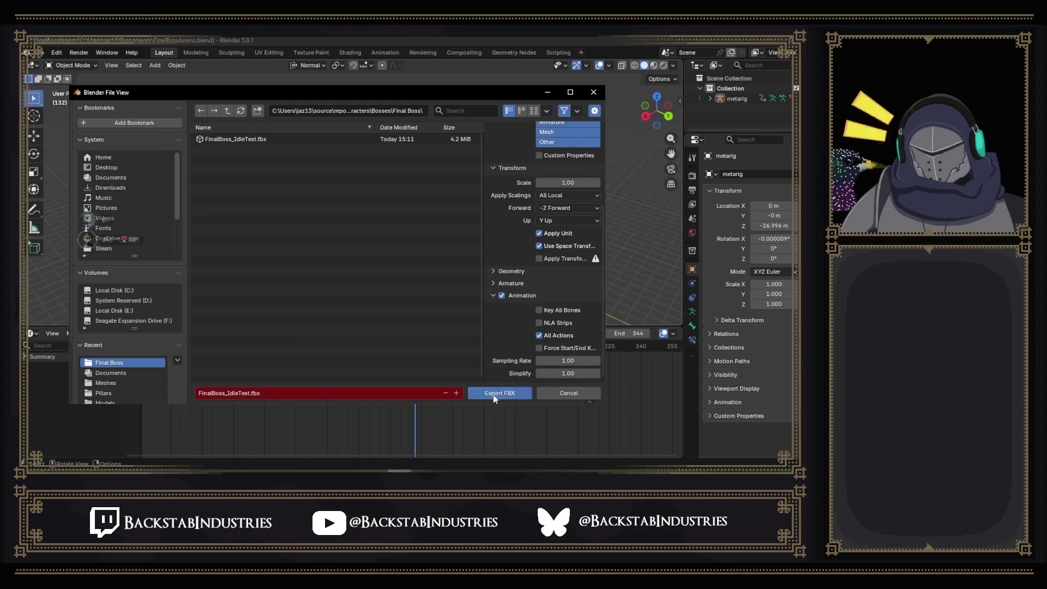
pyautogui.click(493, 395)
pyautogui.hotkey('alt', 'Tab')
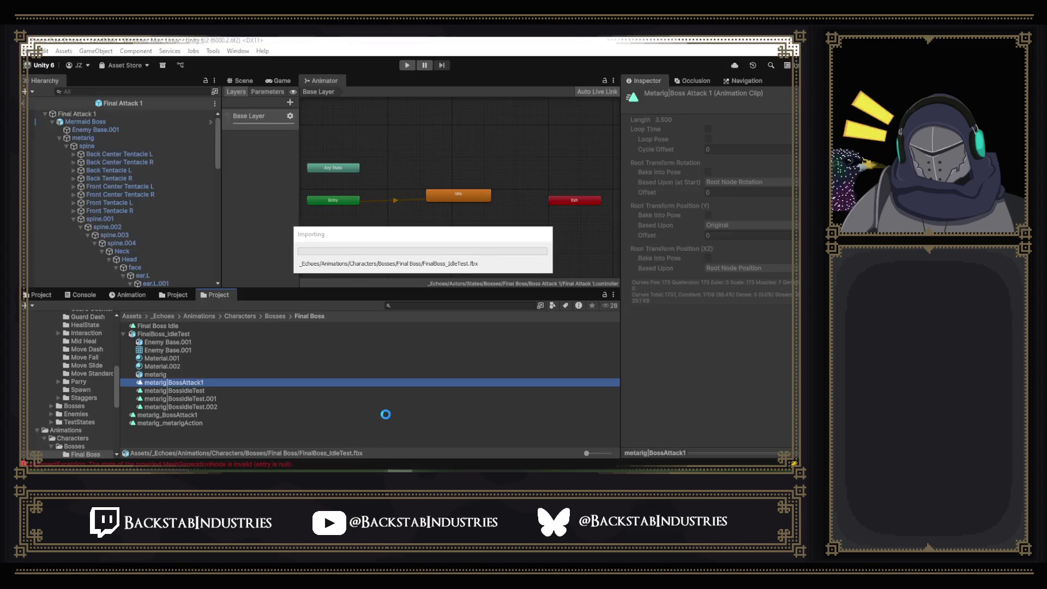
# - Preview the BossAttack1 attack pose at frame 38, then select FinalBoss_IdleTest for its import settings
pyautogui.doubleClick(203, 384)
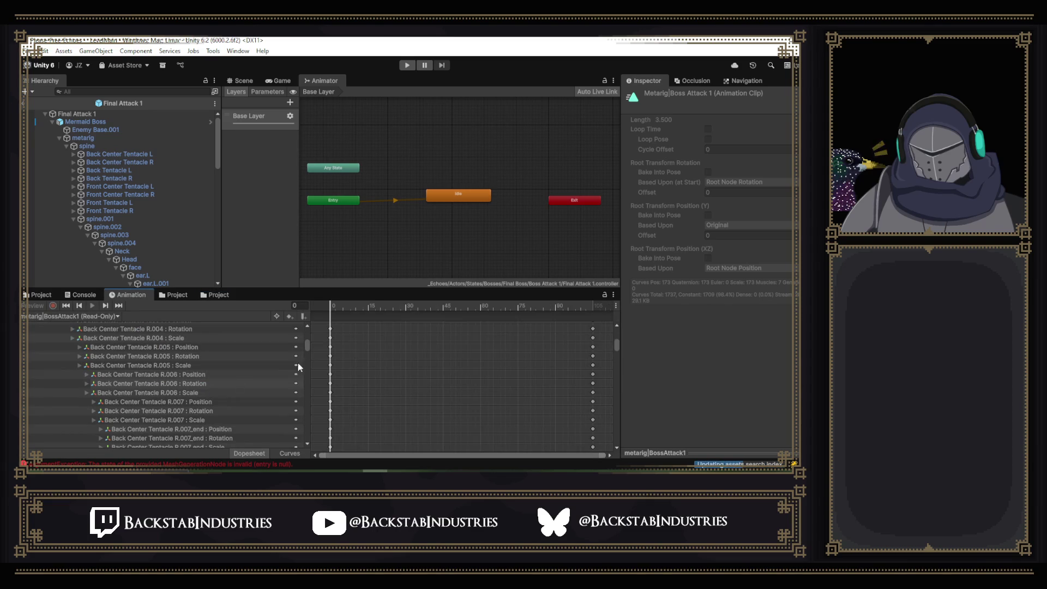
pyautogui.moveTo(388, 305); pyautogui.dragTo(425, 307)
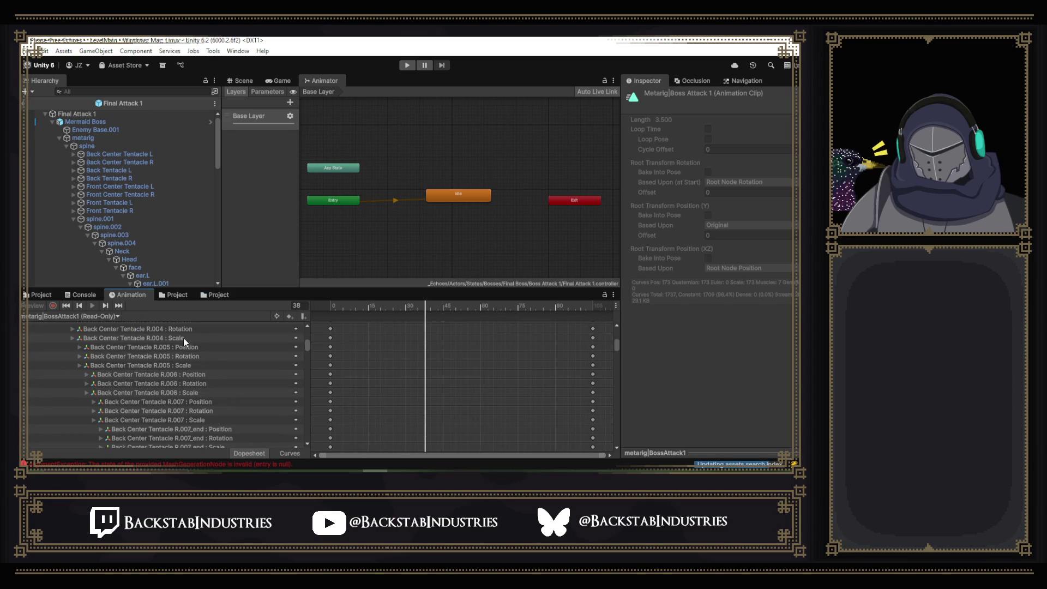
pyautogui.click(162, 298)
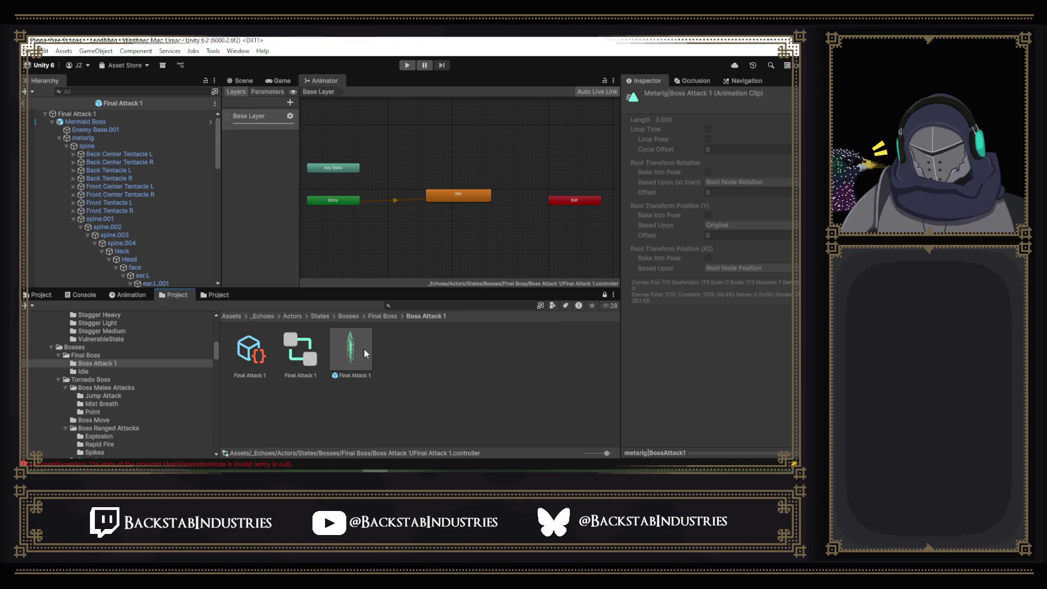
pyautogui.click(230, 299)
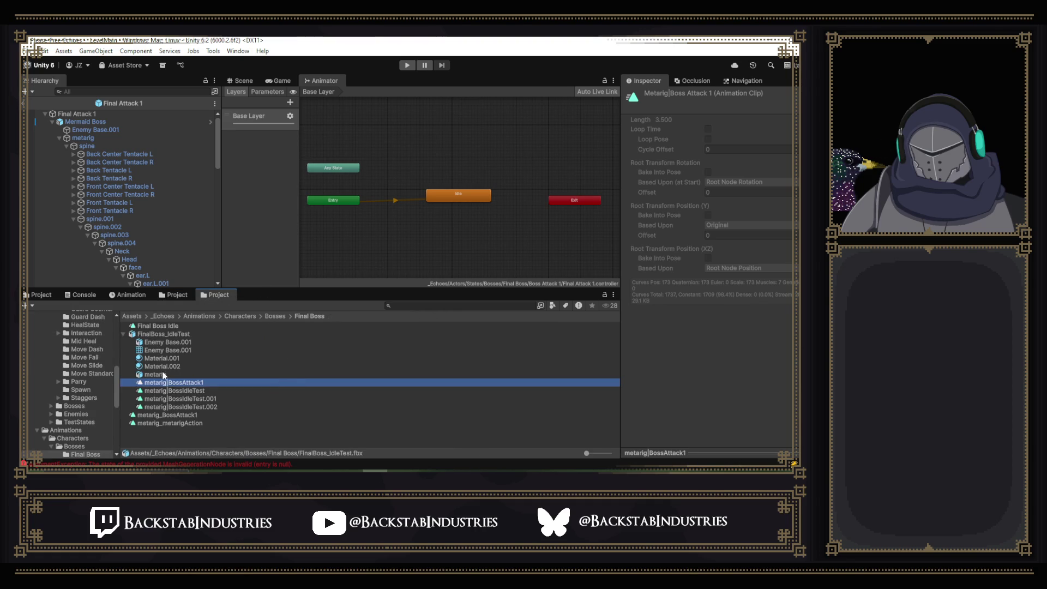
pyautogui.click(166, 334)
# - Set Anim. Compression to Optimal, apply the reimport, and reopen the BossAttack1 clip
pyautogui.click(736, 193)
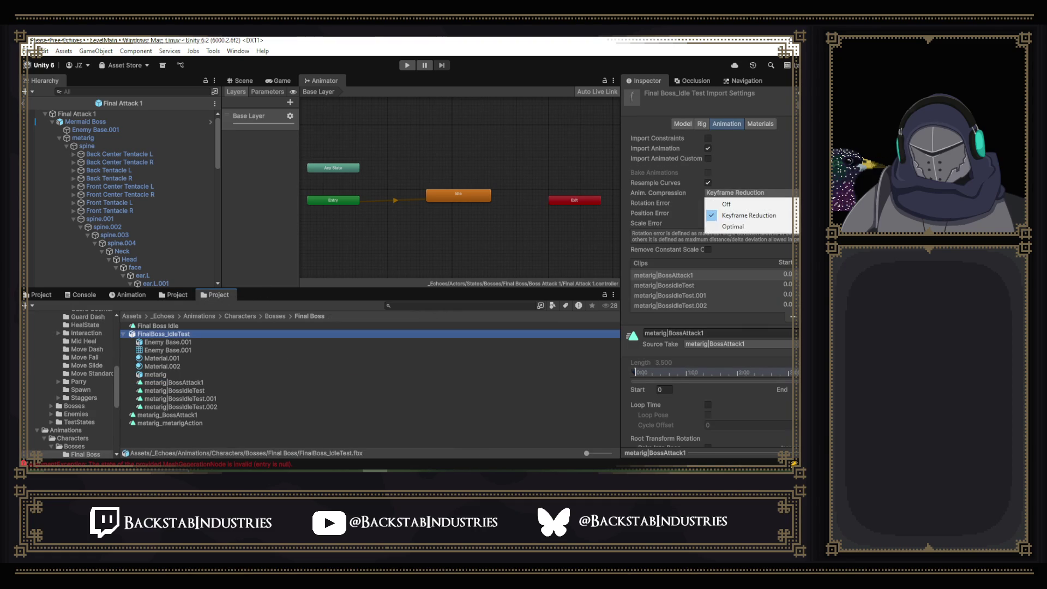
pyautogui.click(730, 225)
pyautogui.scroll(-10, 763, 262)
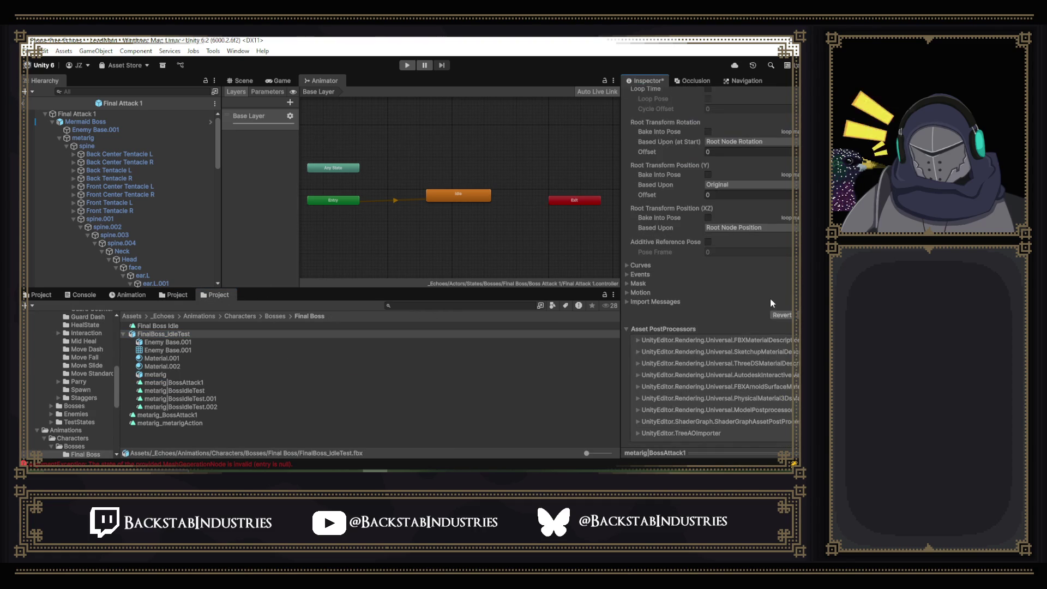
pyautogui.click(796, 315)
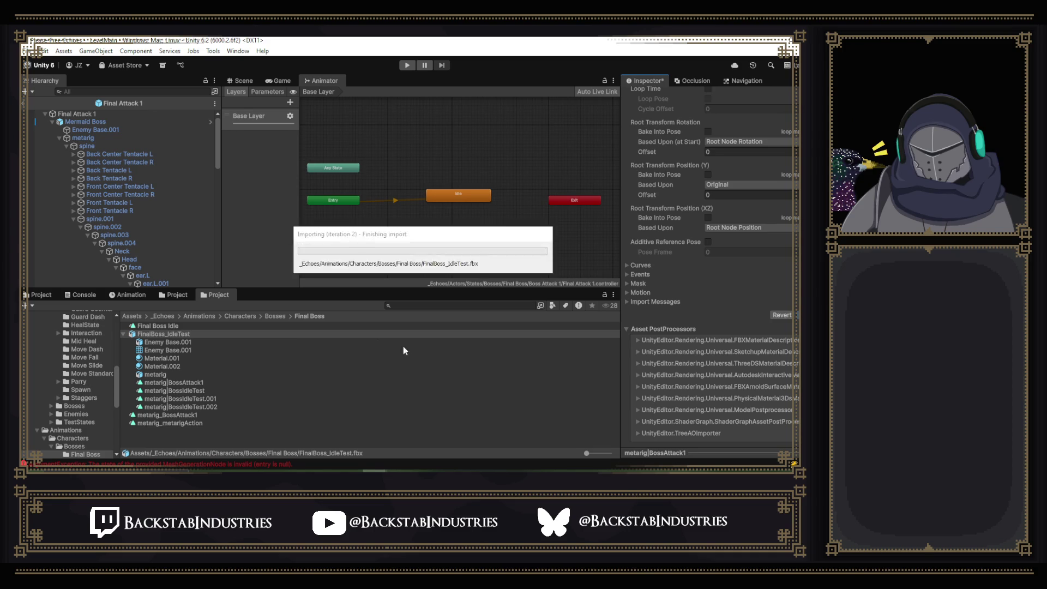
pyautogui.doubleClick(218, 383)
# - Scrub the reimported BossAttack1 clip from the early frames to about frame 103, then return to Blender
pyautogui.moveTo(427, 312)
pyautogui.mouseDown()
pyautogui.moveTo(330, 311)
pyautogui.moveTo(594, 337)
pyautogui.moveTo(443, 338)
pyautogui.moveTo(343, 311)
pyautogui.moveTo(508, 316)
pyautogui.moveTo(331, 316)
pyautogui.mouseUp()
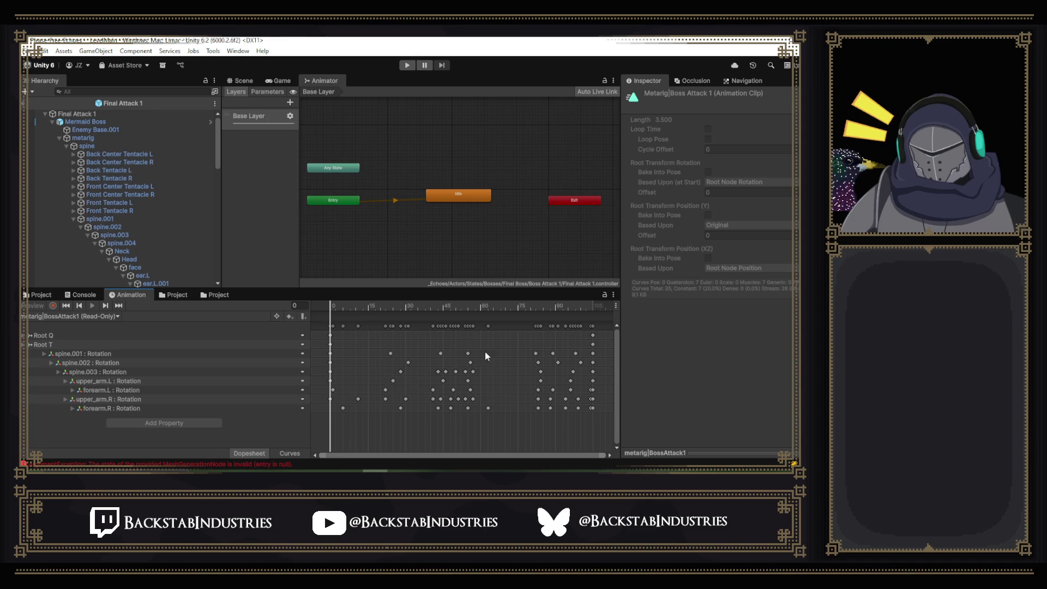
pyautogui.moveTo(334, 309)
pyautogui.mouseDown()
pyautogui.moveTo(585, 327)
pyautogui.moveTo(588, 345)
pyautogui.mouseUp()
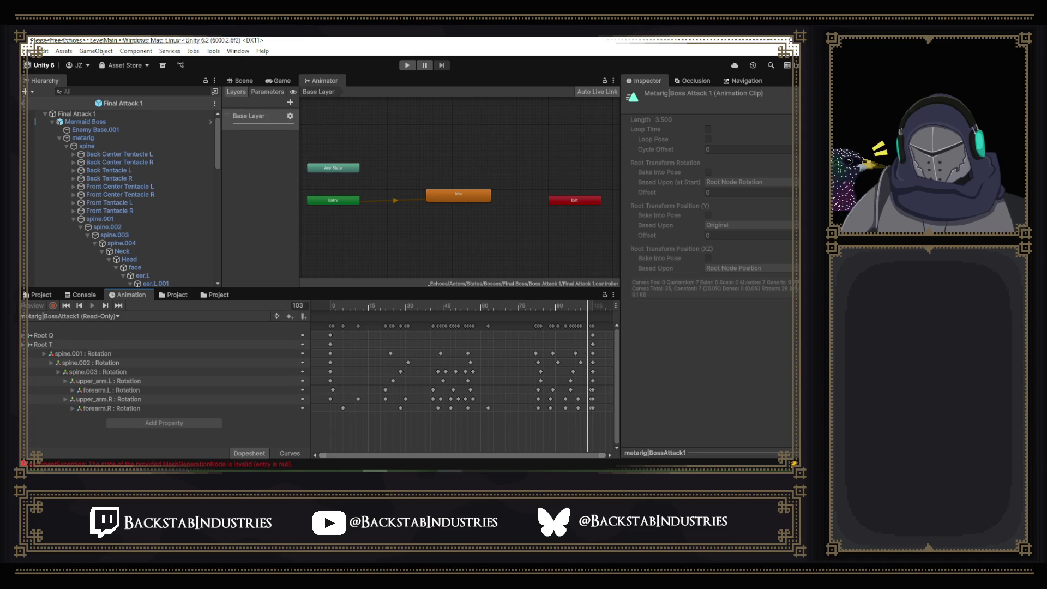
pyautogui.moveTo(351, 469)
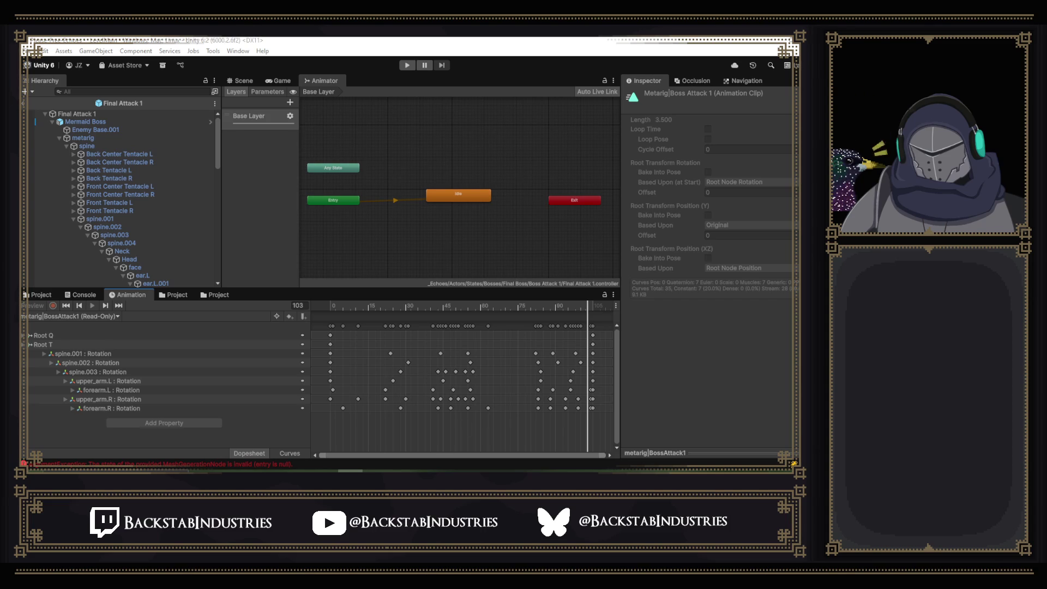
pyautogui.hotkey('alt', 'Tab')
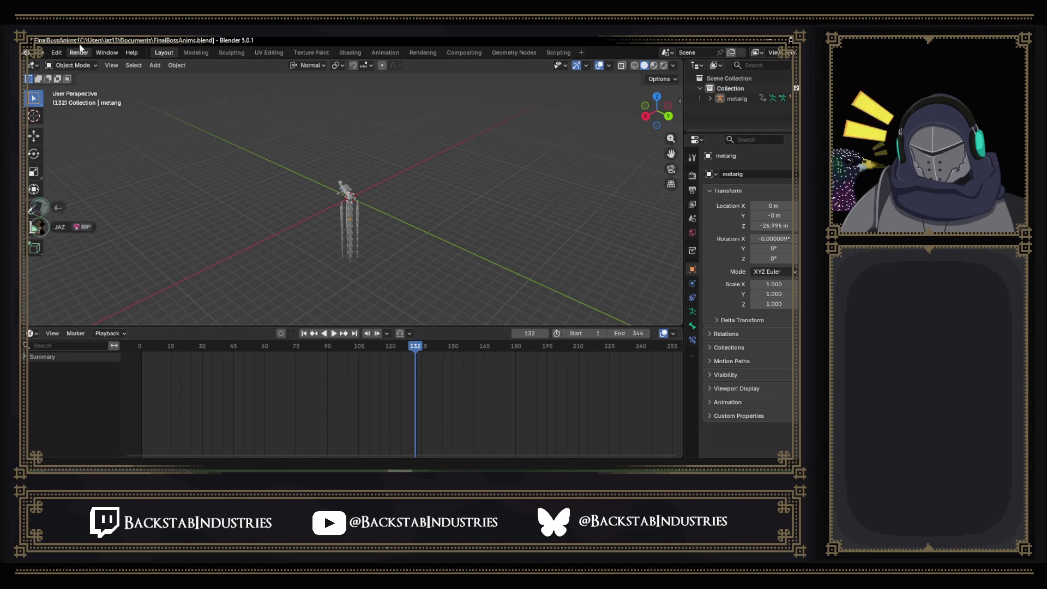
# - Export FinalBoss_IdleTest.fbx as FBX with Force Start/End Keying and NLA Strips enabled
pyautogui.click(38, 52)
pyautogui.moveTo(81, 209)
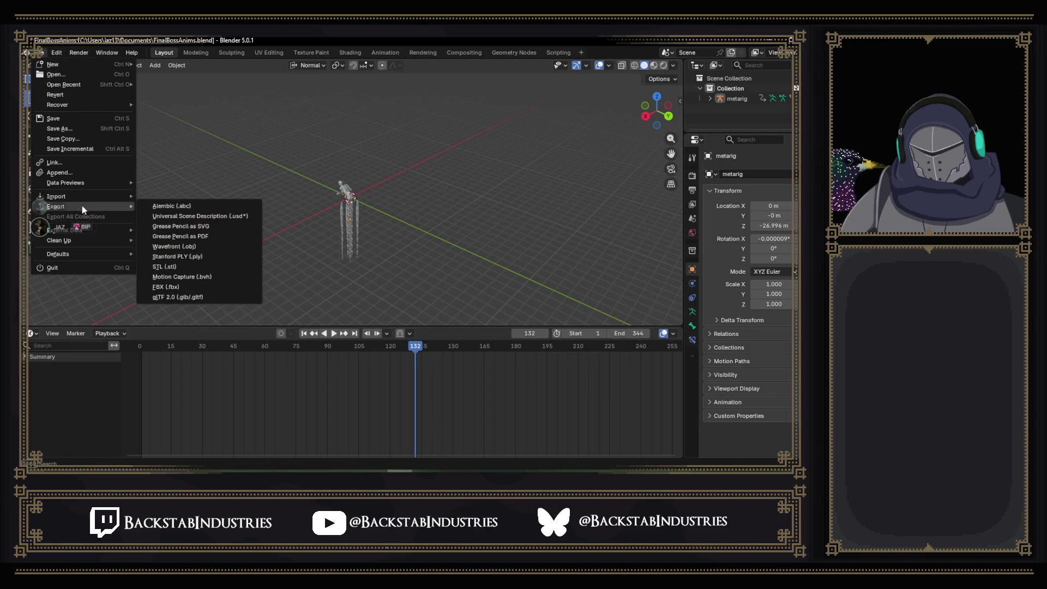
pyautogui.click(178, 281)
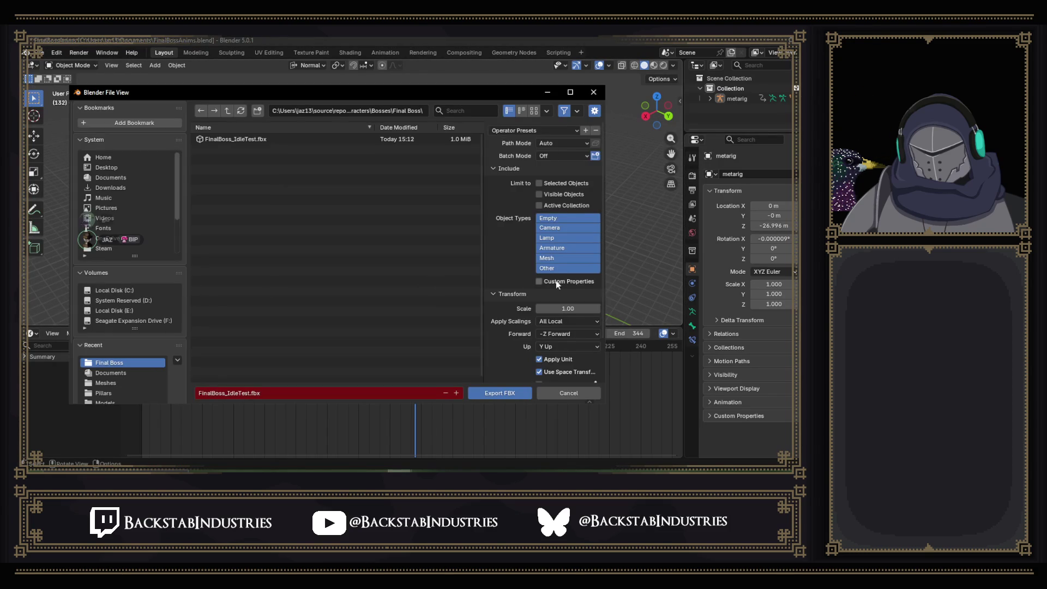
pyautogui.scroll(-2, 563, 294)
pyautogui.scroll(-4, 561, 340)
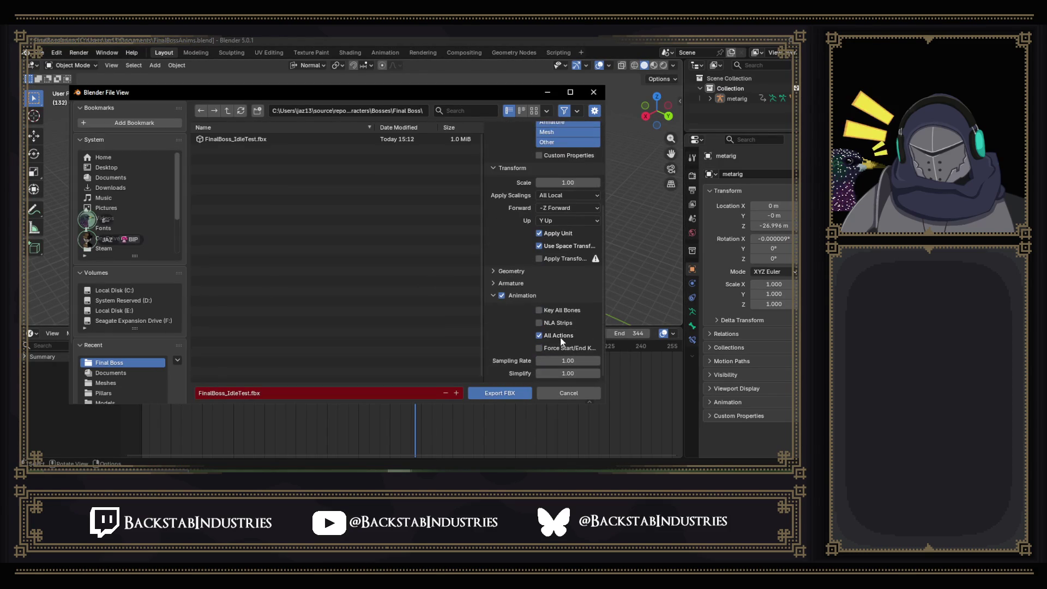
pyautogui.click(539, 347)
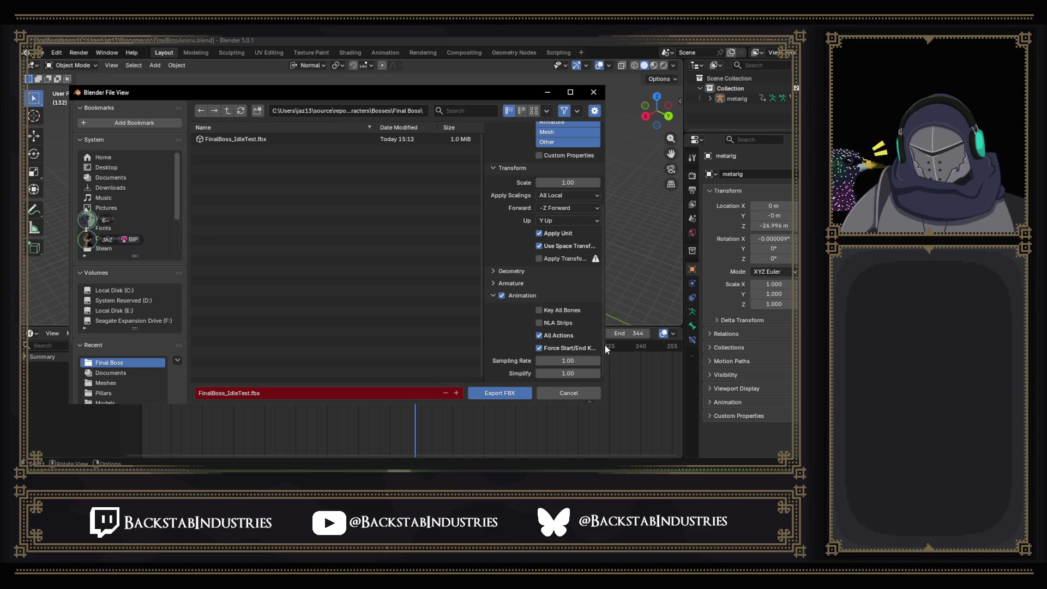
pyautogui.moveTo(482, 332)
pyautogui.mouseDown()
pyautogui.moveTo(381, 332)
pyautogui.moveTo(461, 332)
pyautogui.mouseUp()
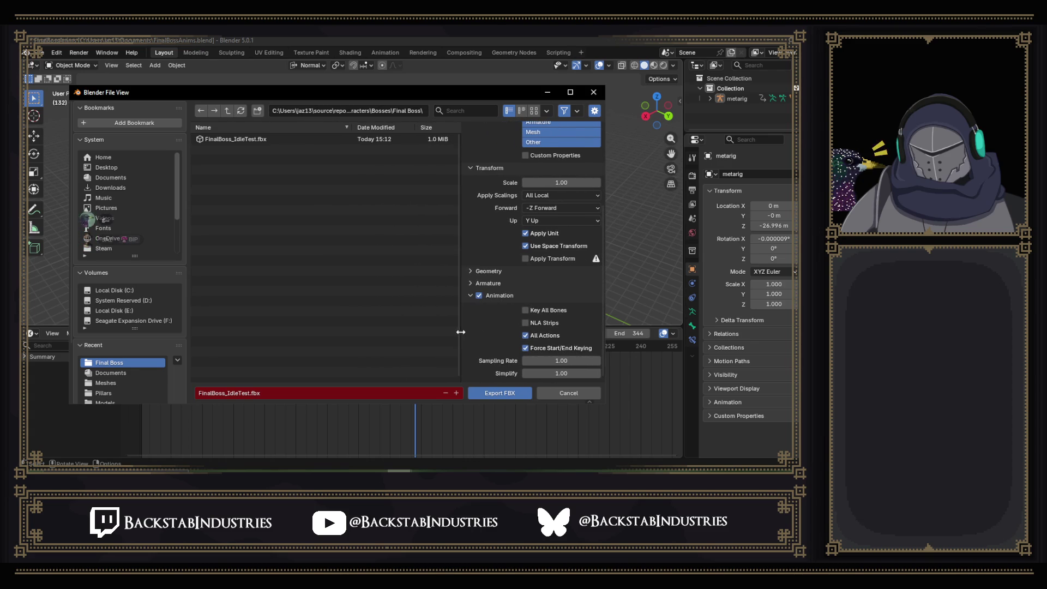
pyautogui.click(525, 323)
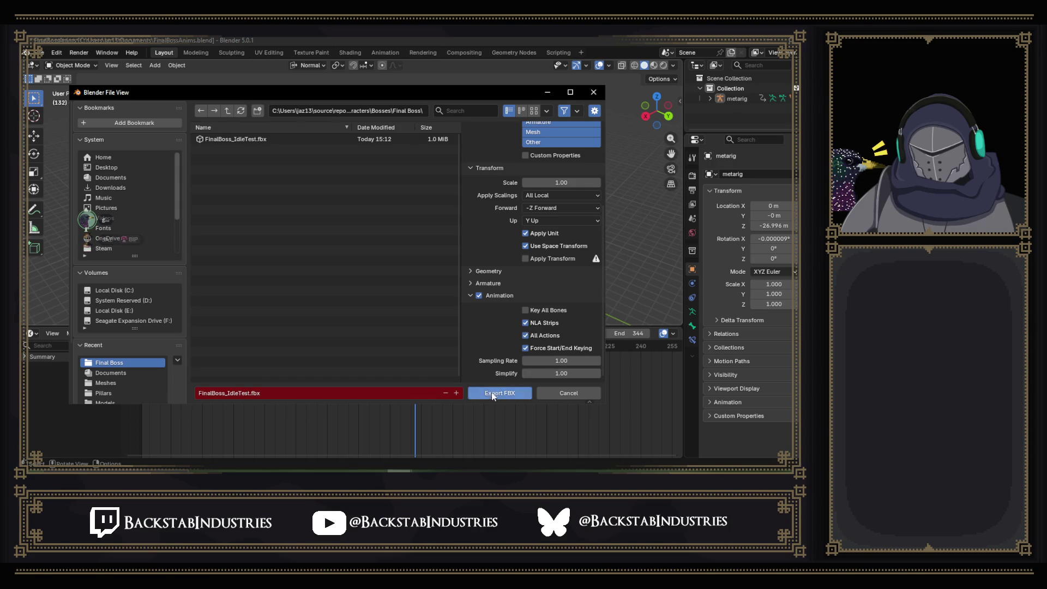
pyautogui.click(492, 392)
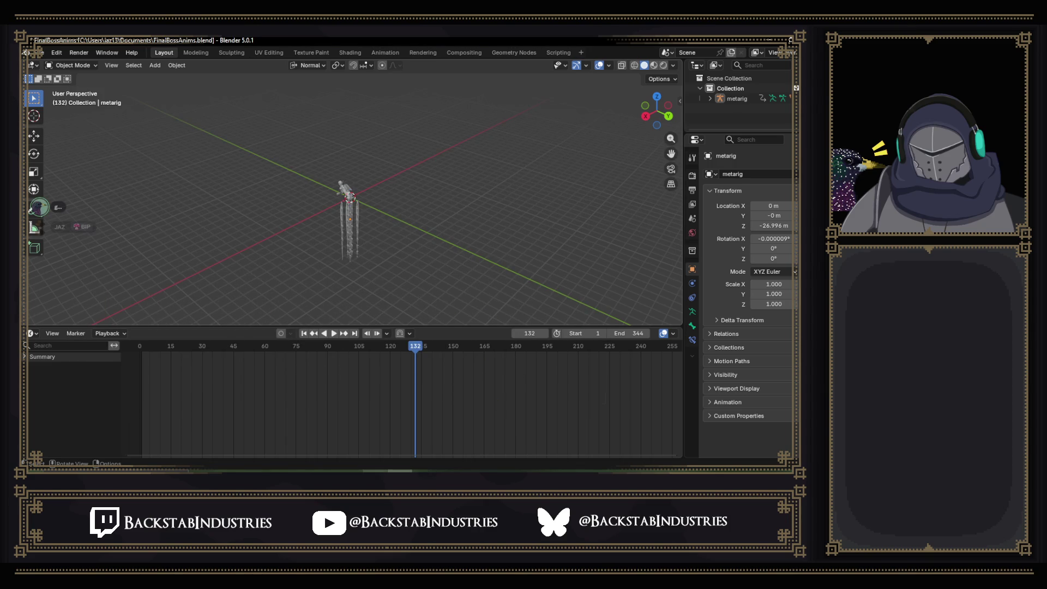
# - Return to Unity so the re-exported FBX reimports, and scroll through the clip's tracks
pyautogui.hotkey('alt', 'Tab')
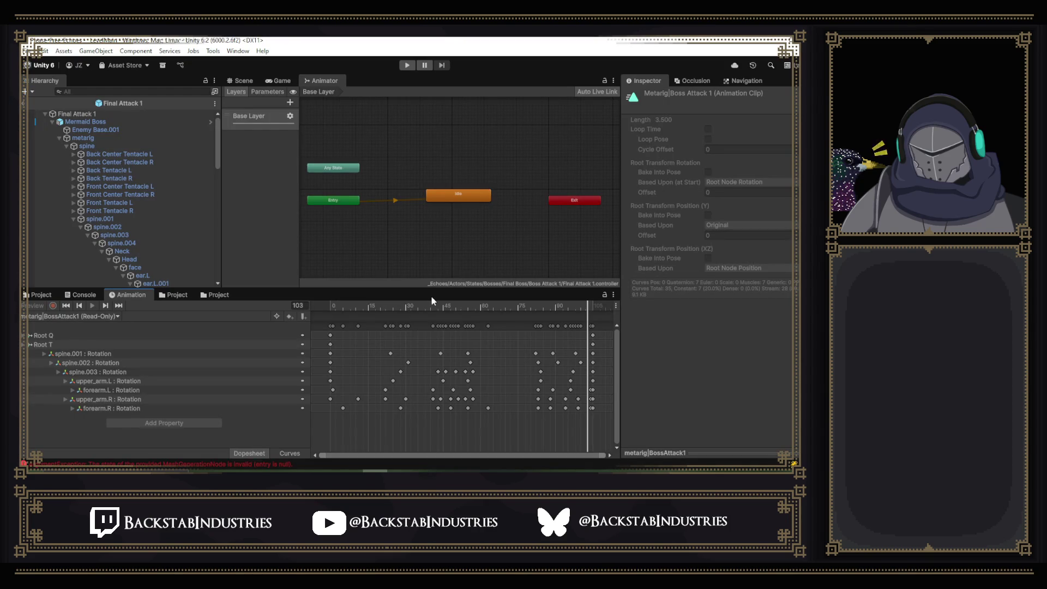
pyautogui.hotkey('alt', 'Tab')
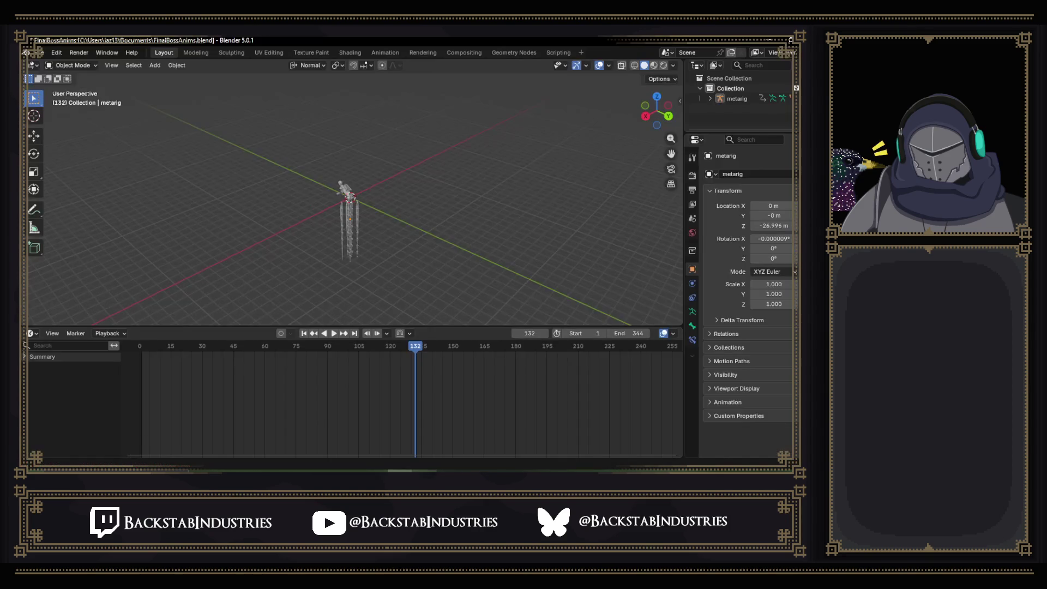
pyautogui.hotkey('alt', 'Tab')
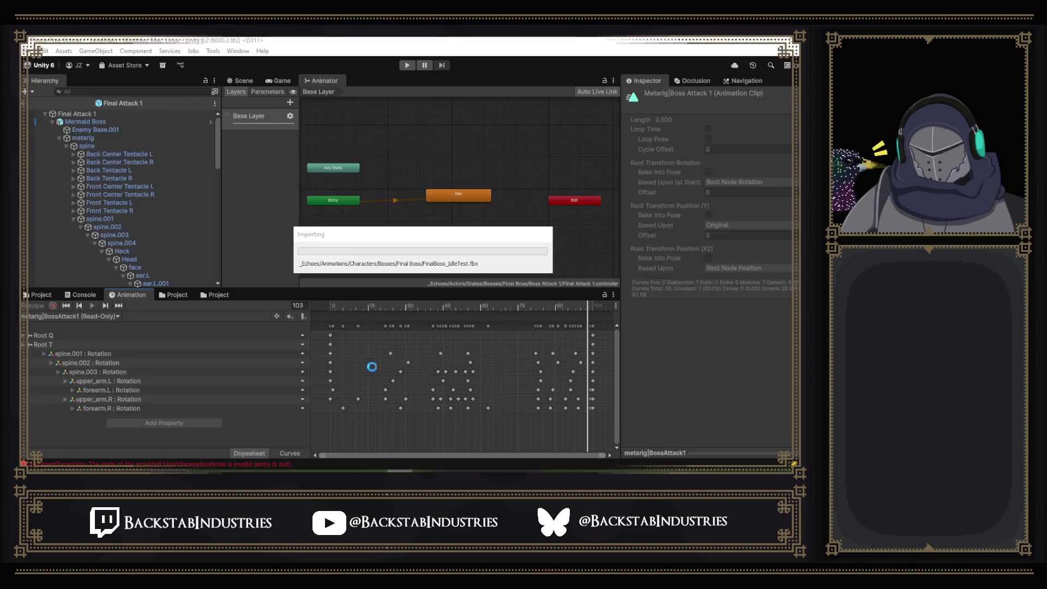
pyautogui.scroll(-5, 403, 400)
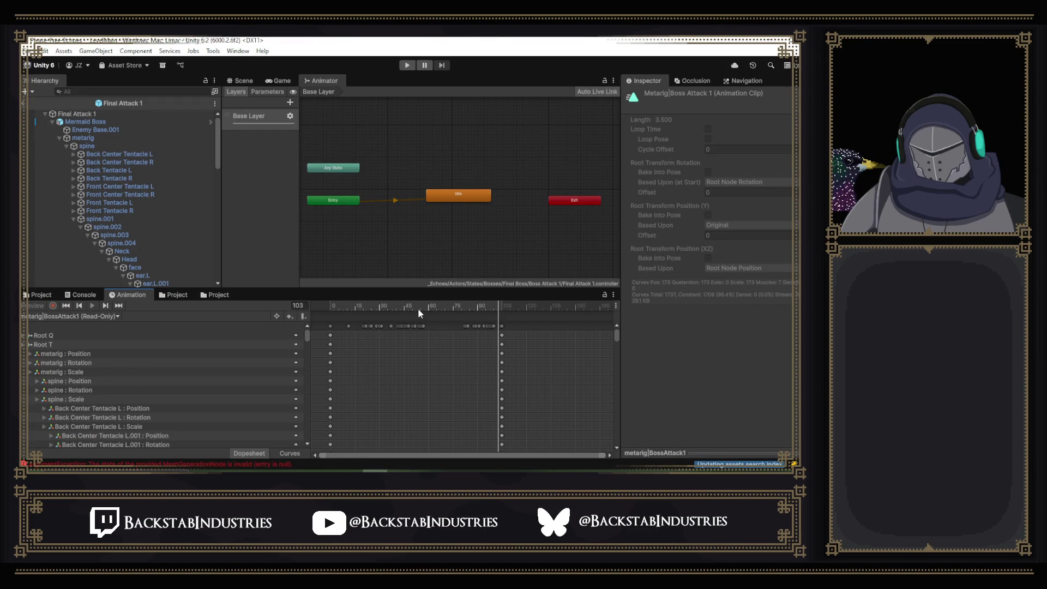
pyautogui.scroll(-15, 243, 364)
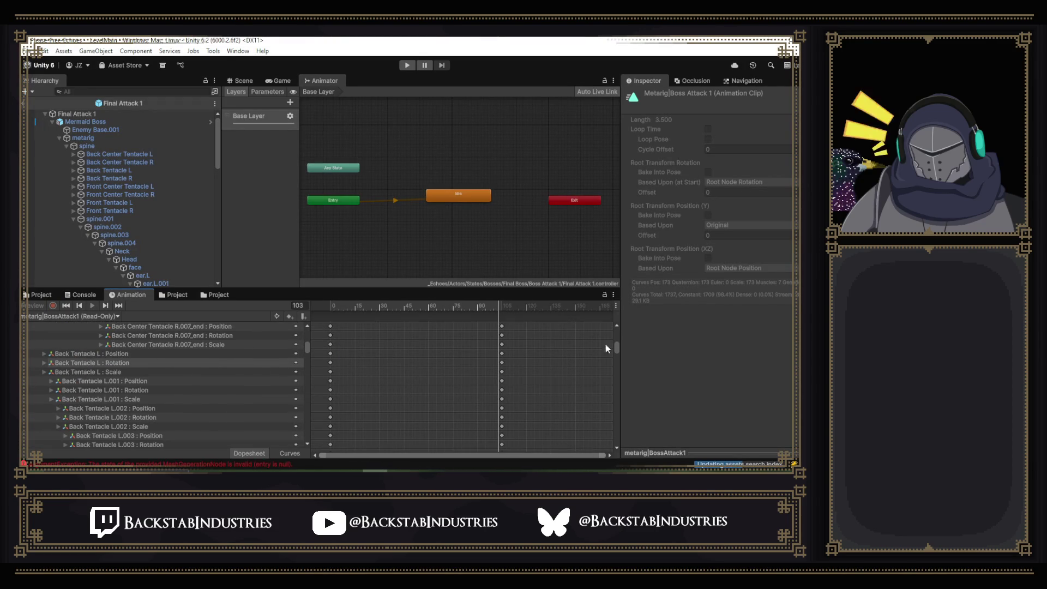
pyautogui.moveTo(617, 347); pyautogui.dragTo(619, 425)
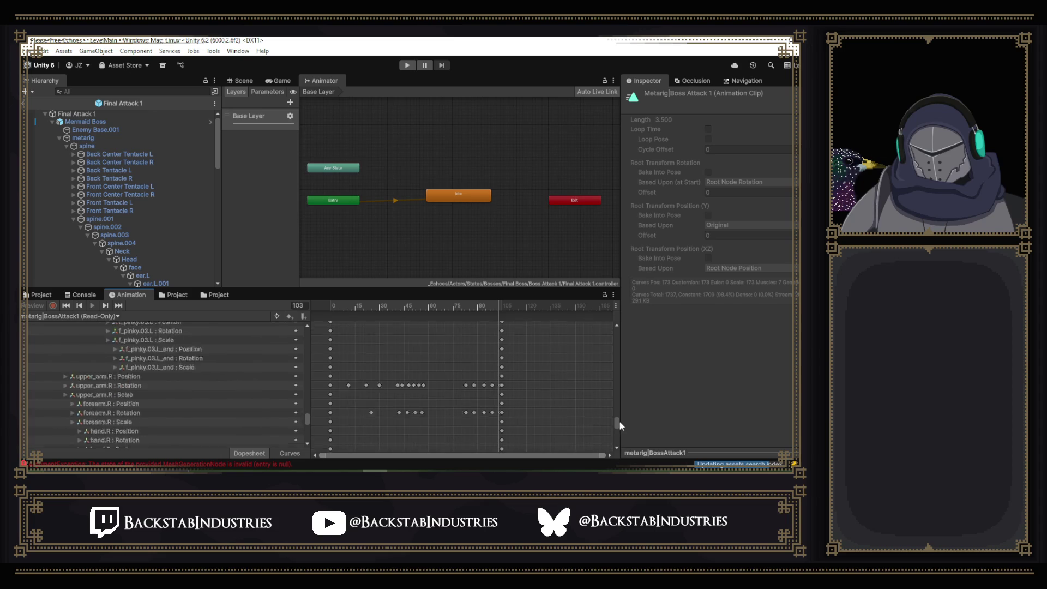
# - Select the upper_arm.R rotation key near frame 10, then show the Final Boss asset folder
pyautogui.click(348, 362)
pyautogui.scroll(3, 194, 359)
pyautogui.scroll(3, 284, 397)
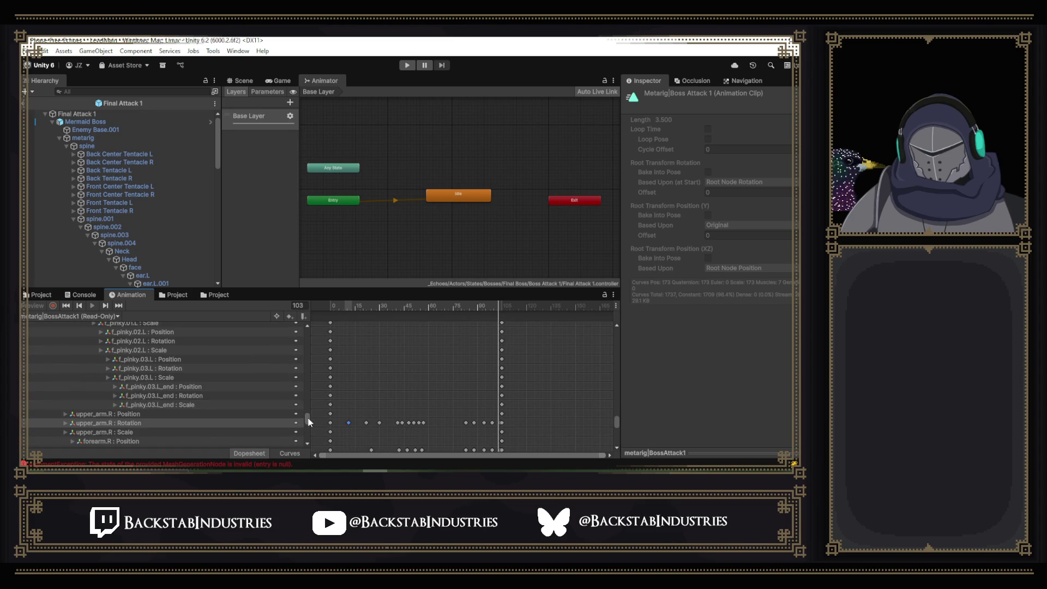
pyautogui.scroll(10, 307, 419)
pyautogui.scroll(15, 303, 420)
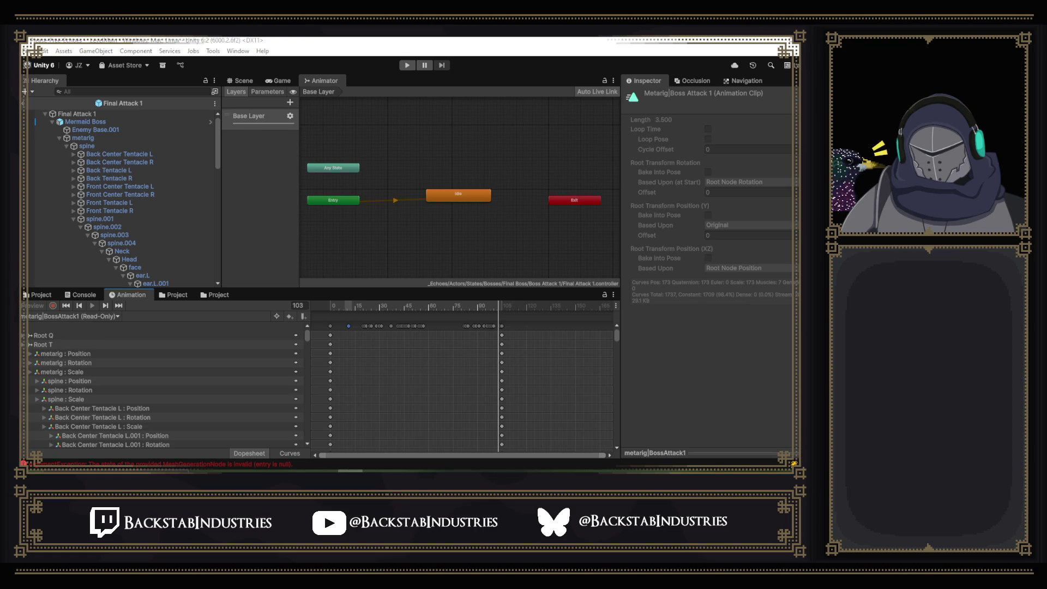
pyautogui.hotkey('alt', 'Tab')
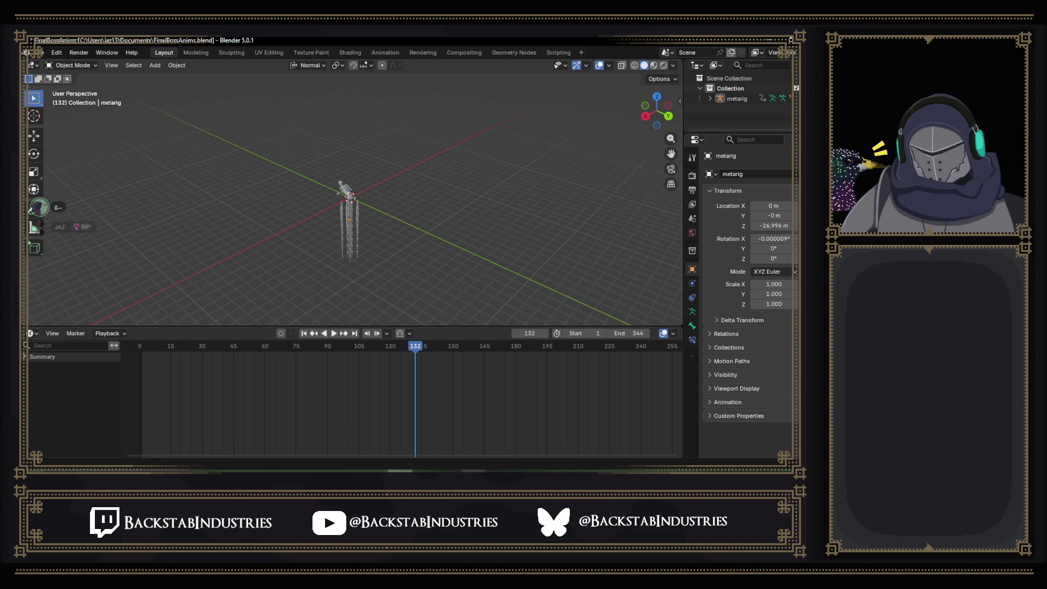
pyautogui.hotkey('alt', 'Tab')
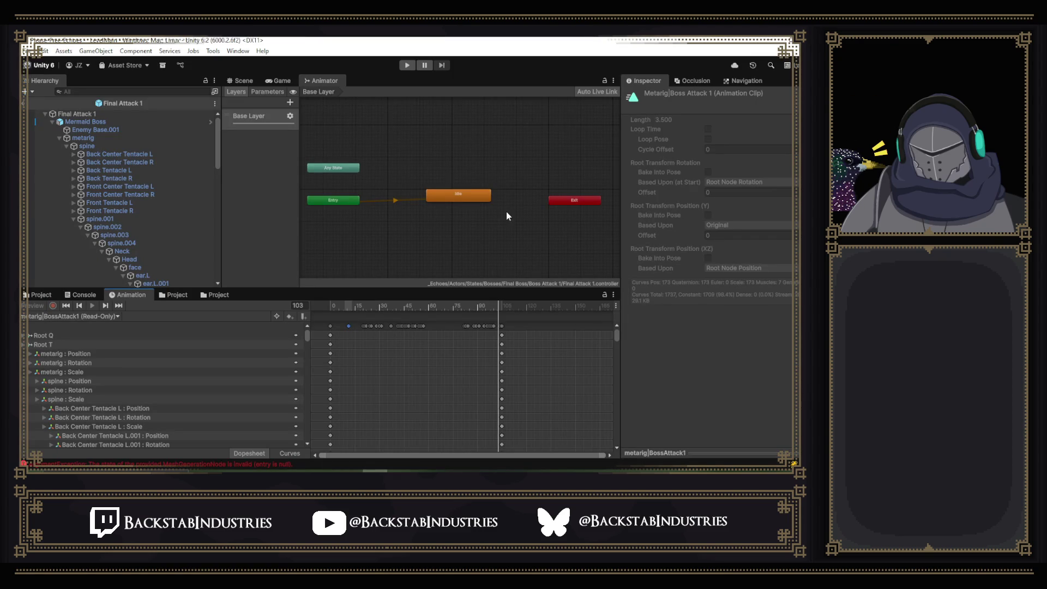
pyautogui.click(41, 295)
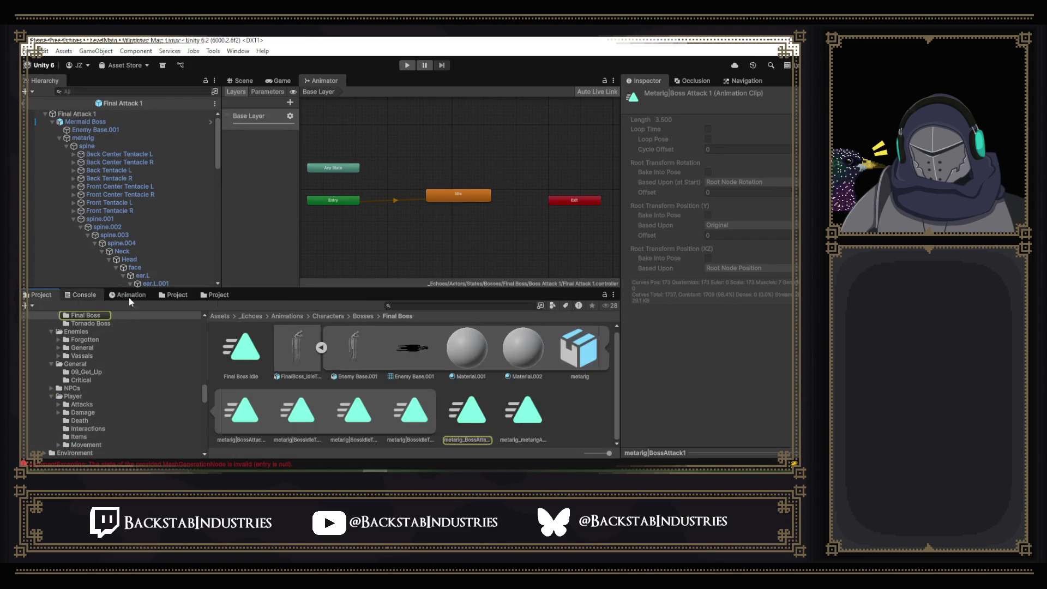
# - Open the metarig_BossAttack1 clip, then open the Final Attack 1 prefab for editing
pyautogui.doubleClick(470, 409)
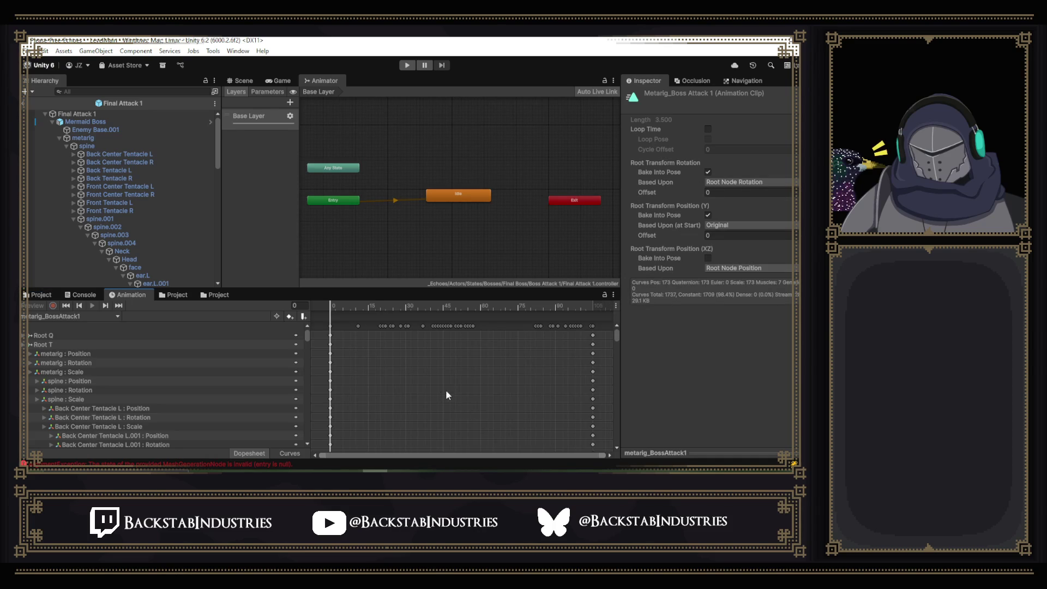
pyautogui.scroll(-3, 470, 368)
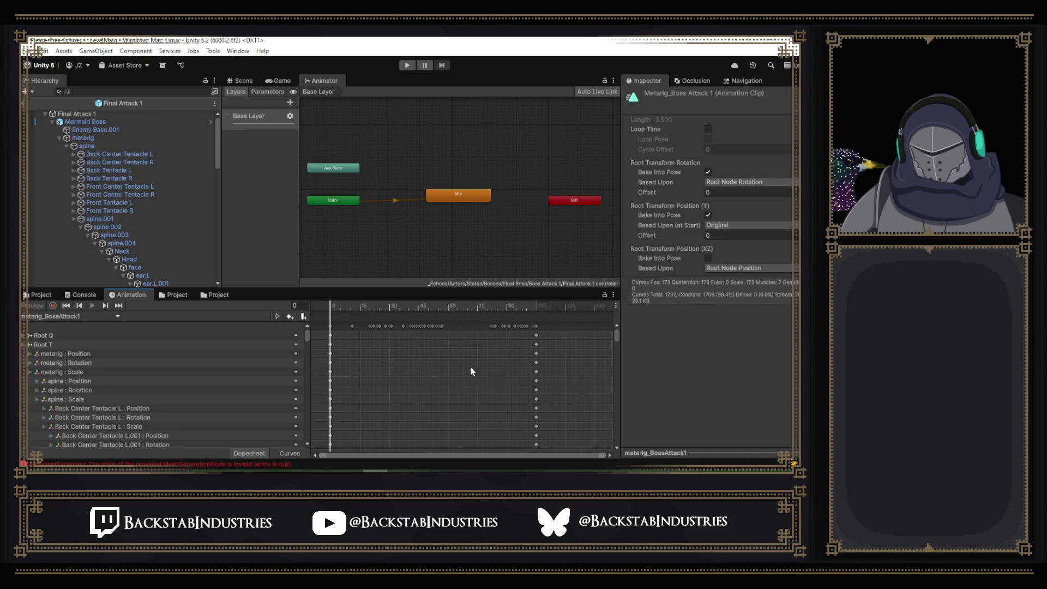
pyautogui.moveTo(617, 334)
pyautogui.mouseDown()
pyautogui.moveTo(620, 447)
pyautogui.moveTo(599, 311)
pyautogui.mouseUp()
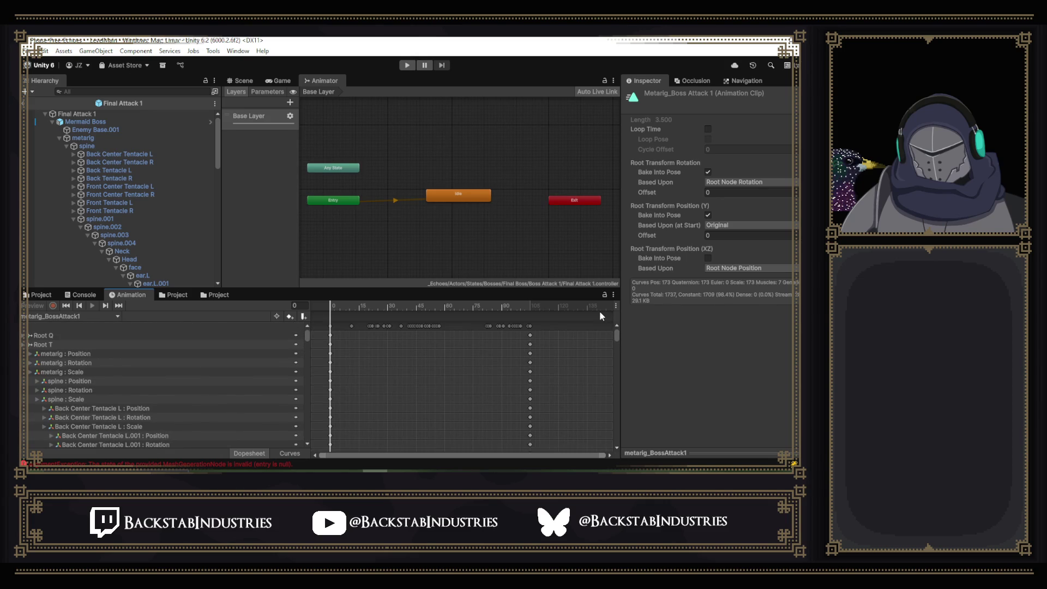
pyautogui.click(31, 103)
pyautogui.click(170, 296)
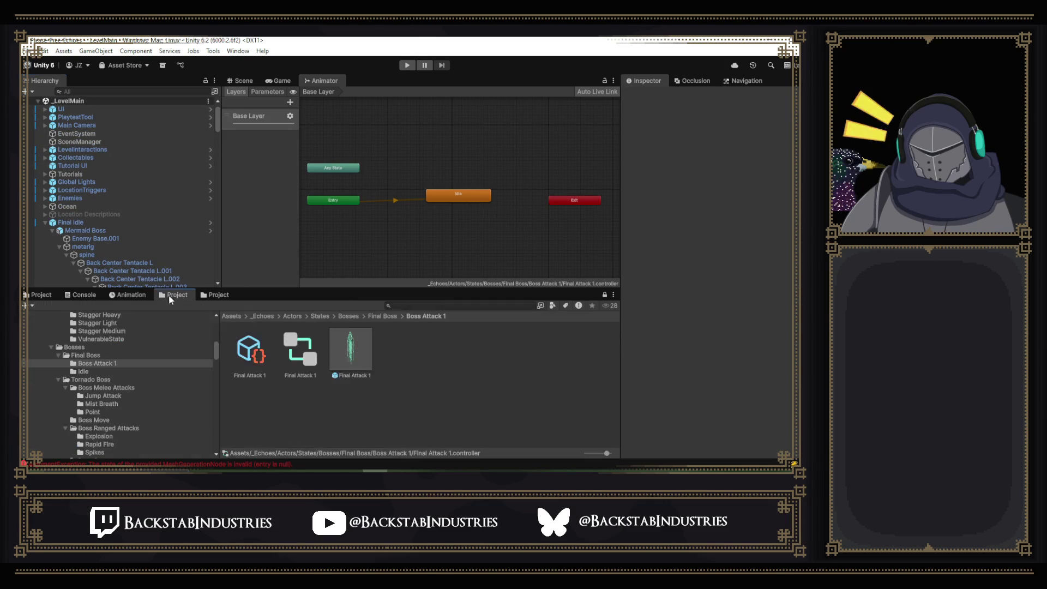
pyautogui.click(357, 338)
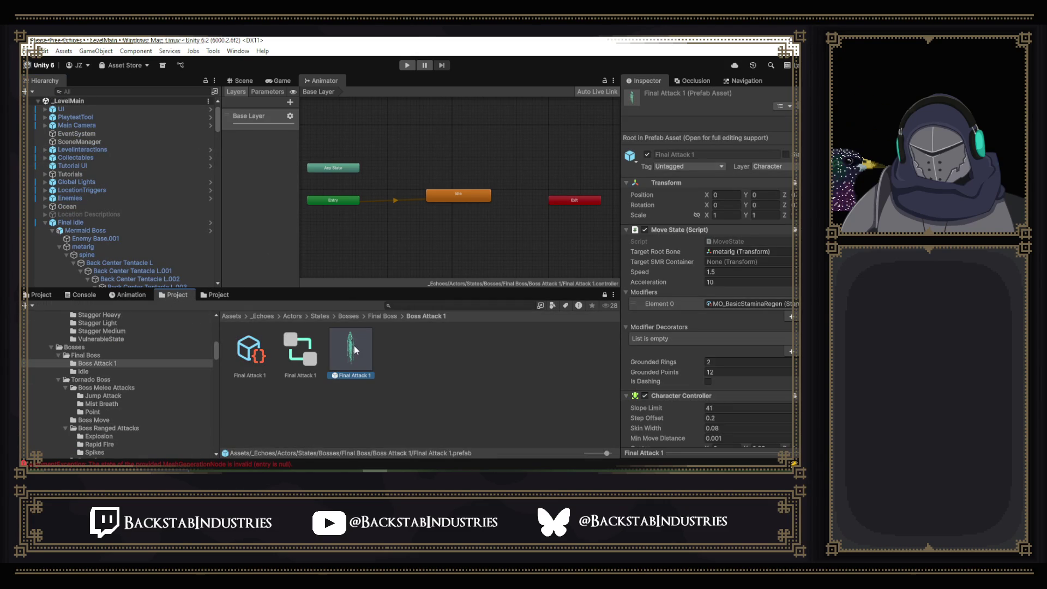
pyautogui.doubleClick(355, 346)
# - Select Mermaid Boss and scrub the clip in the Scene to frame 91, then frame 54
pyautogui.click(126, 121)
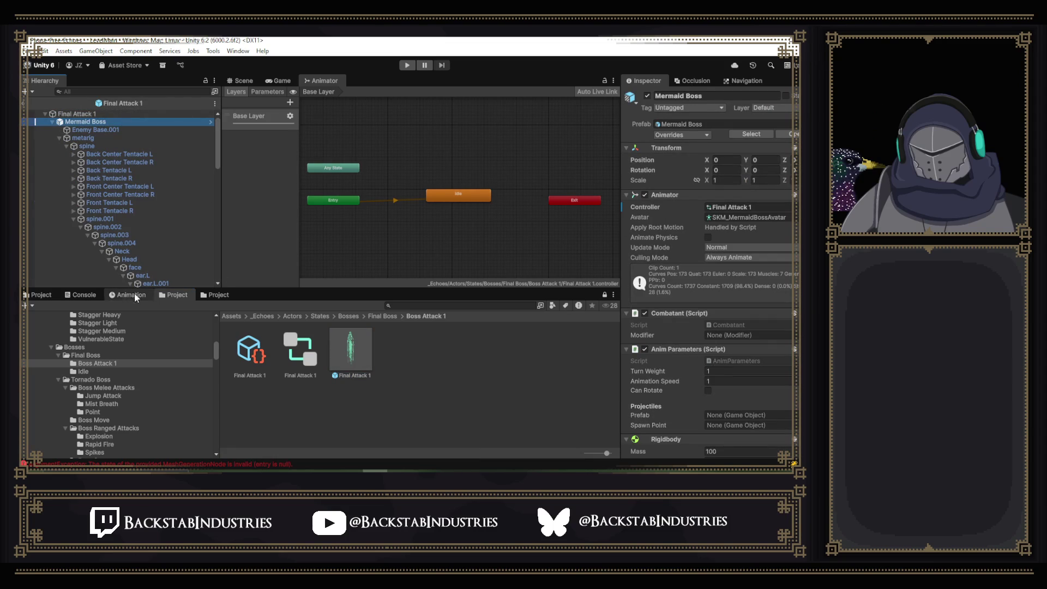
pyautogui.hotkey('ctrl', '6')
pyautogui.hotkey('ctrl', '1')
pyautogui.moveTo(333, 314)
pyautogui.mouseDown()
pyautogui.moveTo(359, 306)
pyautogui.moveTo(574, 338)
pyautogui.moveTo(368, 323)
pyautogui.moveTo(490, 340)
pyautogui.moveTo(459, 337)
pyautogui.moveTo(473, 343)
pyautogui.mouseUp()
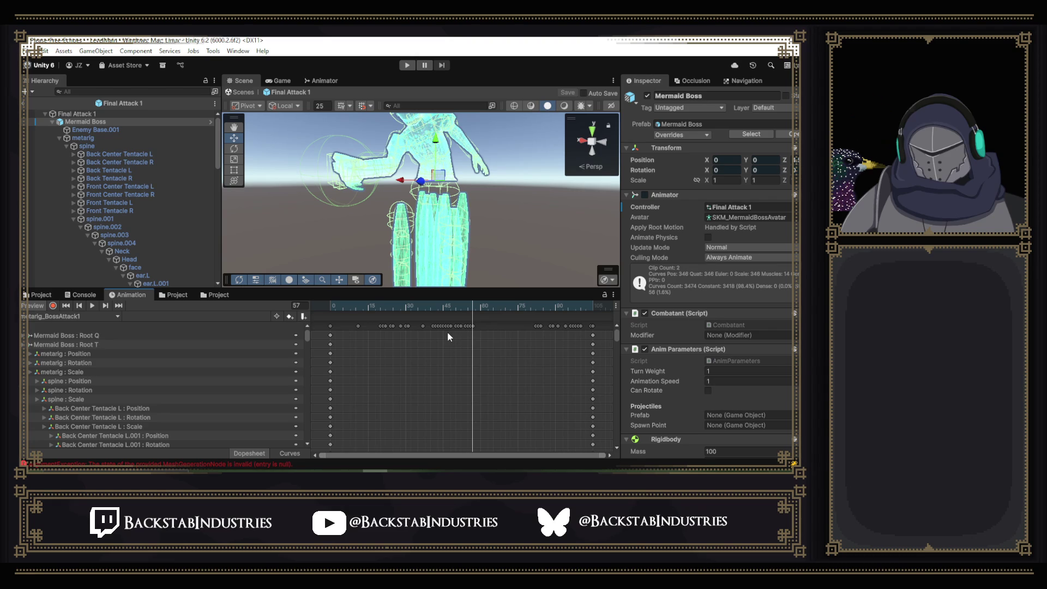
pyautogui.click(465, 309)
# - Show the clip as curves at frame 57, zoomed and panned to lower values, then bring Discord forward
pyautogui.moveTo(466, 309); pyautogui.dragTo(473, 309)
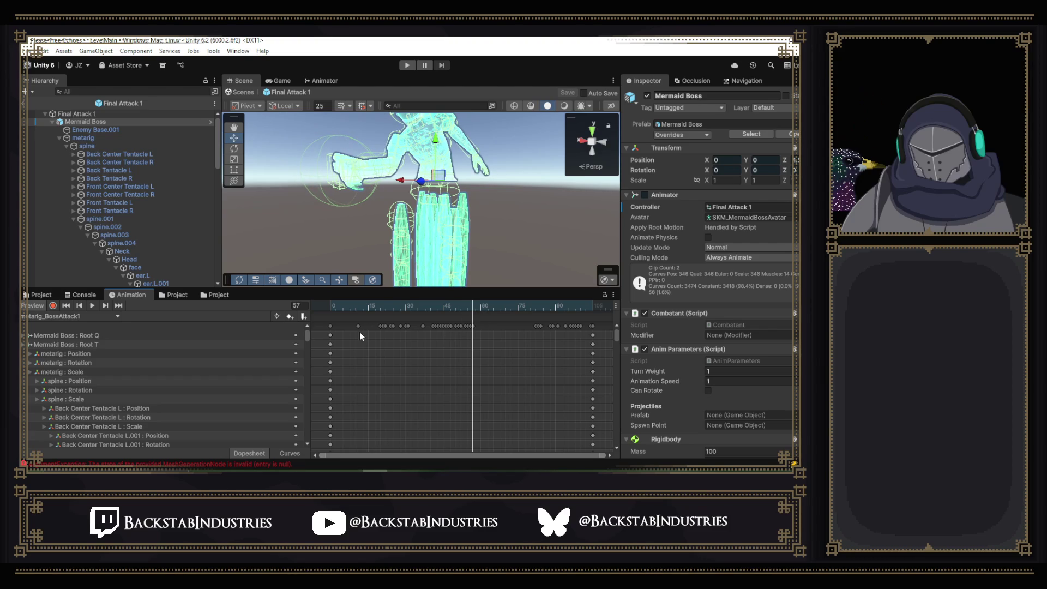
pyautogui.click(283, 453)
pyautogui.press('a')
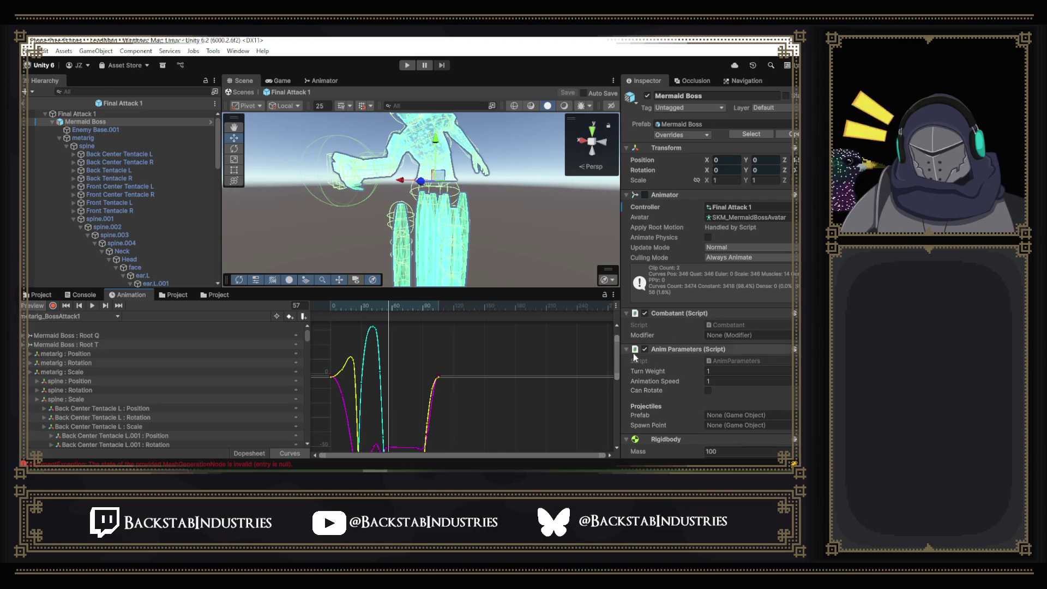
pyautogui.moveTo(616, 352); pyautogui.dragTo(614, 399)
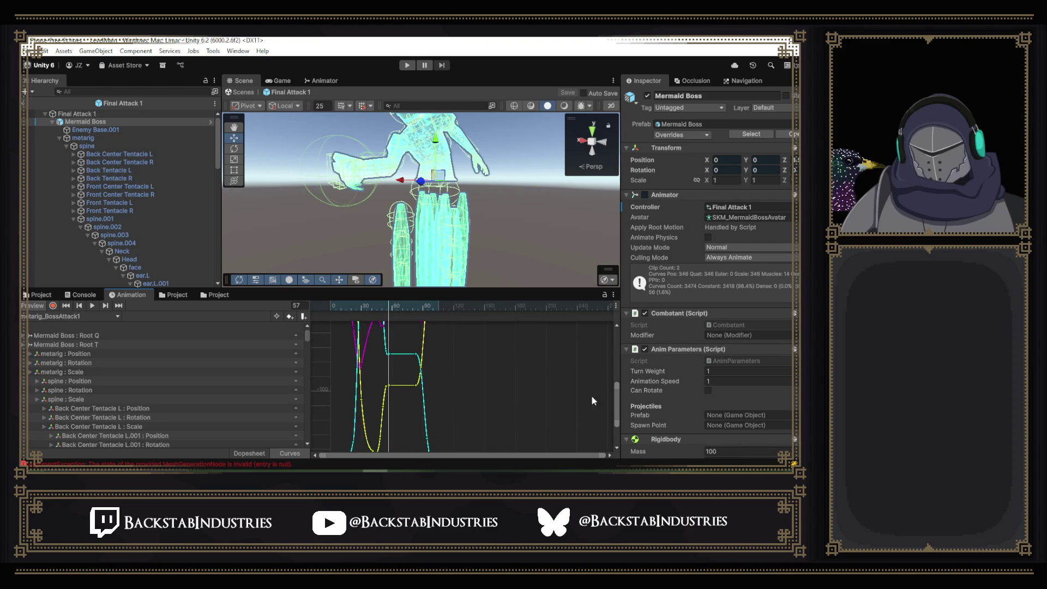
pyautogui.scroll(5, 394, 374)
pyautogui.scroll(5, 382, 364)
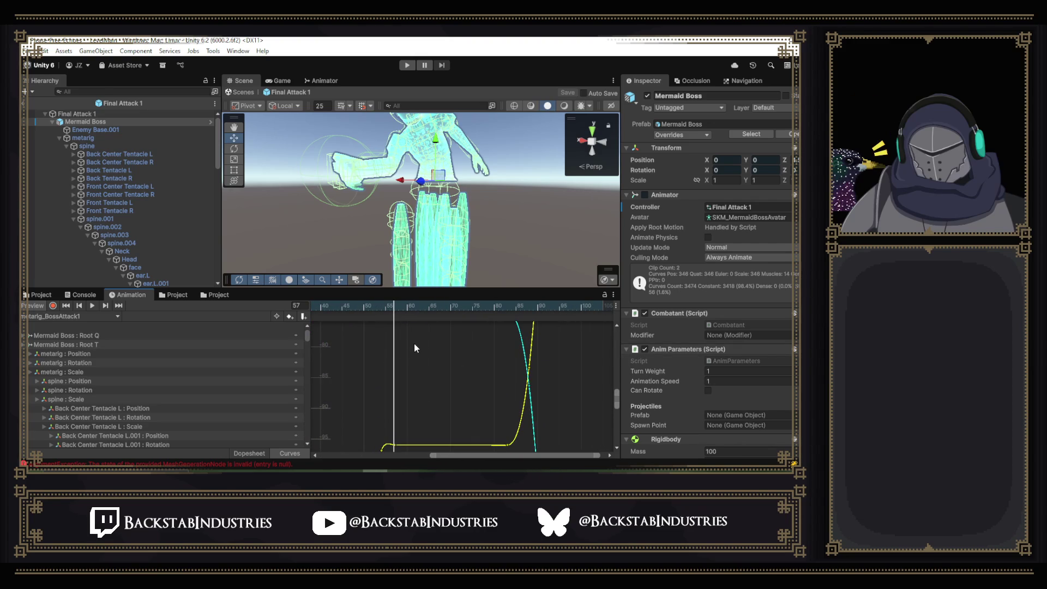
pyautogui.moveTo(417, 342); pyautogui.dragTo(416, 398)
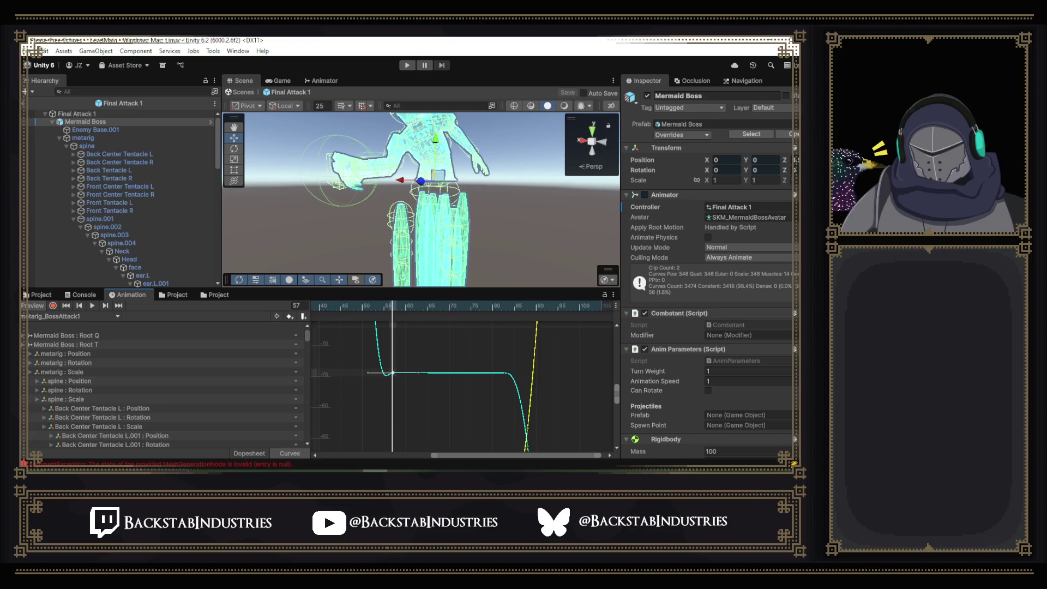
pyautogui.hotkey('alt', 'Tab')
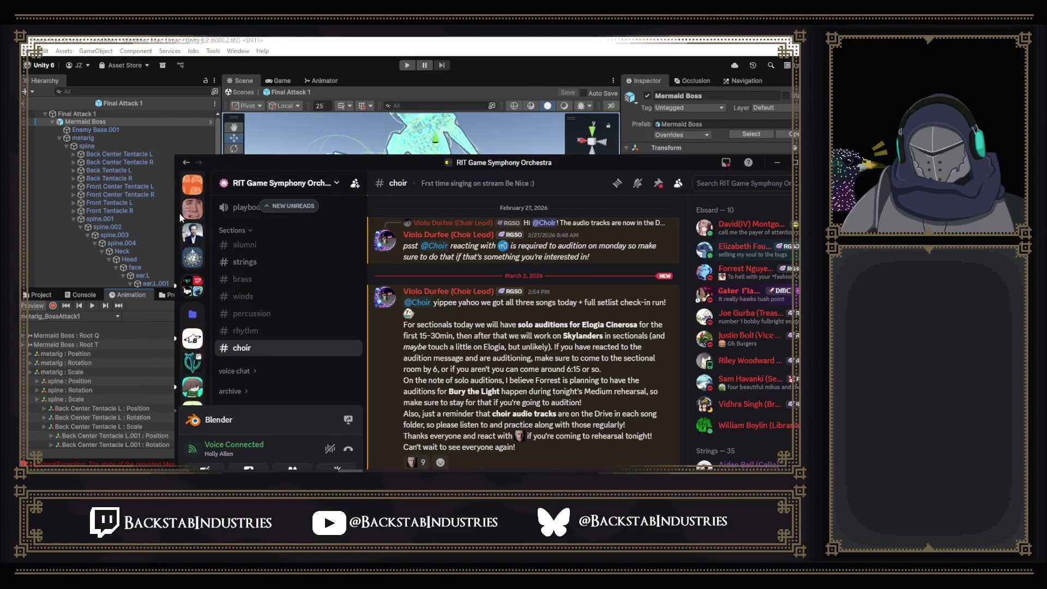
# - Open the ongoing call, leave full screen, and pop the caller's live stream into its own window
pyautogui.click(185, 184)
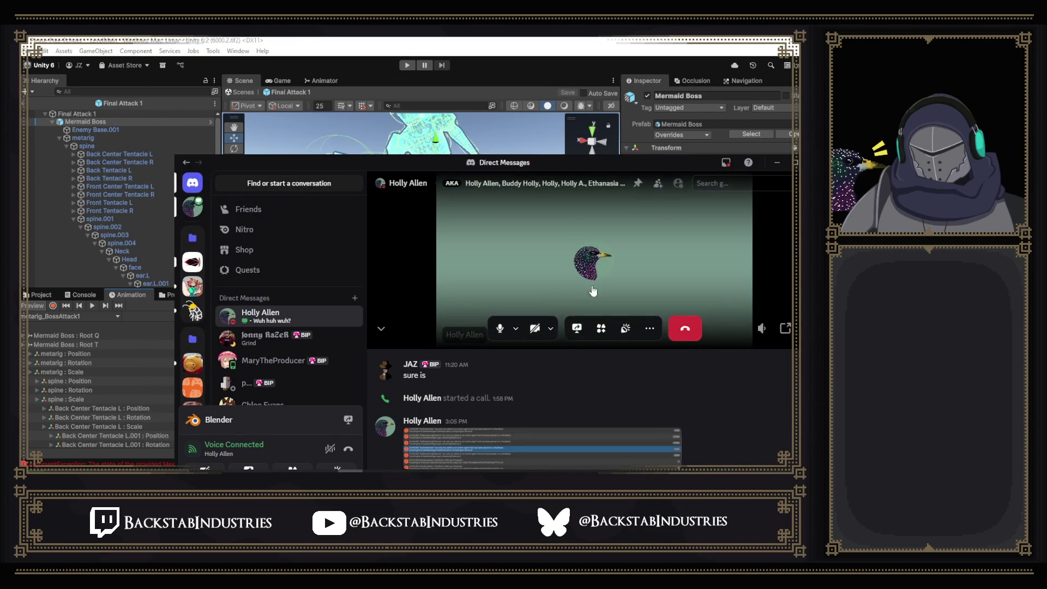
pyautogui.click(785, 328)
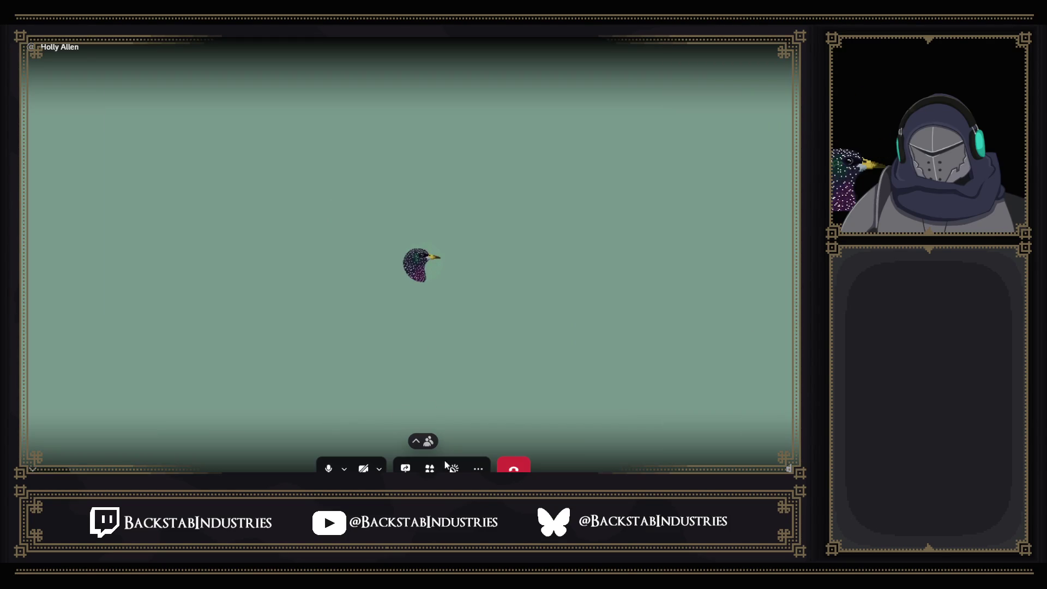
pyautogui.press('Escape')
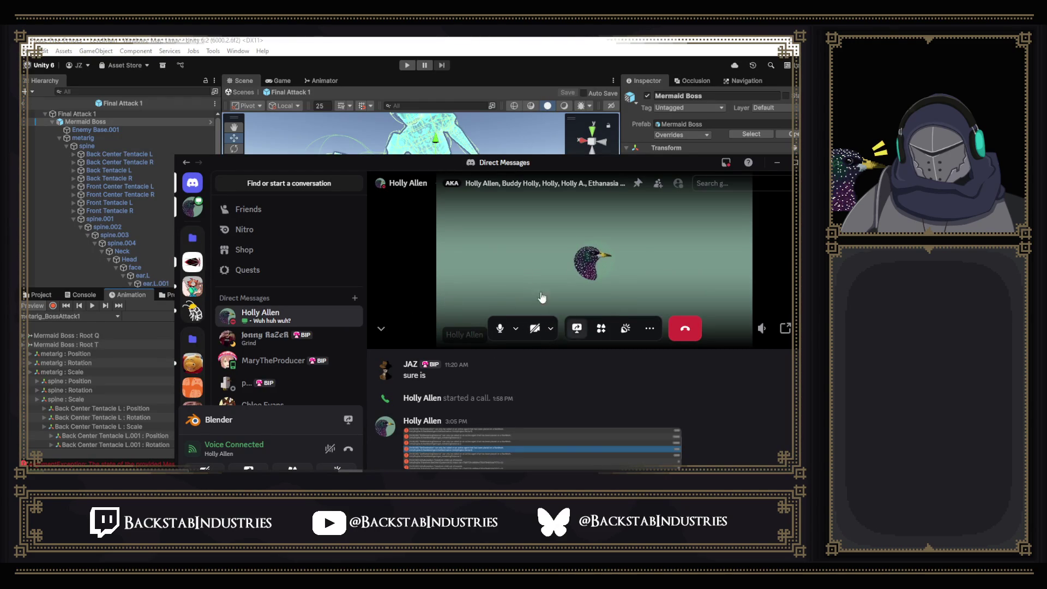
pyautogui.moveTo(559, 157); pyautogui.dragTo(493, 121)
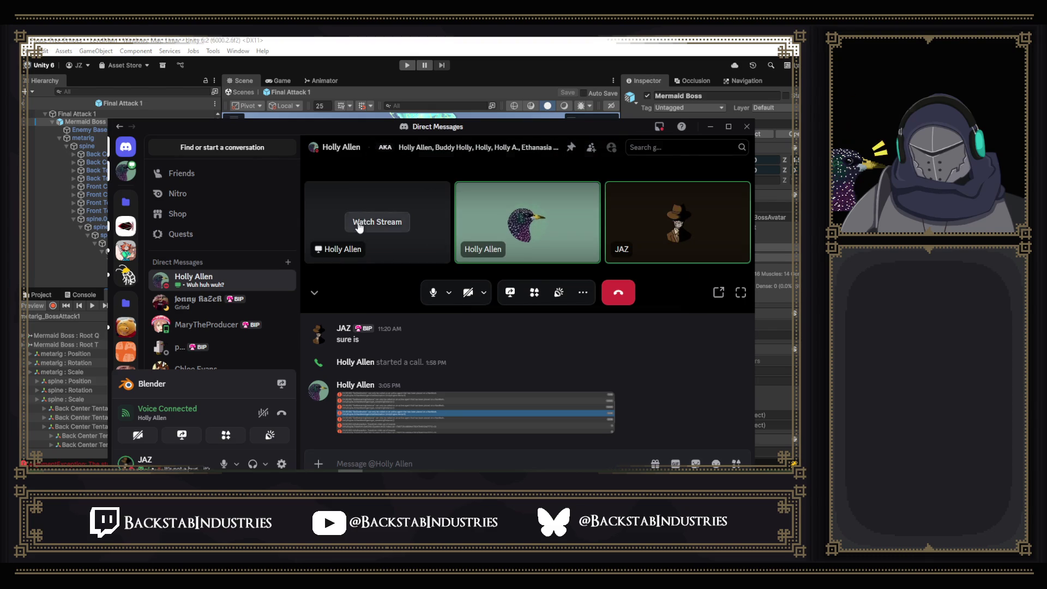
pyautogui.click(359, 224)
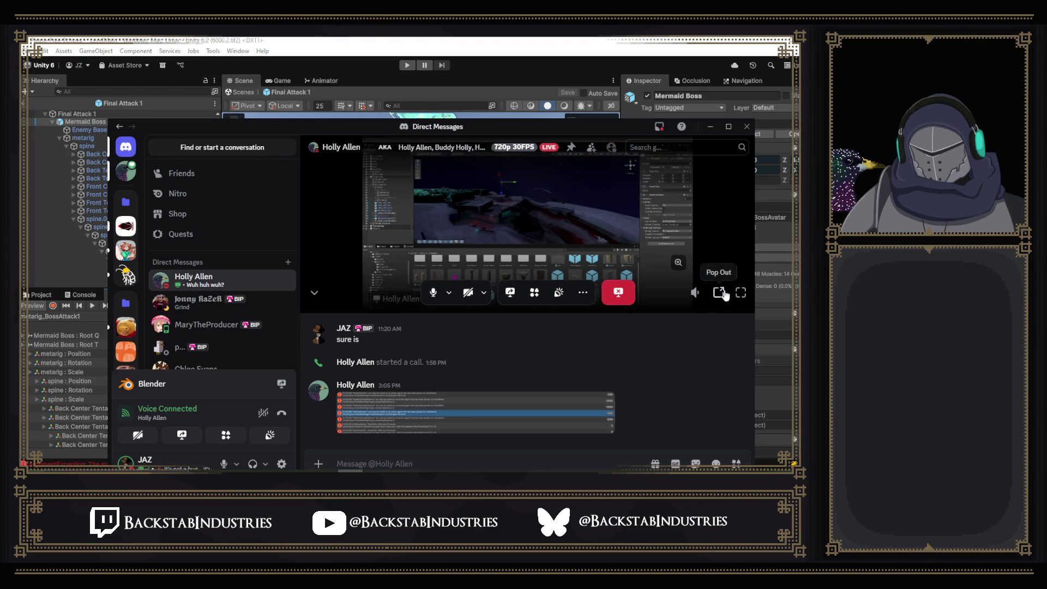
pyautogui.click(720, 294)
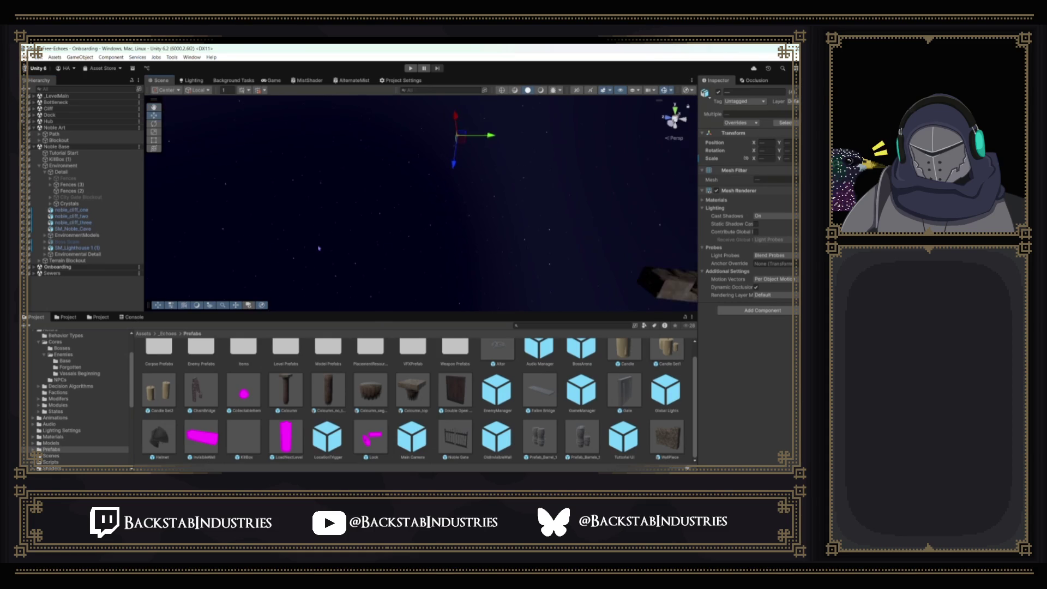
# - Expand Blockout, enable City Gate Blockout, and select Outcropping Blockout
pyautogui.click(58, 140)
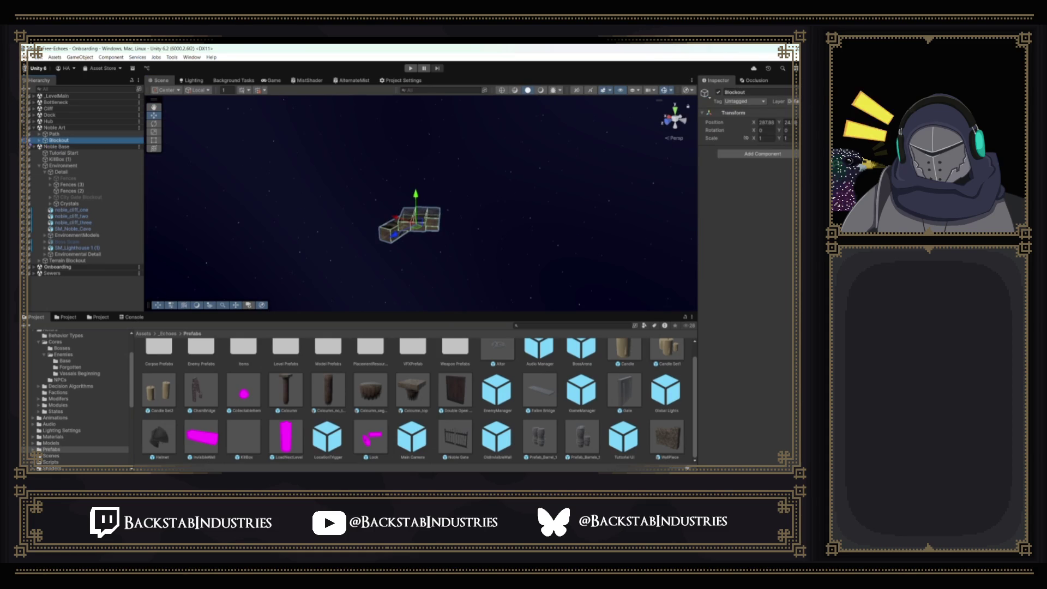
pyautogui.click(39, 140)
pyautogui.click(75, 146)
pyautogui.click(718, 92)
pyautogui.click(97, 153)
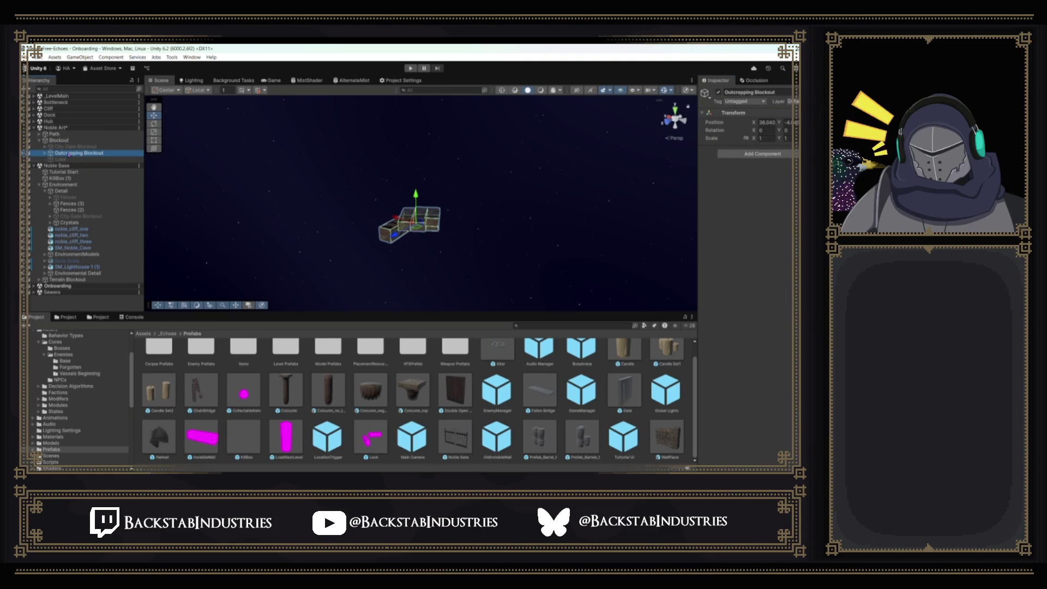
# - Frame the Path object and select its three SM_NoblePath meshes
pyautogui.click(54, 134)
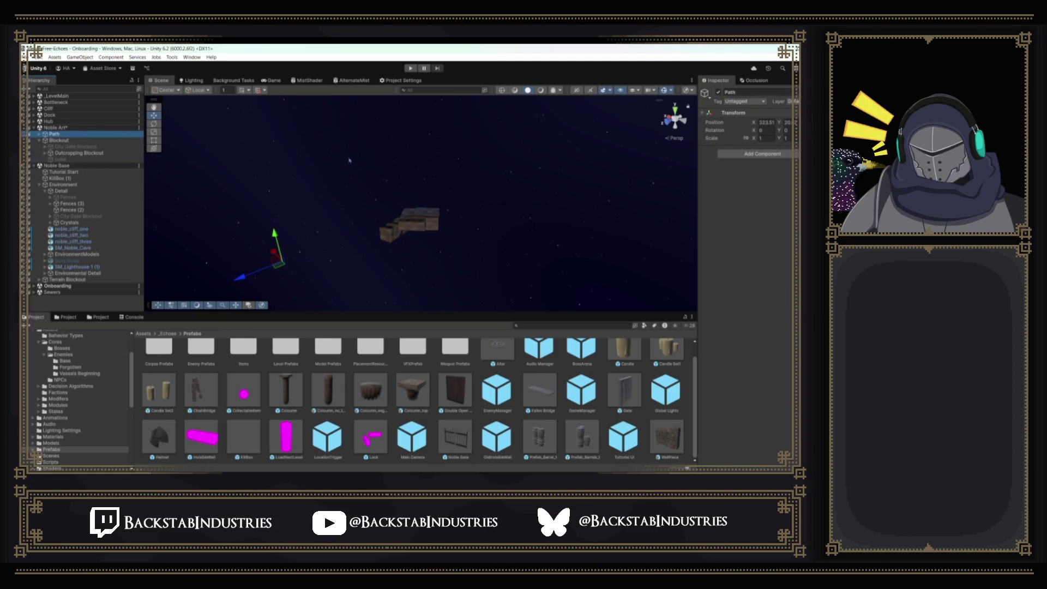
pyautogui.press('f')
pyautogui.click(39, 134)
pyautogui.click(71, 140)
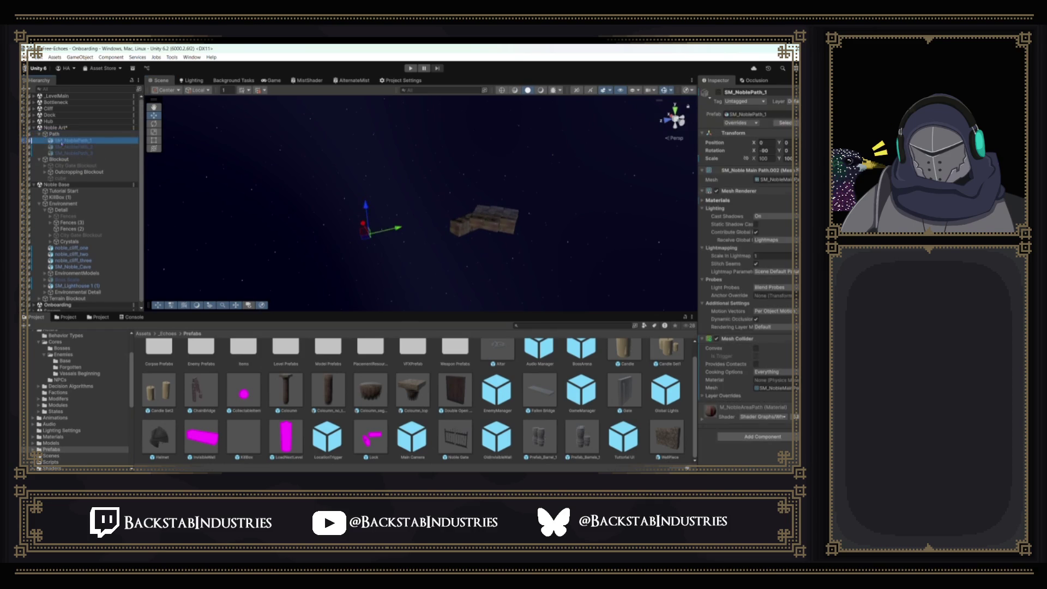
pyautogui.keyDown('shift'); pyautogui.click(71, 152); pyautogui.keyUp('shift')
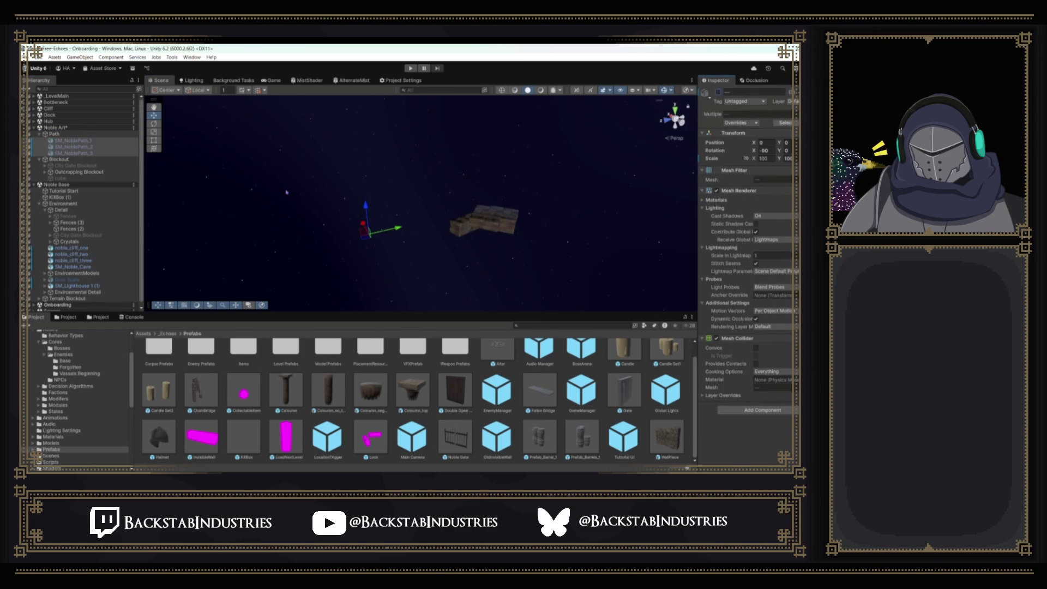
# - Move Outcropping Blockout into the Noble Base scene and delete the Noble Art scene
pyautogui.click(76, 172)
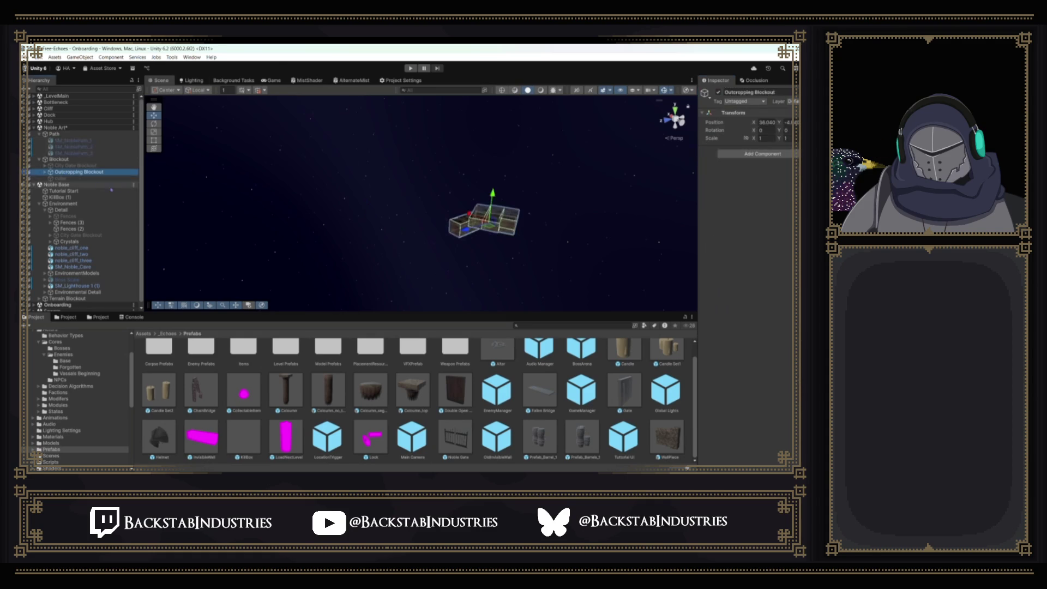
pyautogui.moveTo(62, 191); pyautogui.dragTo(62, 188)
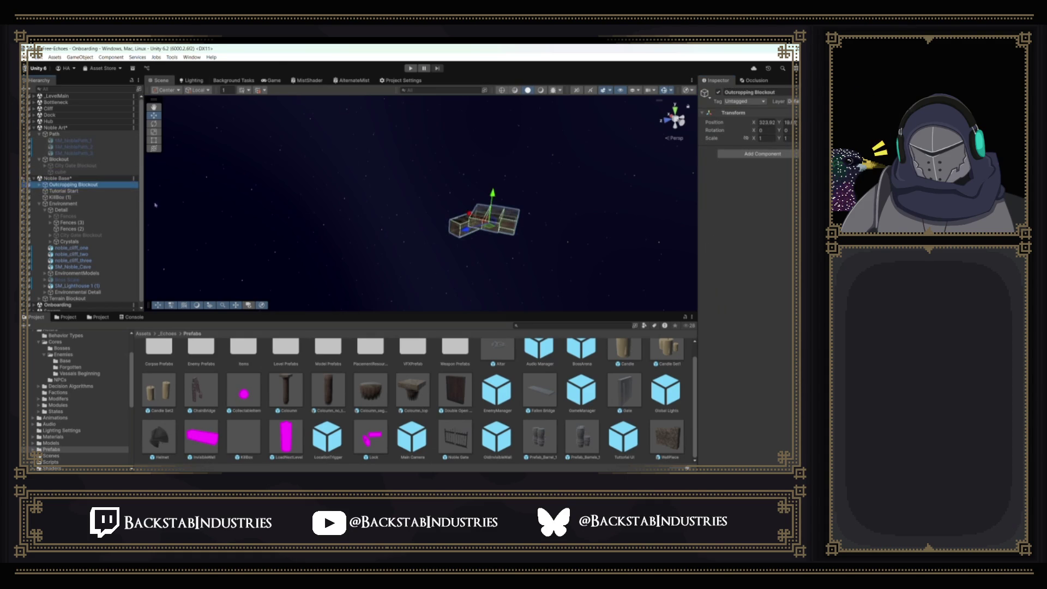
pyautogui.click(48, 128)
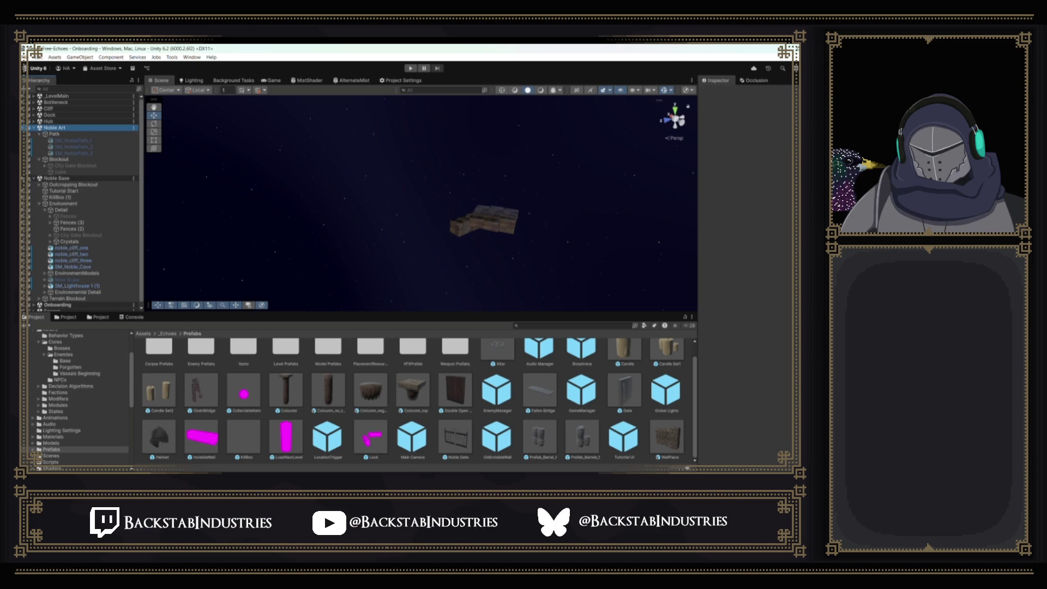
pyautogui.press('Delete')
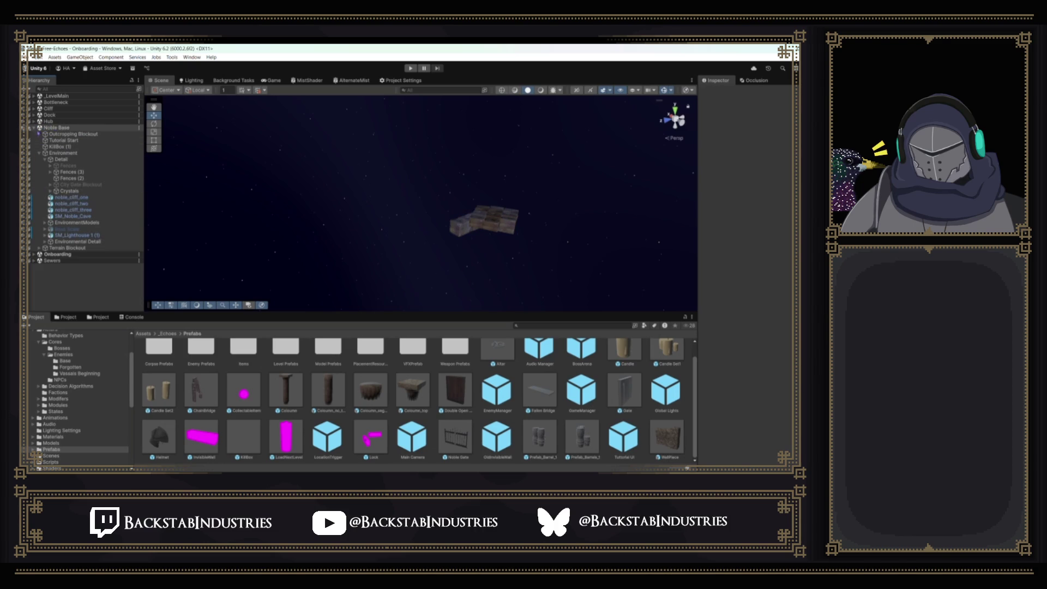
# - Reload Noble Base, orbit around the stone wall and facade, and frame Terrain Blockout
pyautogui.click(34, 127)
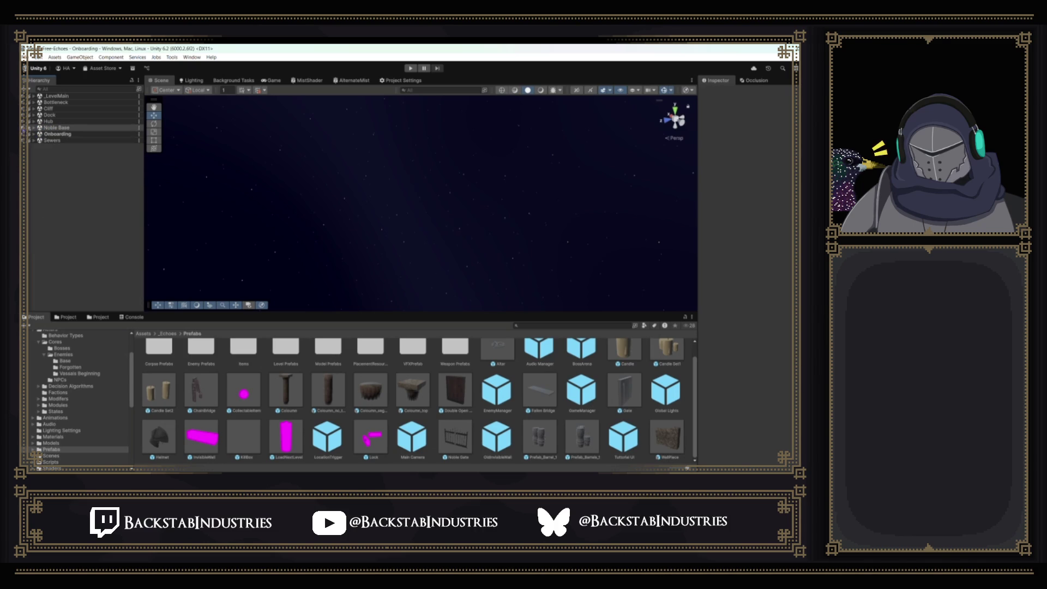
pyautogui.moveTo(415, 218)
pyautogui.mouseDown()
pyautogui.moveTo(424, 222)
pyautogui.moveTo(338, 216)
pyautogui.moveTo(488, 227)
pyautogui.moveTo(479, 214)
pyautogui.moveTo(442, 235)
pyautogui.moveTo(461, 235)
pyautogui.moveTo(284, 220)
pyautogui.mouseUp()
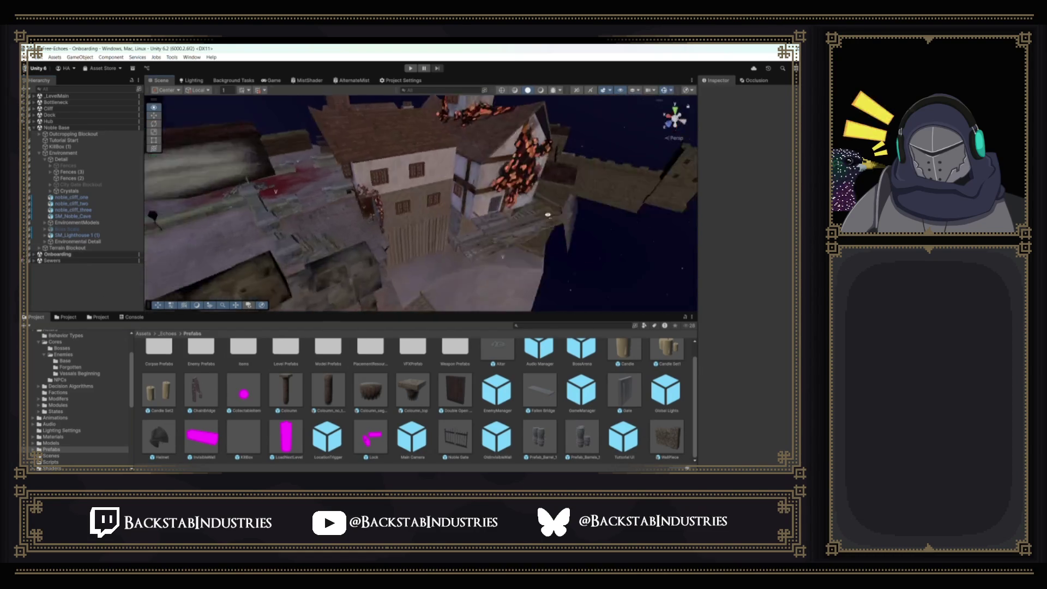
pyautogui.moveTo(549, 199)
pyautogui.mouseDown()
pyautogui.moveTo(385, 193)
pyautogui.moveTo(396, 197)
pyautogui.mouseUp()
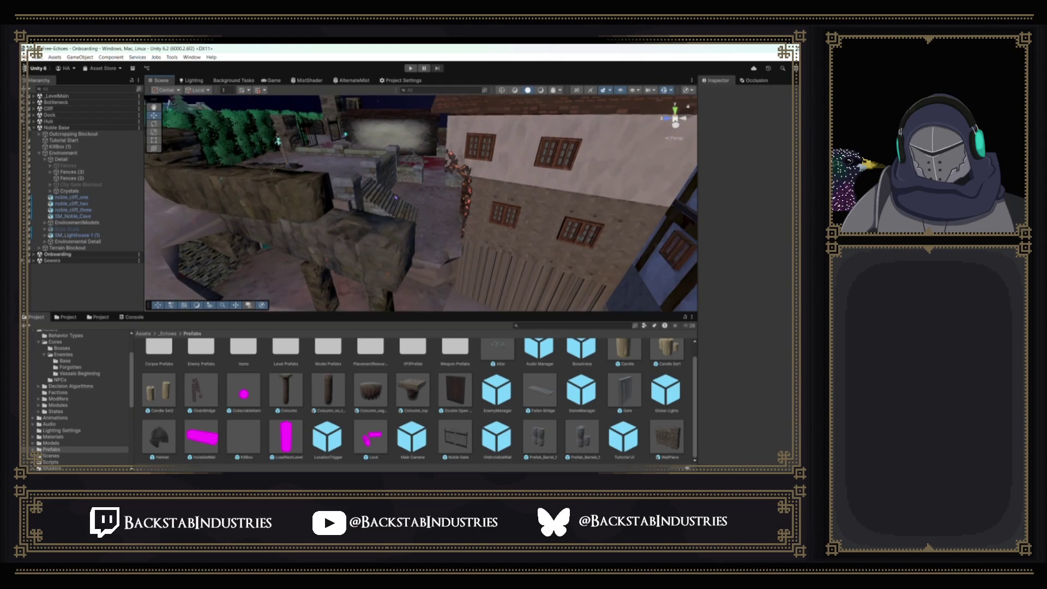
pyautogui.moveTo(403, 194); pyautogui.dragTo(375, 194)
pyautogui.doubleClick(67, 248)
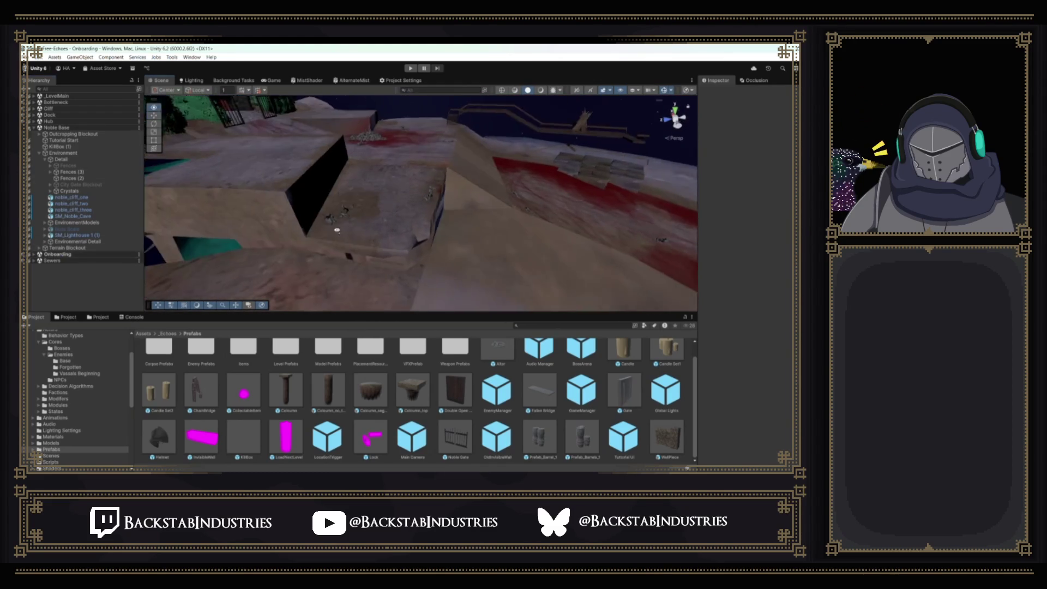
# - Create an empty child named Blood under Detail, then leave the full-screen stream view
pyautogui.click(69, 160)
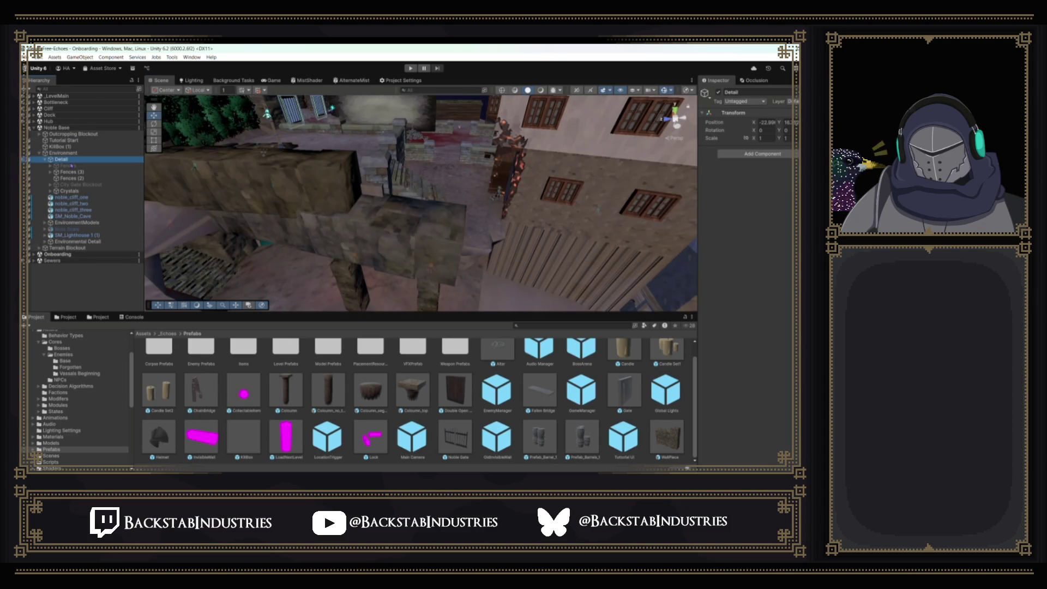
pyautogui.hotkey('alt', 'shift', 'n')
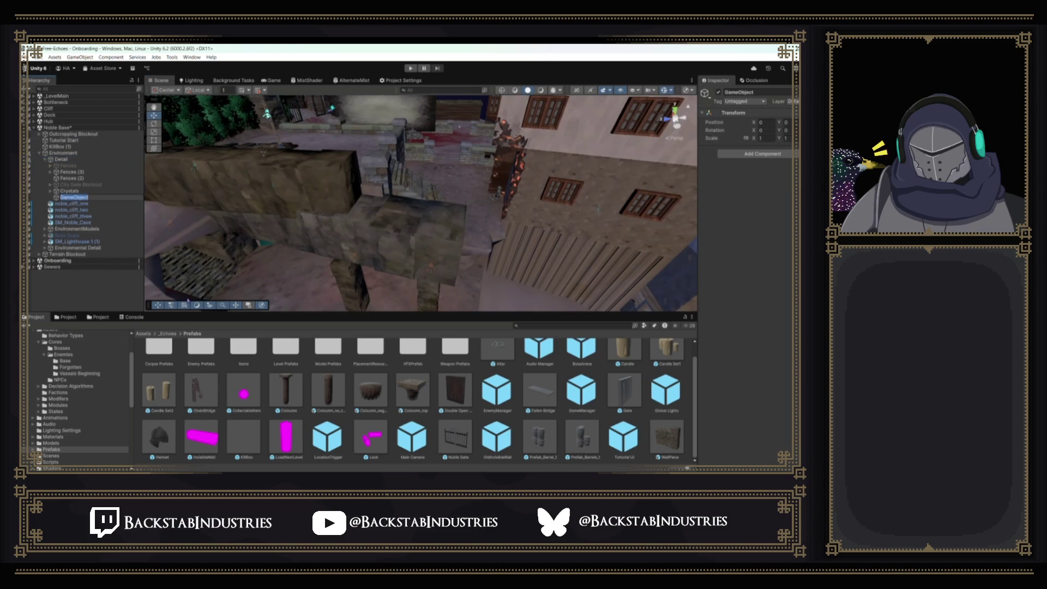
pyautogui.write('Blood')
pyautogui.press('Return')
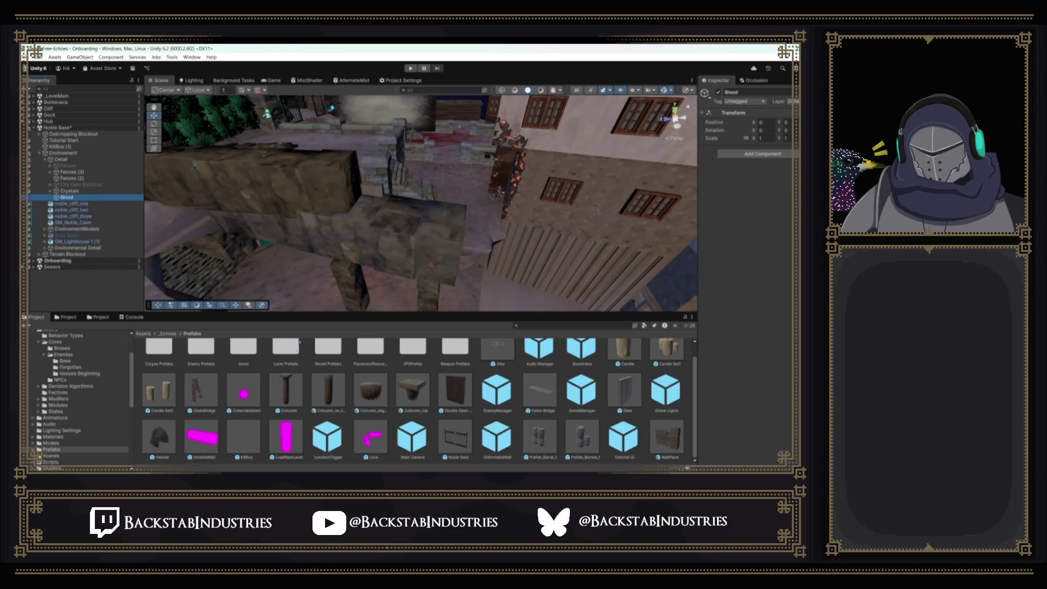
pyautogui.scroll(1, 148, 393)
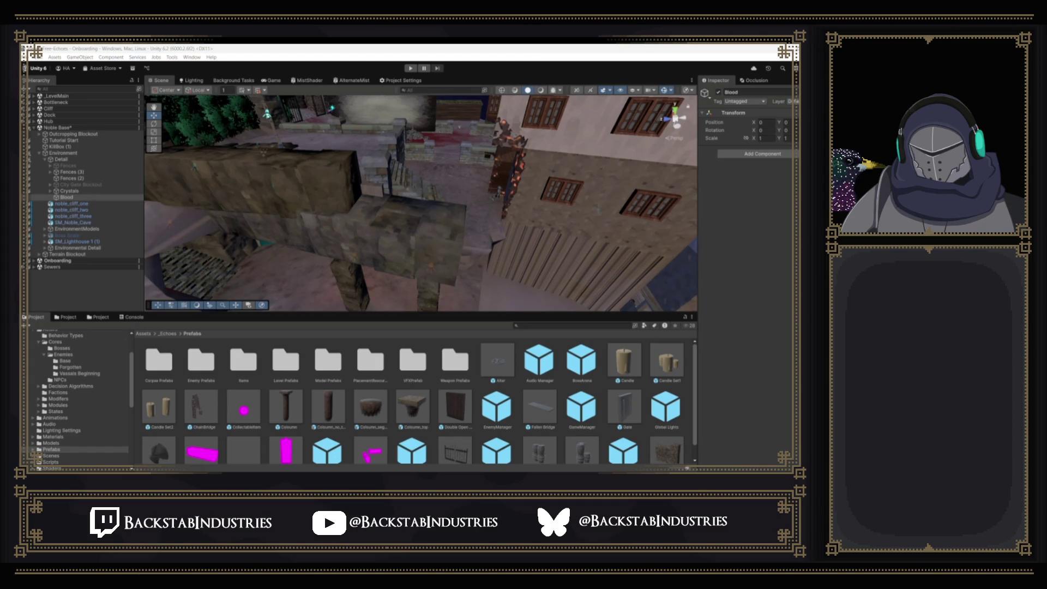
pyautogui.press('Escape')
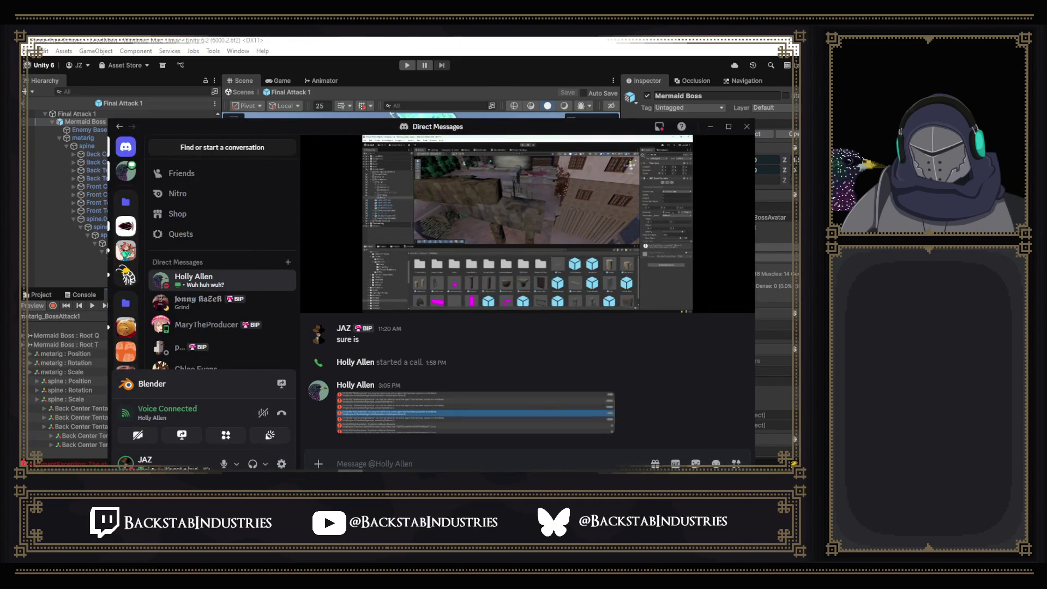
# - Return to Unity and scroll the Animation property list down to the spine.003 Scale track
pyautogui.hotkey('alt', 'Tab')
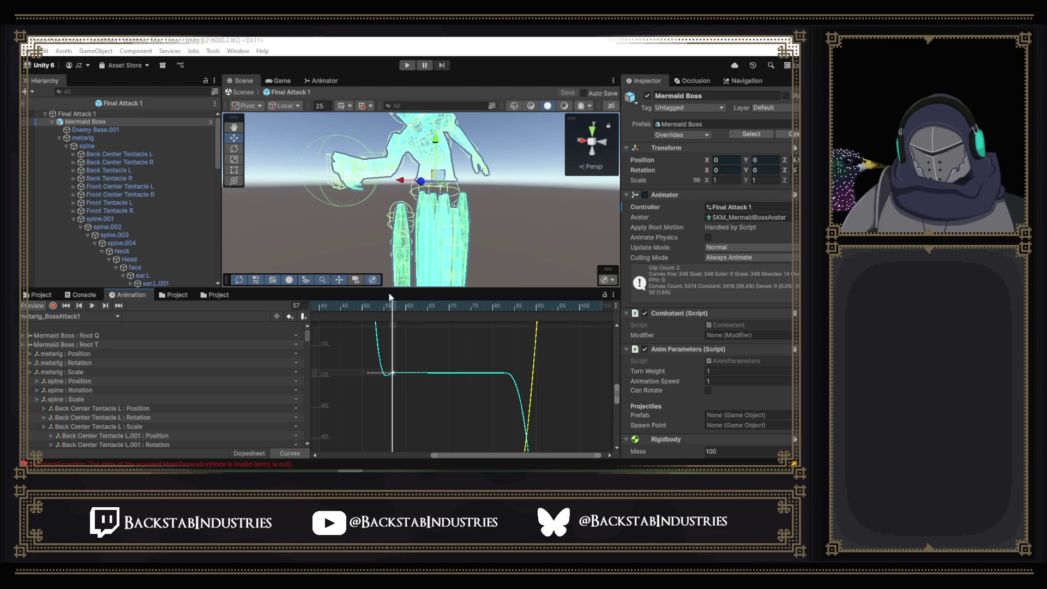
pyautogui.scroll(-15, 38, 373)
pyautogui.scroll(-10, 68, 377)
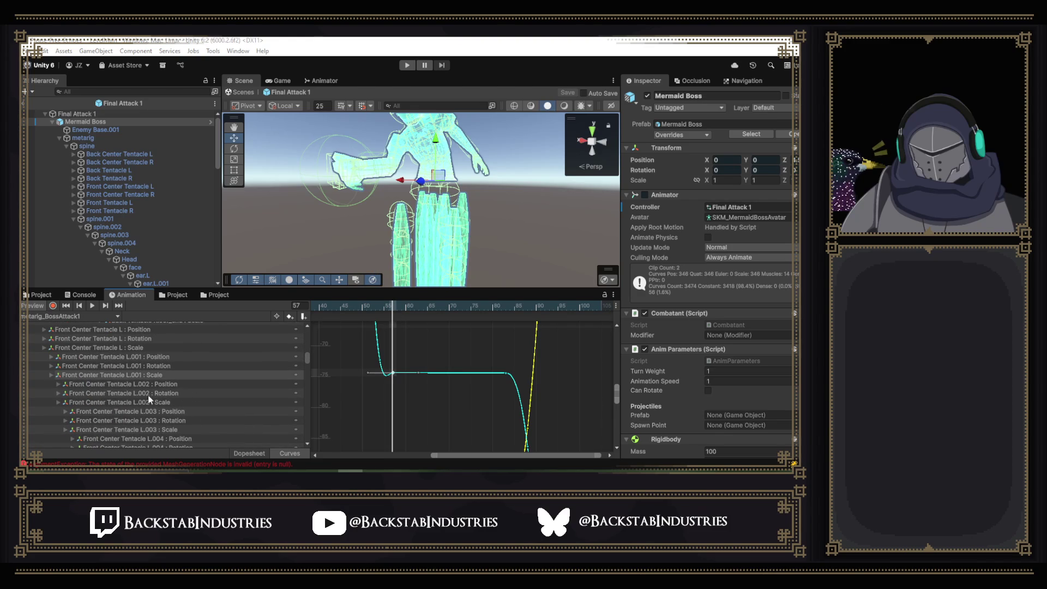
pyautogui.scroll(-10, 129, 400)
pyautogui.scroll(-10, 113, 400)
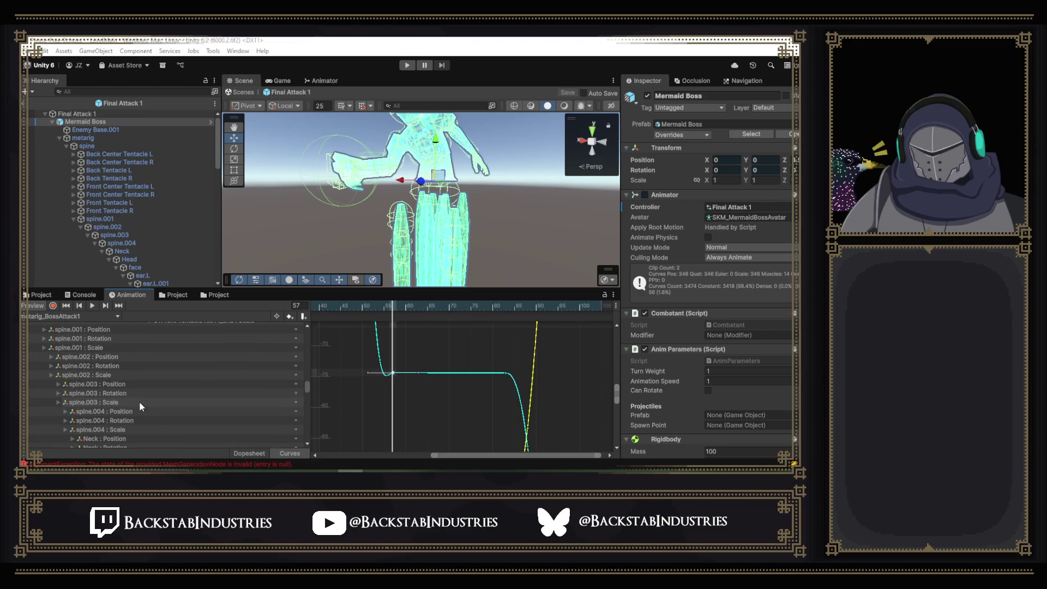
pyautogui.click(113, 402)
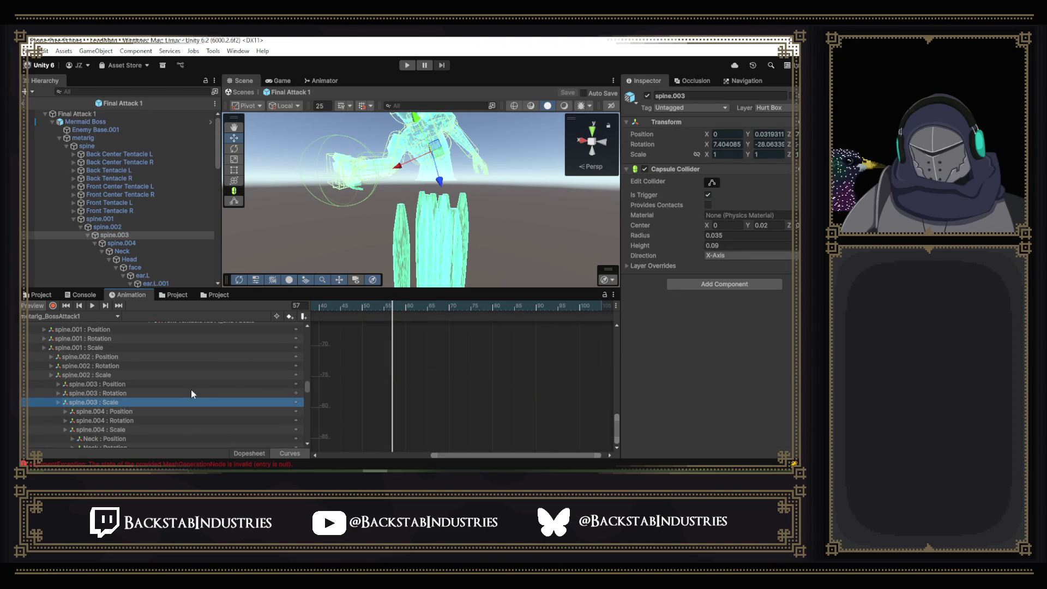
# - Locate and display the upper_arm.R : Rotation curves
pyautogui.scroll(-10, 186, 391)
pyautogui.scroll(-10, 182, 394)
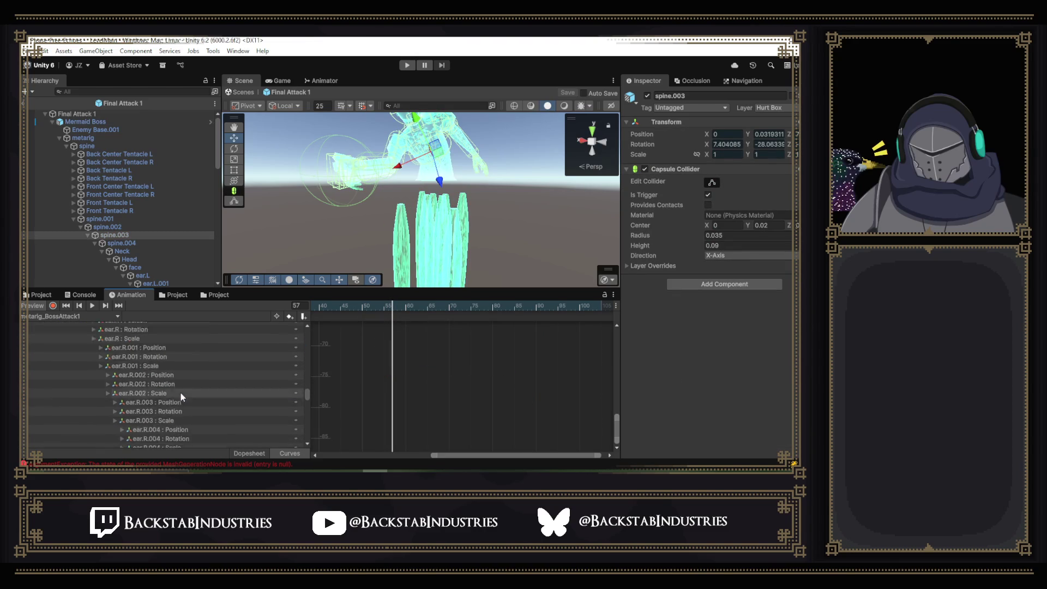
pyautogui.scroll(3, 169, 391)
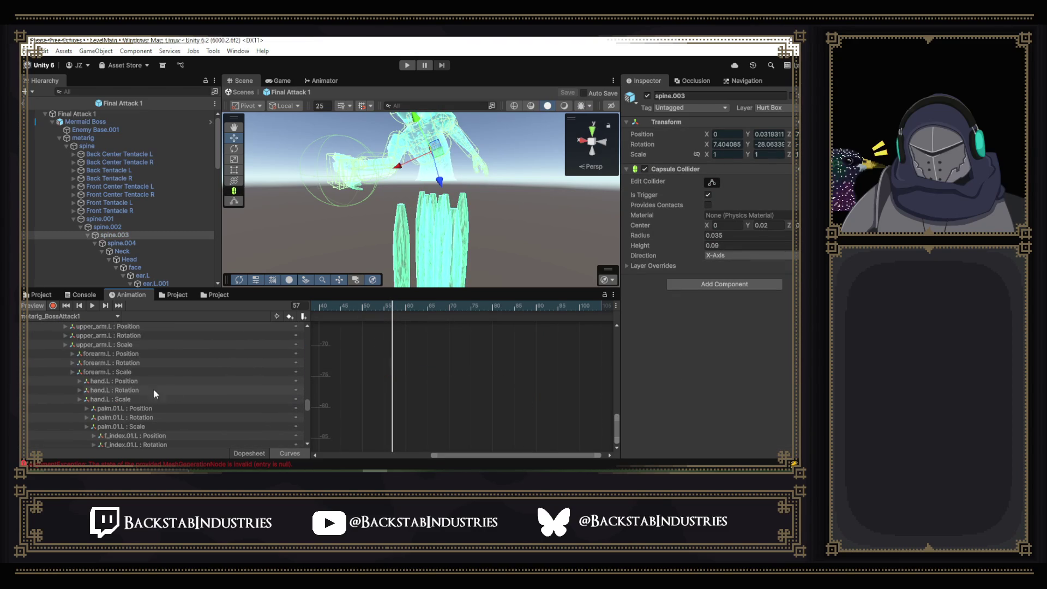
pyautogui.scroll(-10, 112, 377)
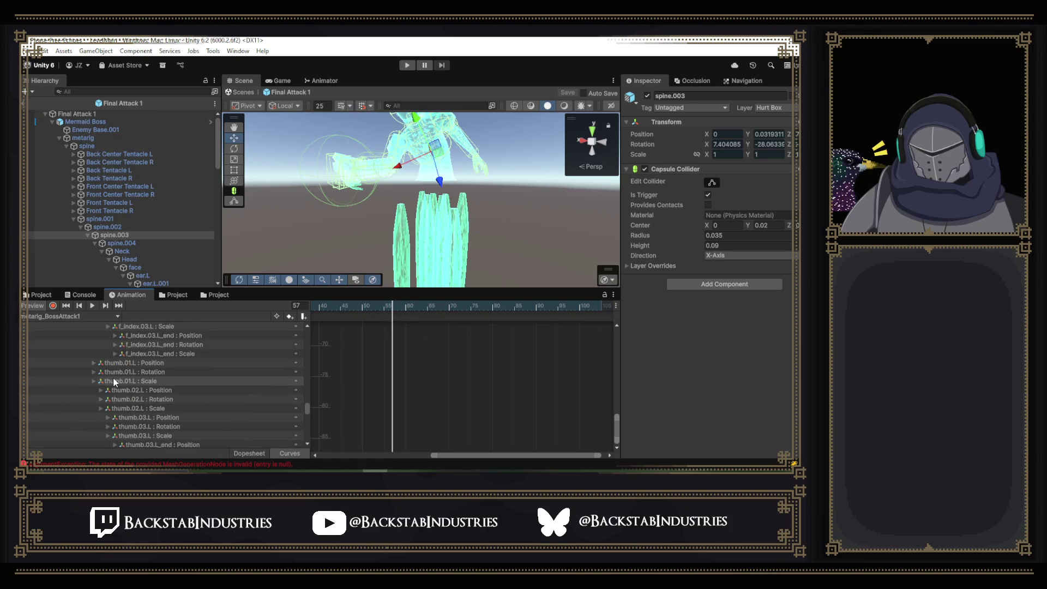
pyautogui.scroll(-15, 112, 378)
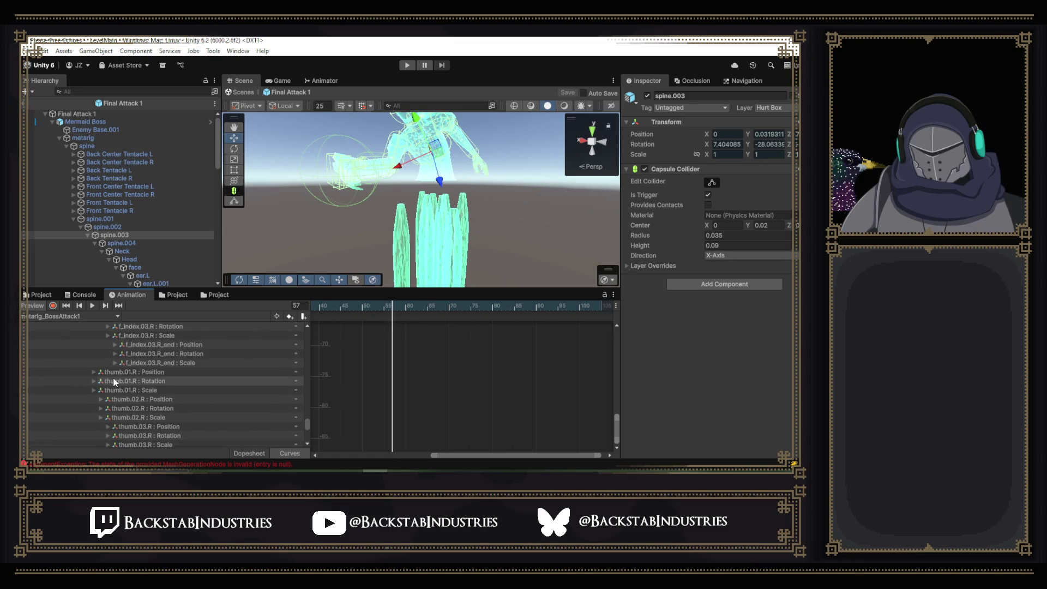
pyautogui.scroll(3, 112, 378)
pyautogui.scroll(2, 120, 375)
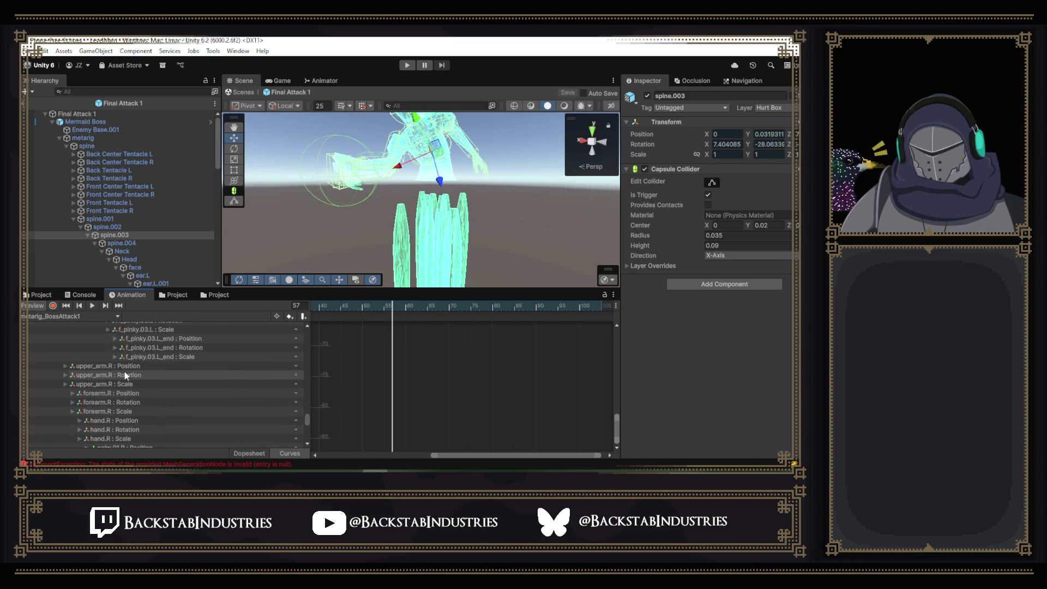
pyautogui.click(131, 374)
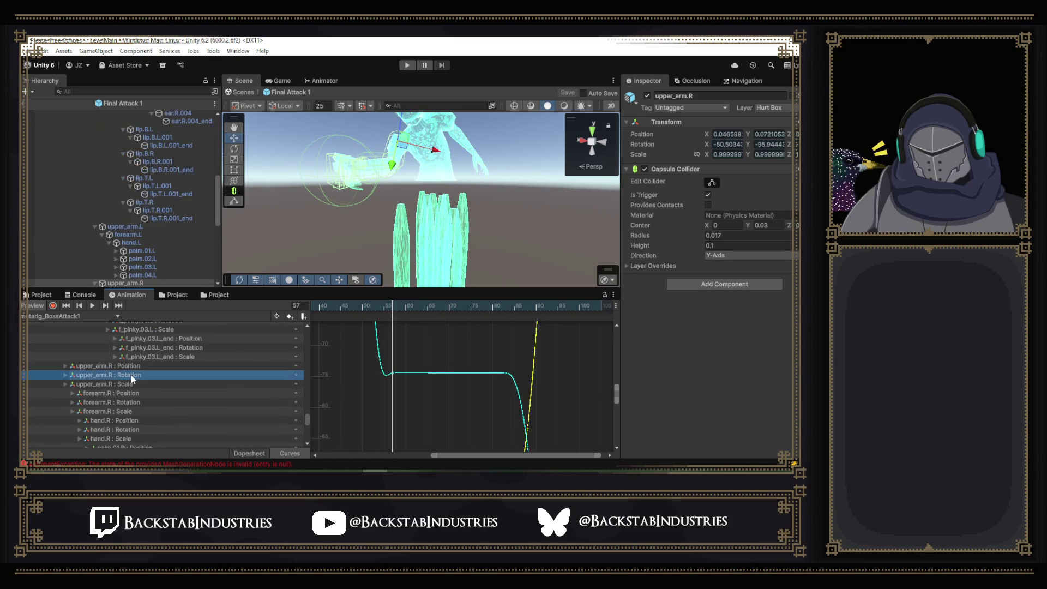
# - Set the frame-57 key's left tangent to Free and steepen the incoming curve
pyautogui.click(393, 373)
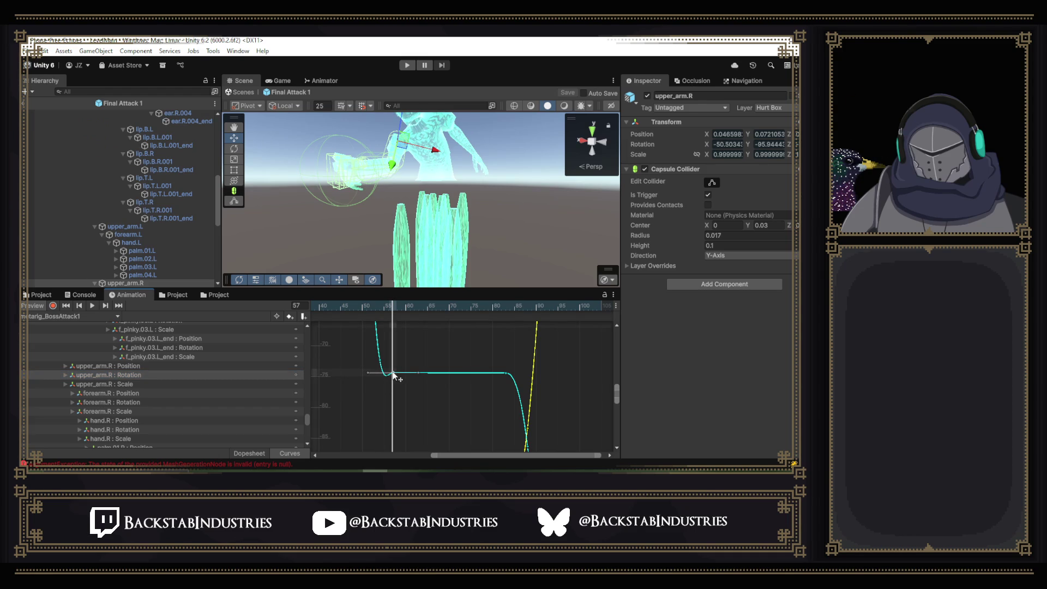
pyautogui.rightClick(393, 374)
pyautogui.moveTo(444, 346)
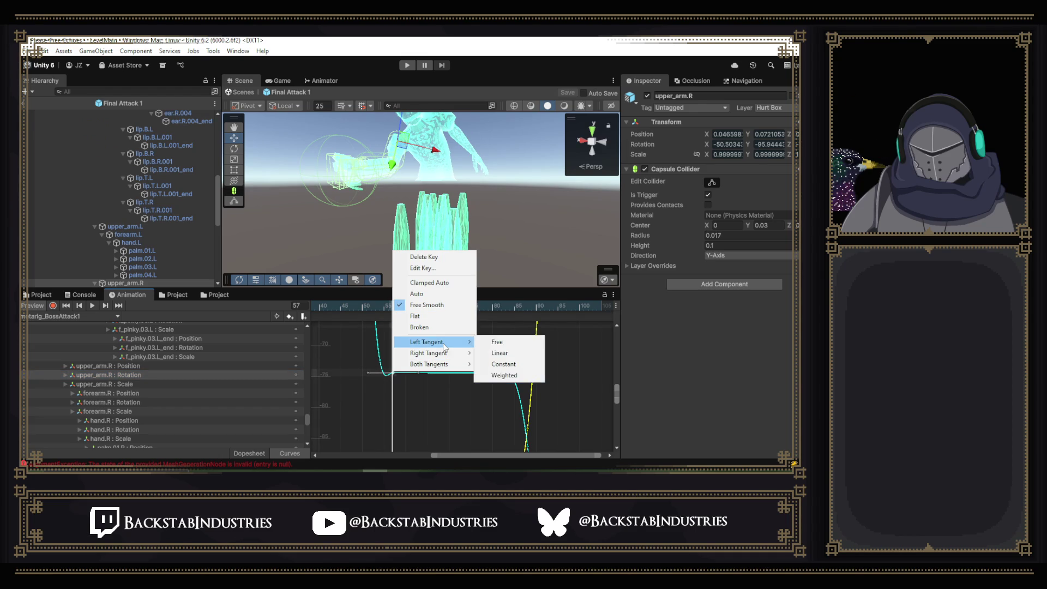
pyautogui.click(509, 343)
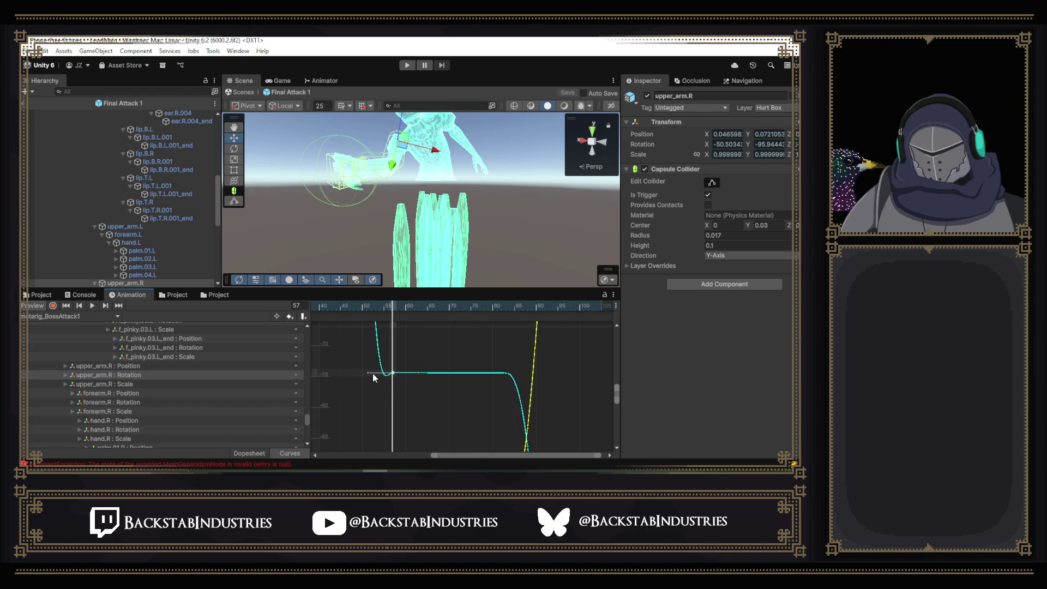
pyautogui.moveTo(369, 372)
pyautogui.mouseDown()
pyautogui.moveTo(393, 364)
pyautogui.moveTo(382, 362)
pyautogui.mouseUp()
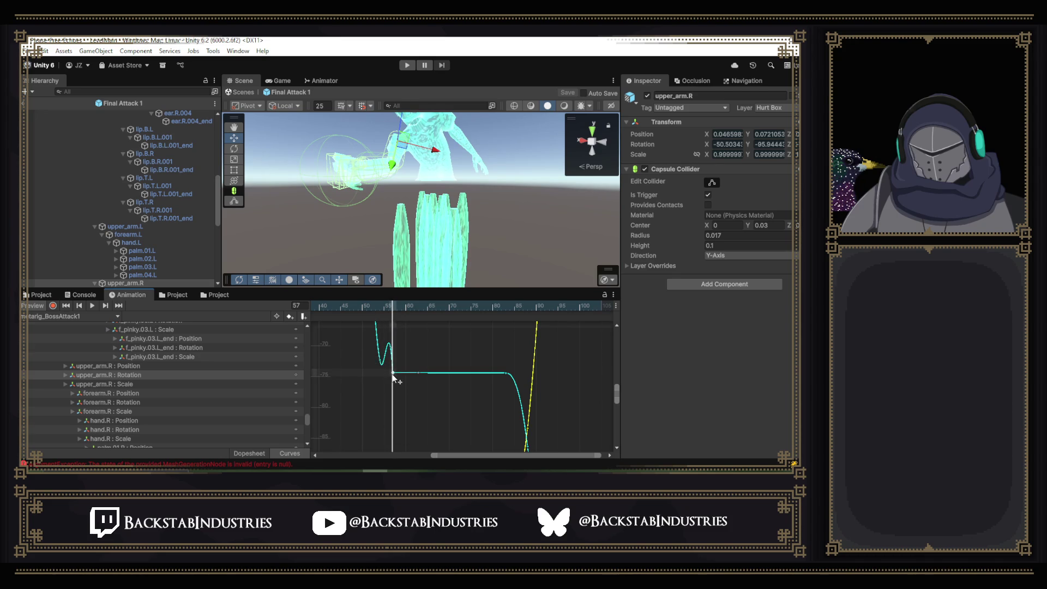
# - Try Flat tangents on the key, then a Constant step into it
pyautogui.rightClick(393, 373)
pyautogui.moveTo(421, 349)
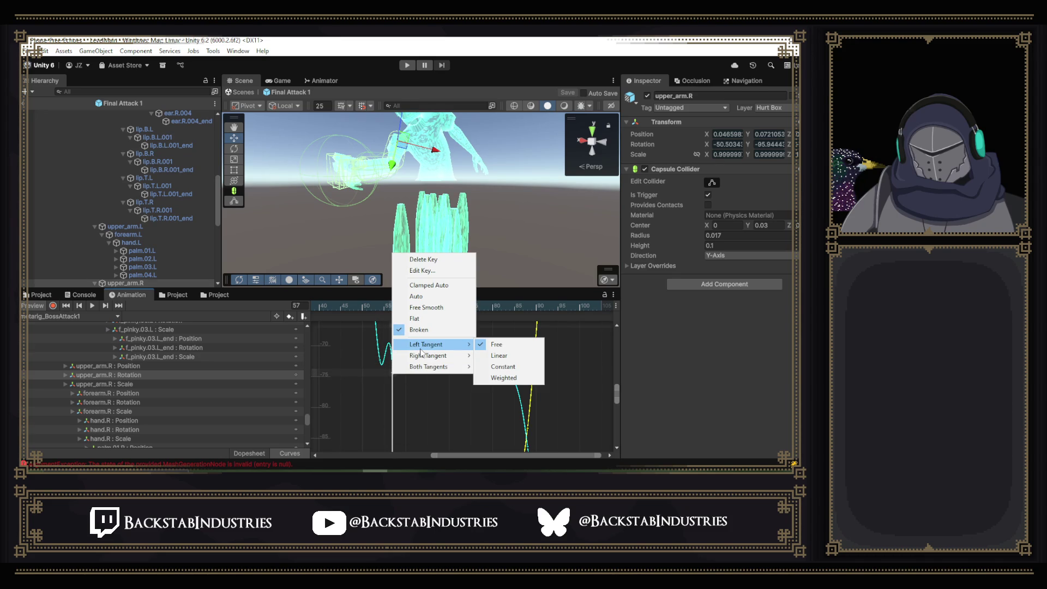
pyautogui.click(427, 319)
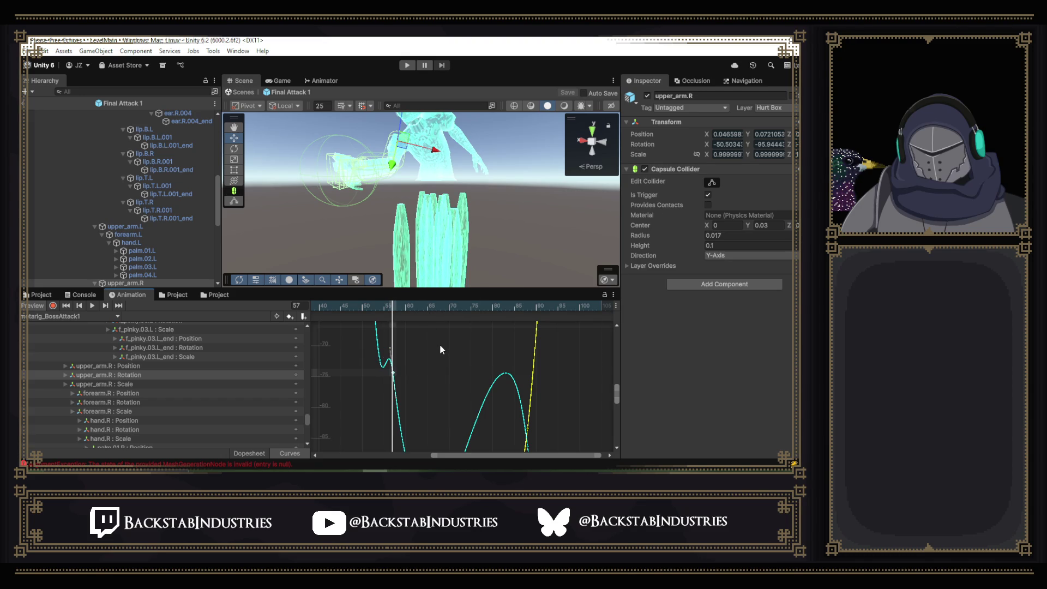
pyautogui.rightClick(393, 374)
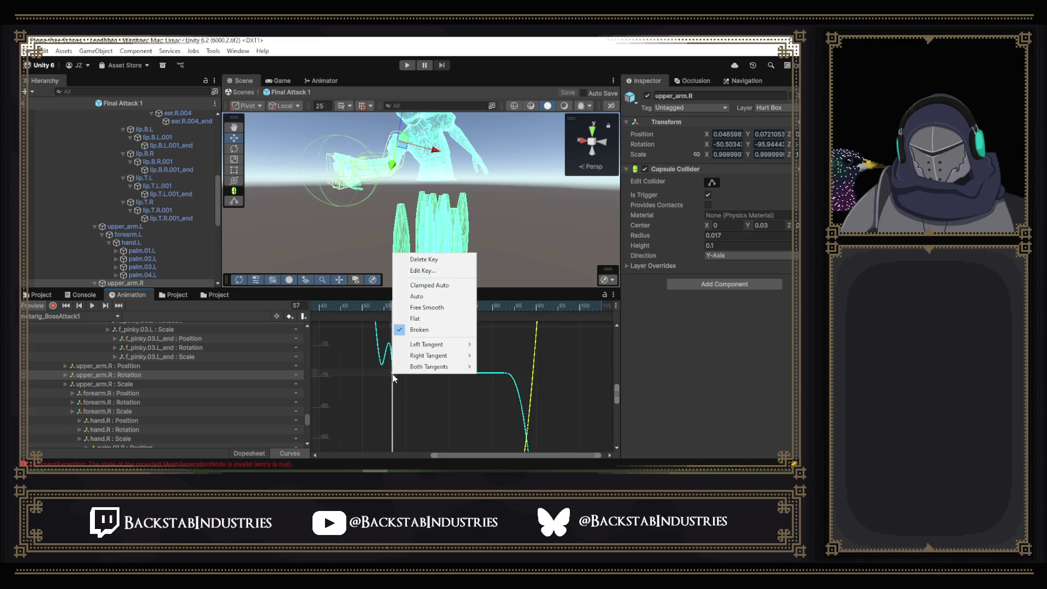
pyautogui.moveTo(463, 345)
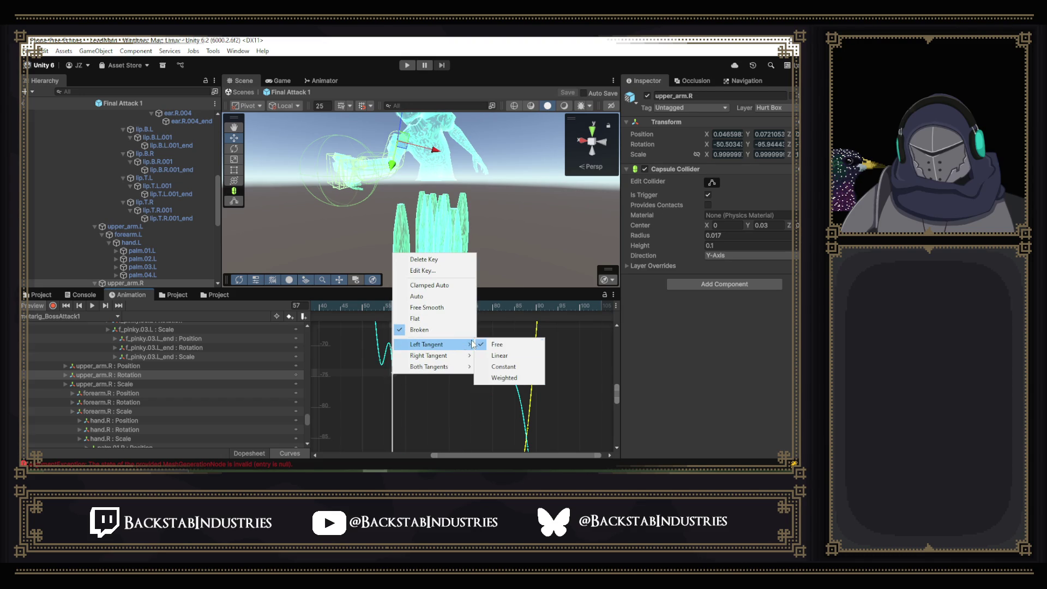
pyautogui.click(509, 370)
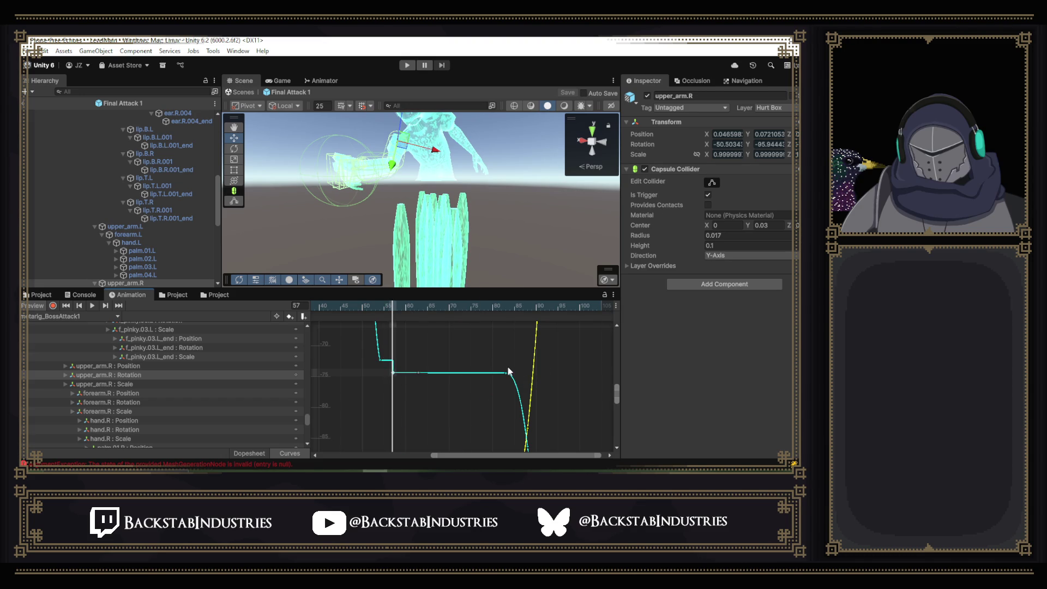
# - Make the key's left and right tangents Linear, then scrub to check the arm pose
pyautogui.rightClick(393, 374)
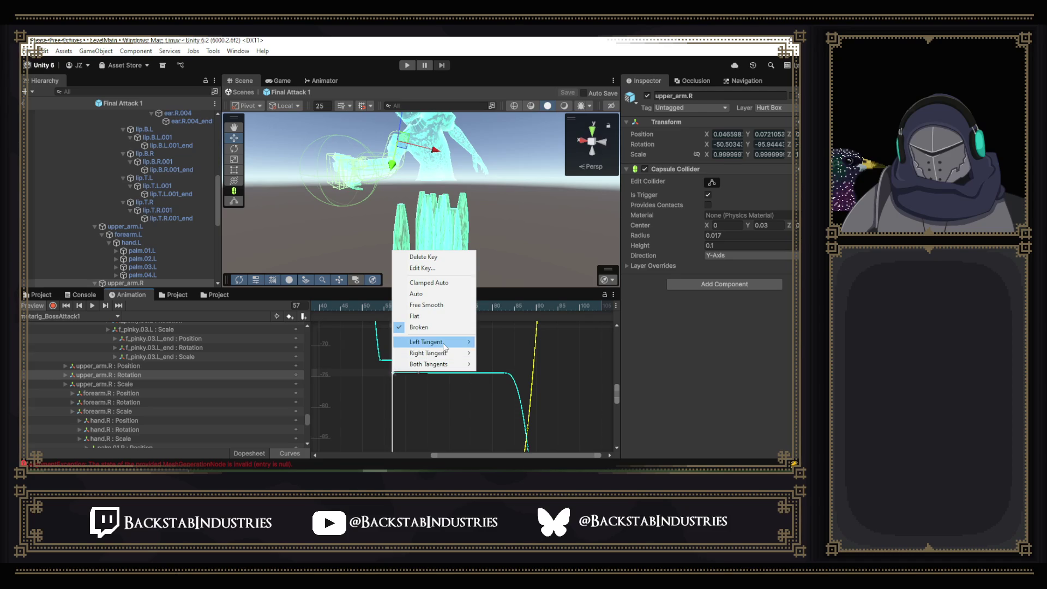
pyautogui.moveTo(461, 341)
pyautogui.click(528, 355)
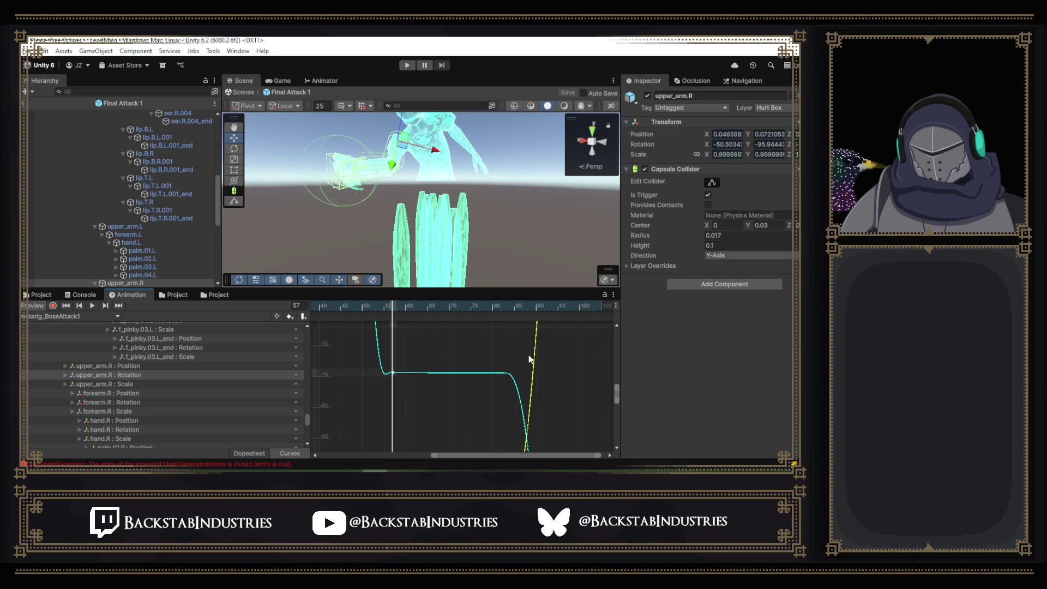
pyautogui.rightClick(383, 371)
pyautogui.moveTo(408, 346)
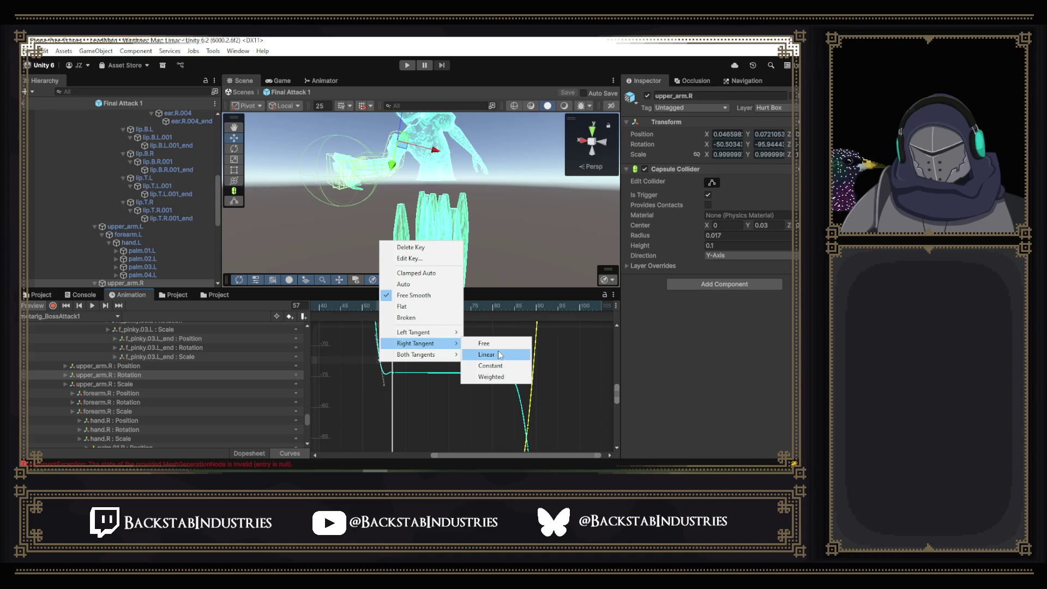
pyautogui.click(496, 355)
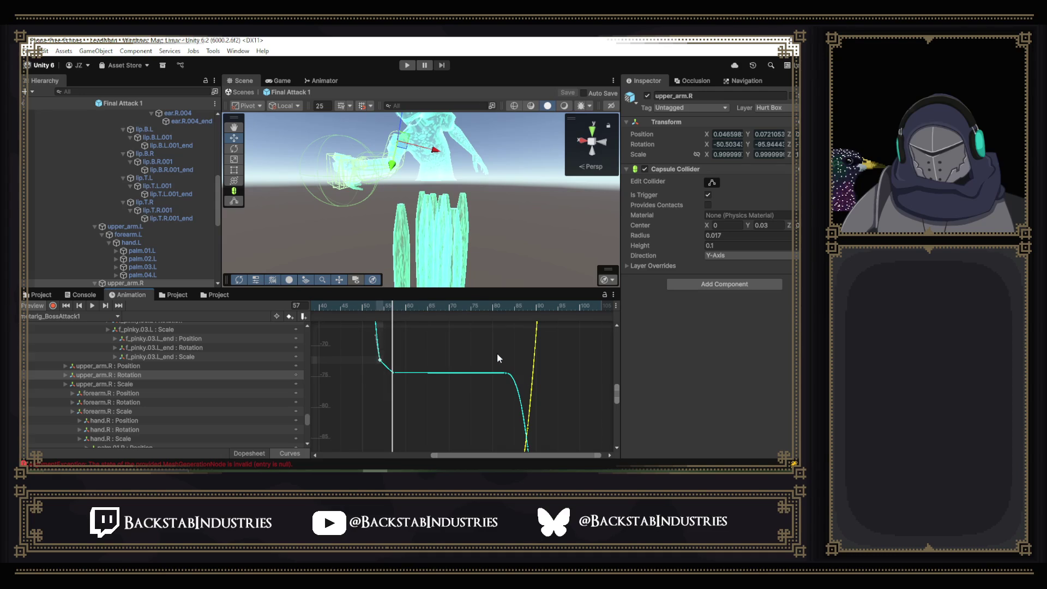
pyautogui.moveTo(388, 314)
pyautogui.mouseDown()
pyautogui.moveTo(374, 315)
pyautogui.moveTo(400, 315)
pyautogui.moveTo(380, 363)
pyautogui.mouseUp()
# - Switch the key's right tangent back to Free and pull the outgoing handle to reshape the curve
pyautogui.rightClick(380, 363)
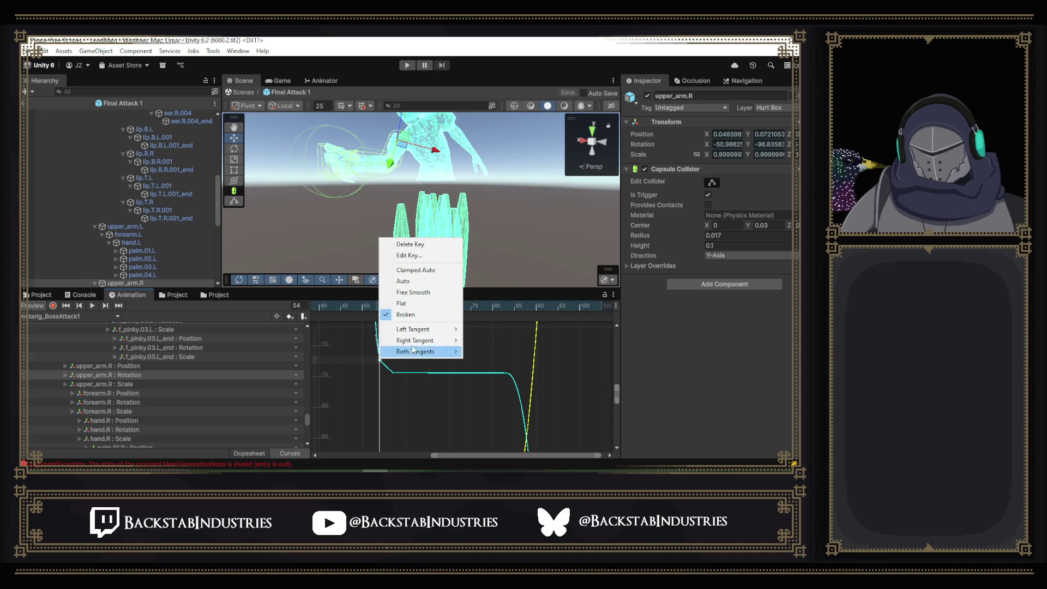
pyautogui.moveTo(436, 340)
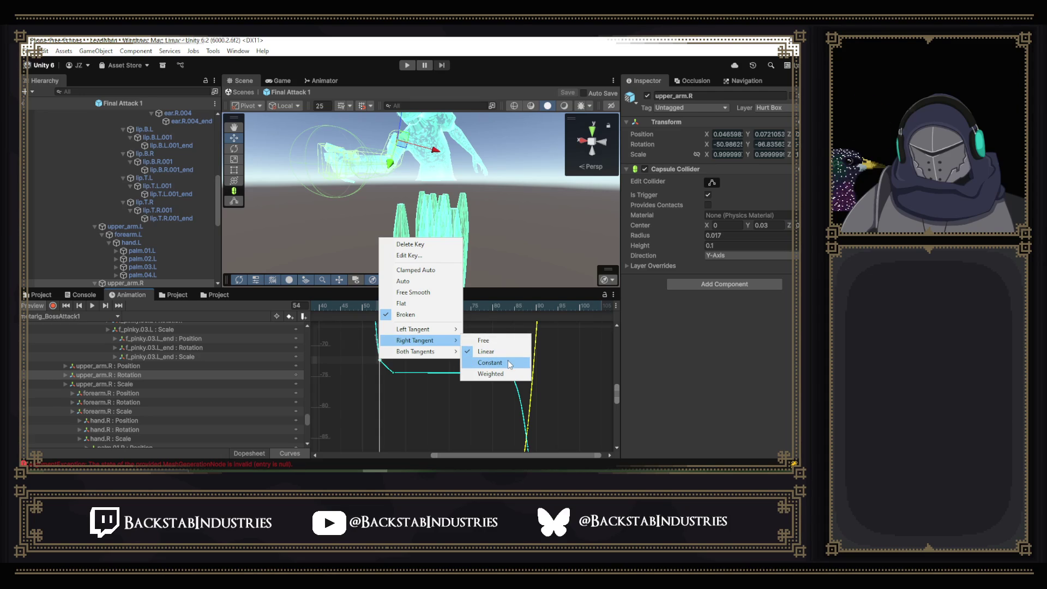
pyautogui.click(484, 342)
pyautogui.moveTo(397, 381); pyautogui.dragTo(385, 380)
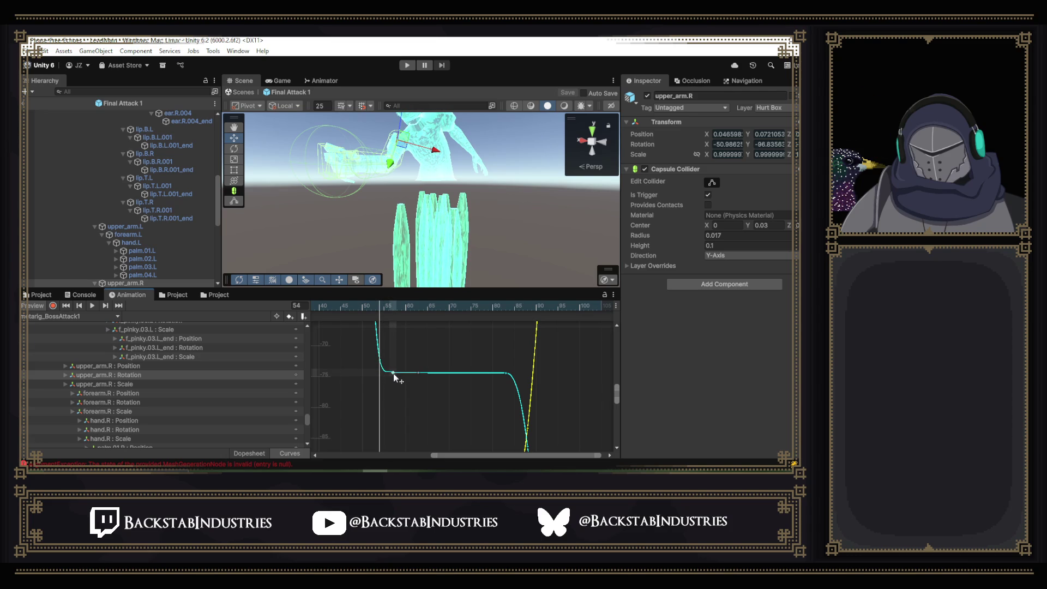
# - Change the left tangent type, reshape the curve left of the key, and select the next key
pyautogui.rightClick(393, 373)
pyautogui.click(494, 344)
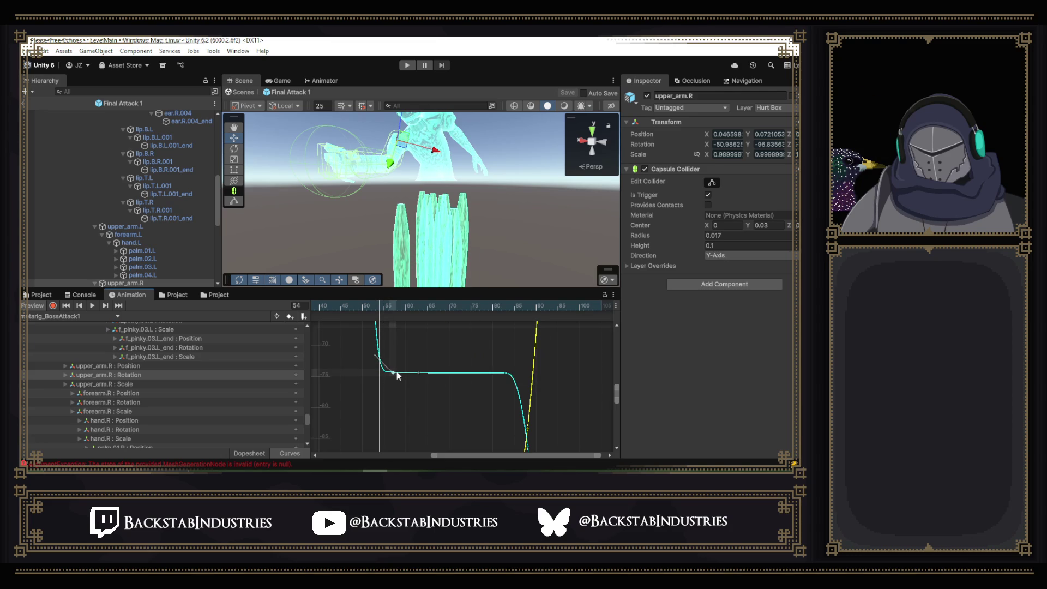
pyautogui.moveTo(374, 356); pyautogui.dragTo(394, 381)
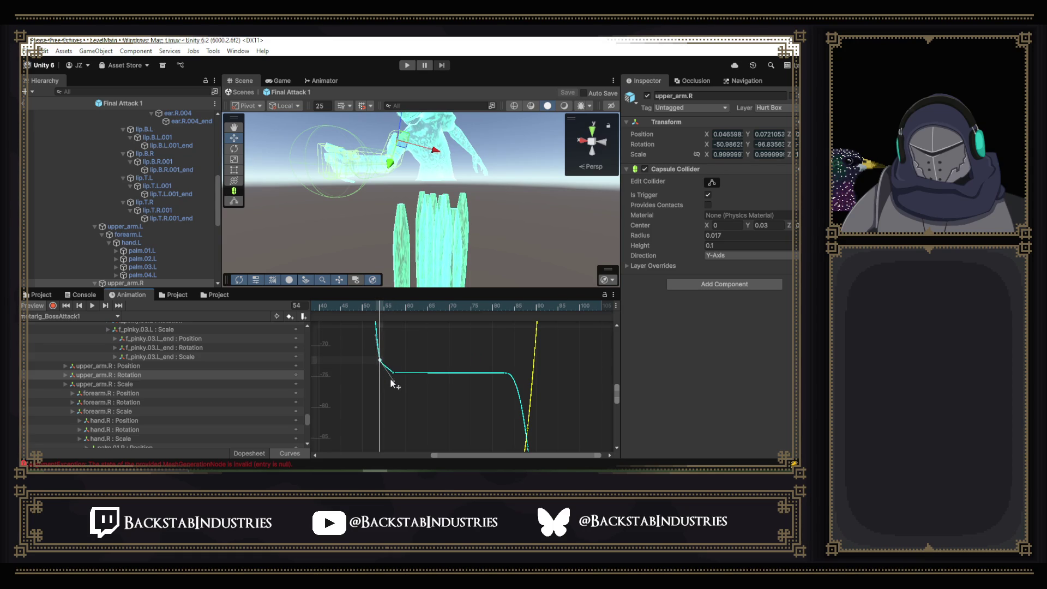
pyautogui.click(392, 371)
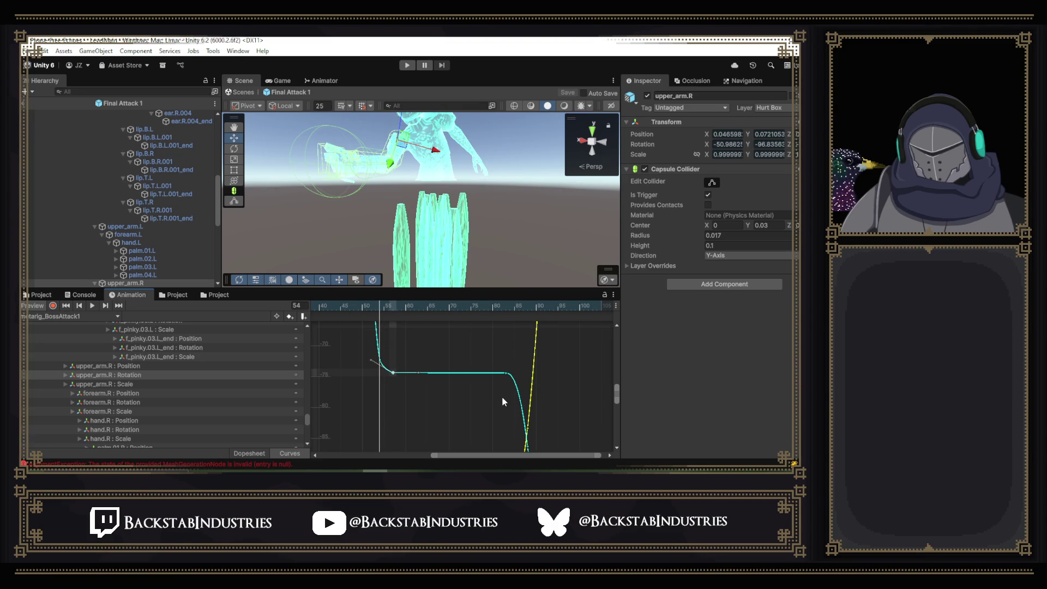
# - Zoom out and display the forearm.R : Rotation curves
pyautogui.scroll(-4, 503, 384)
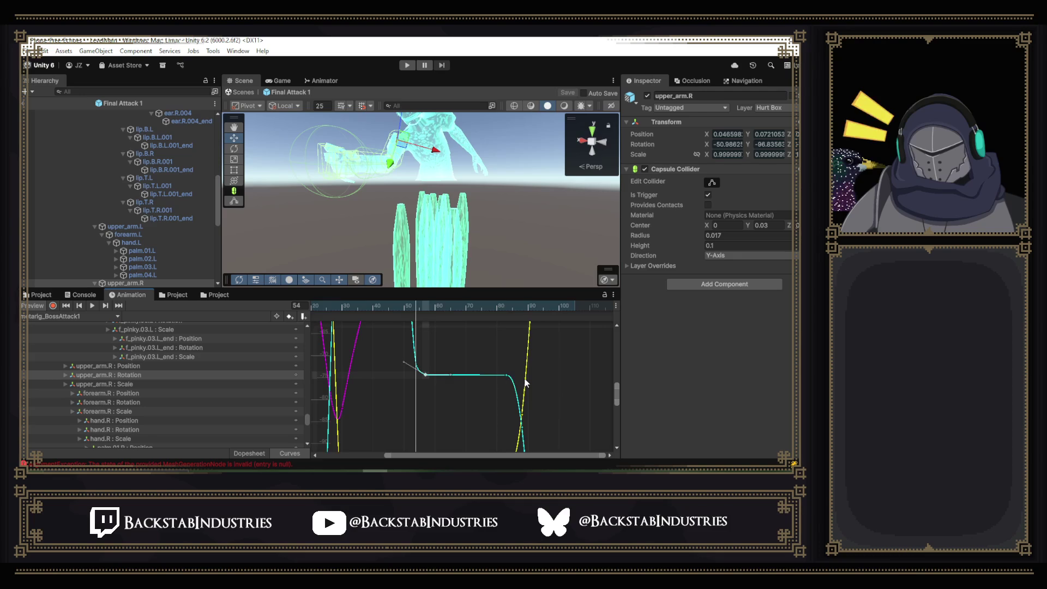
pyautogui.moveTo(617, 393)
pyautogui.mouseDown()
pyautogui.moveTo(616, 366)
pyautogui.moveTo(614, 392)
pyautogui.mouseUp()
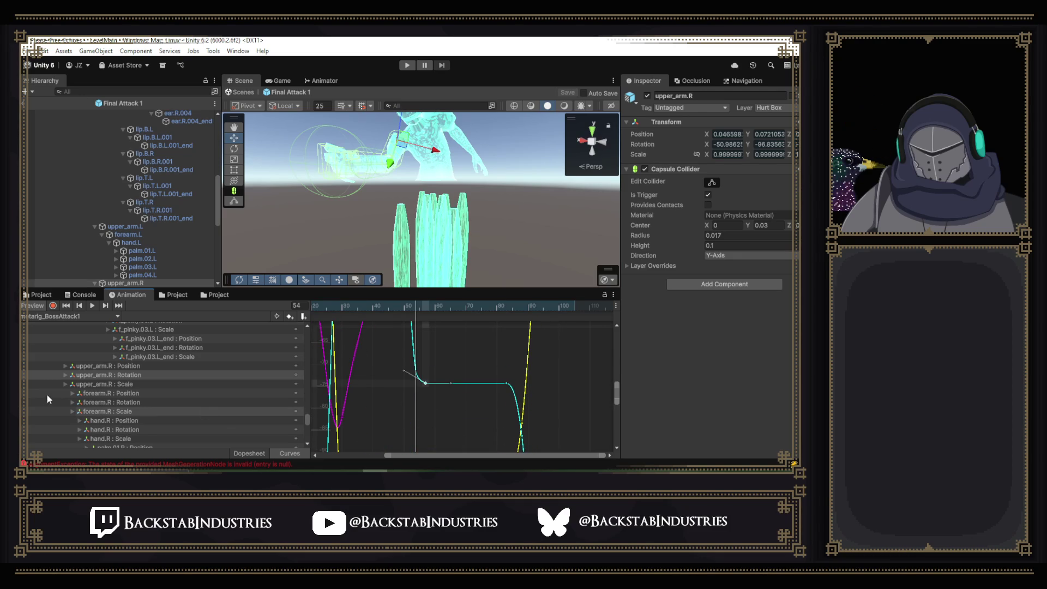
pyautogui.click(136, 402)
pyautogui.scroll(-2, 497, 395)
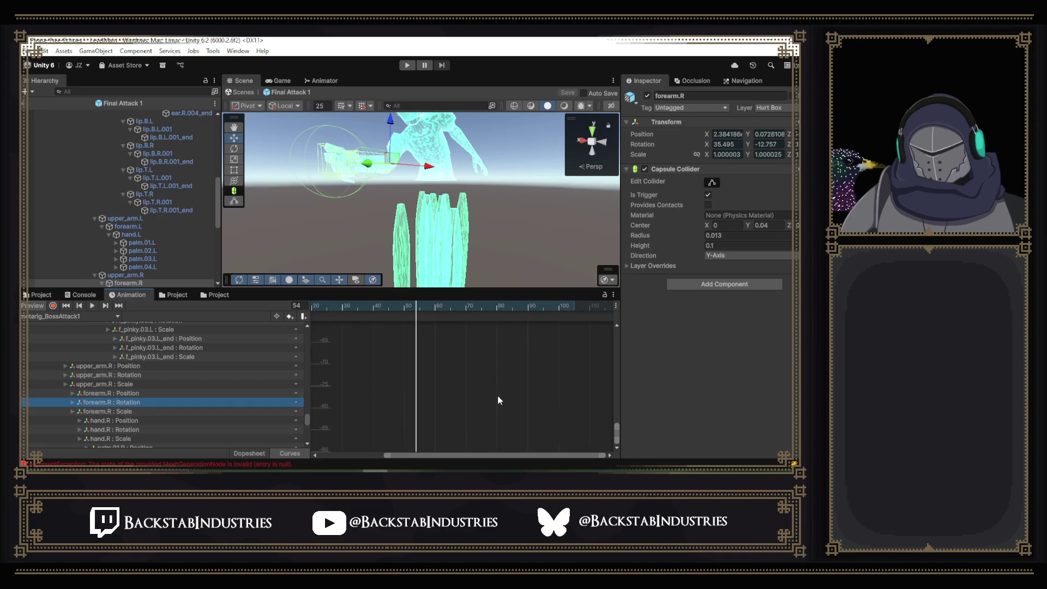
pyautogui.moveTo(619, 431)
pyautogui.mouseDown()
pyautogui.moveTo(619, 382)
pyautogui.moveTo(616, 413)
pyautogui.moveTo(614, 400)
pyautogui.mouseUp()
# - Scrub to frame 57, play and stop the attack clip, then switch to Discord
pyautogui.moveTo(426, 307)
pyautogui.mouseDown()
pyautogui.moveTo(396, 306)
pyautogui.moveTo(443, 319)
pyautogui.moveTo(405, 322)
pyautogui.mouseUp()
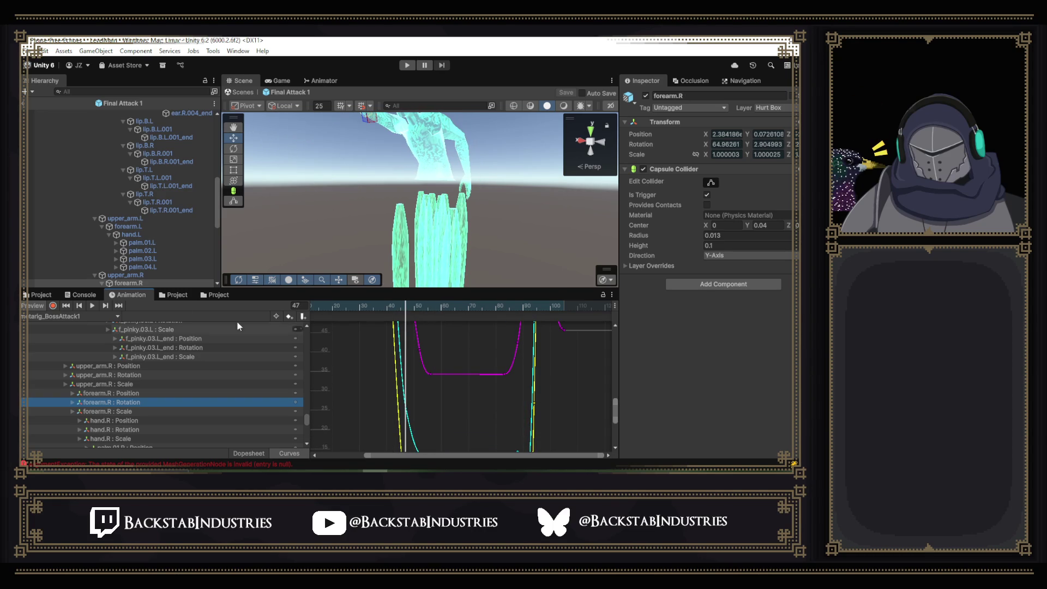
pyautogui.click(89, 306)
pyautogui.press('space')
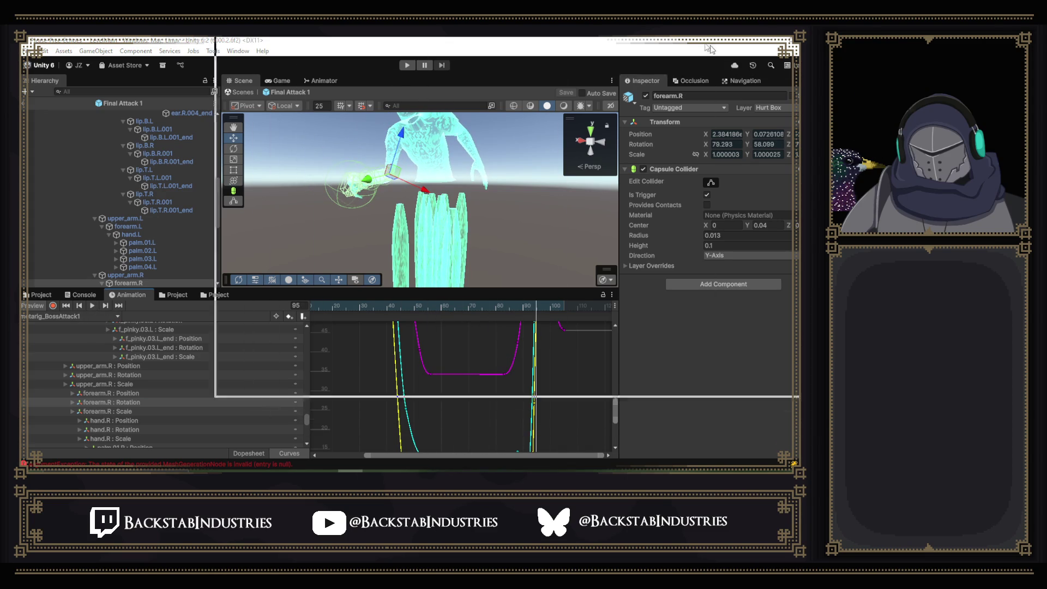
pyautogui.hotkey('alt', 'Tab')
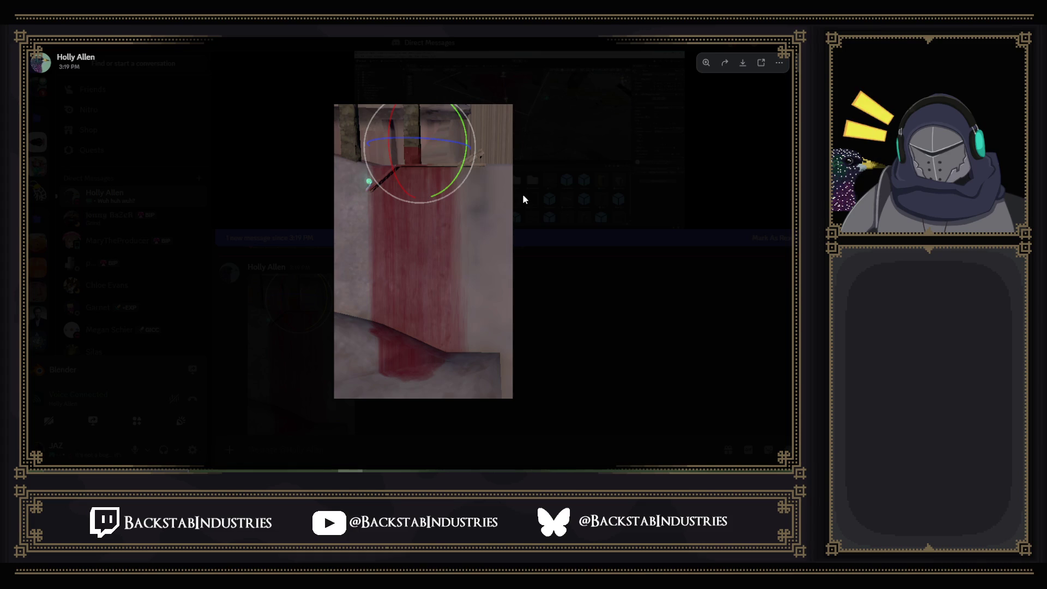
# - Return to Unity and exit the Final Attack 1 prefab back to the _LevelMain scene
pyautogui.hotkey('alt', 'Tab')
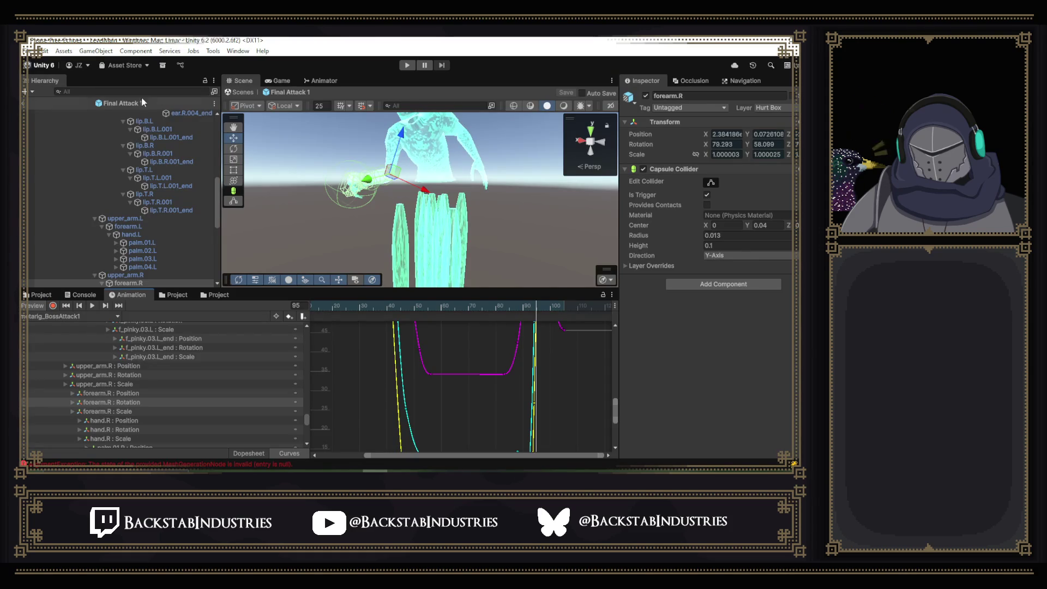
pyautogui.click(243, 92)
pyautogui.moveTo(503, 237)
pyautogui.mouseDown()
pyautogui.moveTo(740, 286)
pyautogui.moveTo(490, 207)
pyautogui.mouseUp()
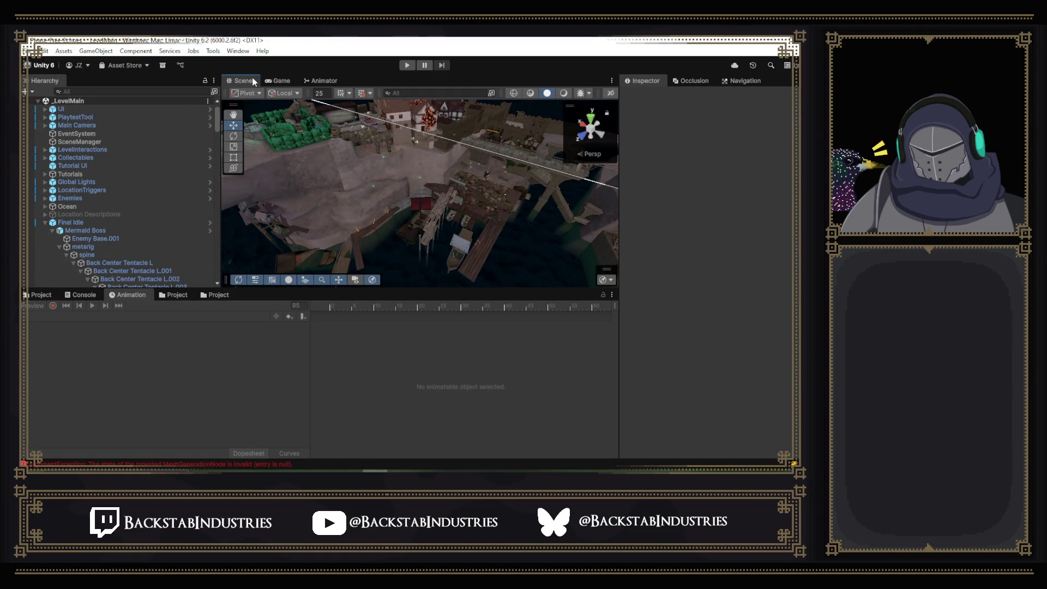
# - Maximize the Scene view, change its draw mode, fly around the harbour town, then switch to Discord
pyautogui.doubleClick(253, 82)
pyautogui.moveTo(382, 163)
pyautogui.mouseDown()
pyautogui.moveTo(465, 207)
pyautogui.moveTo(447, 163)
pyautogui.moveTo(476, 195)
pyautogui.moveTo(522, 198)
pyautogui.moveTo(489, 180)
pyautogui.moveTo(402, 175)
pyautogui.moveTo(453, 187)
pyautogui.moveTo(454, 197)
pyautogui.mouseUp()
pyautogui.moveTo(454, 199); pyautogui.dragTo(472, 119)
pyautogui.click(652, 92)
pyautogui.moveTo(491, 175)
pyautogui.mouseDown()
pyautogui.moveTo(403, 202)
pyautogui.moveTo(400, 193)
pyautogui.moveTo(665, 186)
pyautogui.moveTo(640, 178)
pyautogui.moveTo(631, 154)
pyautogui.moveTo(643, 157)
pyautogui.moveTo(631, 150)
pyautogui.moveTo(610, 170)
pyautogui.moveTo(519, 210)
pyautogui.moveTo(516, 201)
pyautogui.moveTo(576, 206)
pyautogui.mouseUp()
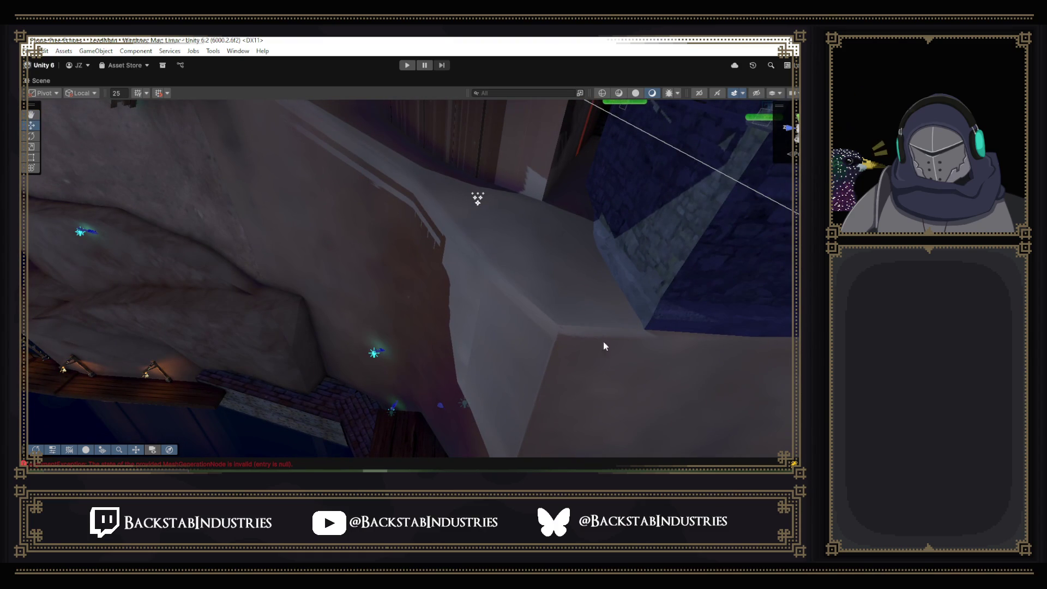
pyautogui.moveTo(585, 326)
pyautogui.mouseDown()
pyautogui.moveTo(444, 250)
pyautogui.moveTo(420, 241)
pyautogui.moveTo(390, 252)
pyautogui.moveTo(393, 243)
pyautogui.moveTo(573, 245)
pyautogui.moveTo(697, 145)
pyautogui.moveTo(521, 257)
pyautogui.moveTo(458, 238)
pyautogui.moveTo(449, 250)
pyautogui.moveTo(399, 254)
pyautogui.moveTo(357, 220)
pyautogui.moveTo(575, 217)
pyautogui.moveTo(766, 295)
pyautogui.moveTo(685, 236)
pyautogui.moveTo(607, 296)
pyautogui.moveTo(713, 293)
pyautogui.moveTo(671, 280)
pyautogui.moveTo(659, 262)
pyautogui.moveTo(579, 260)
pyautogui.moveTo(627, 271)
pyautogui.moveTo(734, 341)
pyautogui.moveTo(715, 252)
pyautogui.moveTo(739, 343)
pyautogui.moveTo(685, 271)
pyautogui.moveTo(643, 288)
pyautogui.moveTo(624, 325)
pyautogui.moveTo(643, 278)
pyautogui.moveTo(590, 248)
pyautogui.moveTo(545, 247)
pyautogui.moveTo(562, 210)
pyautogui.moveTo(631, 224)
pyautogui.moveTo(474, 310)
pyautogui.mouseUp()
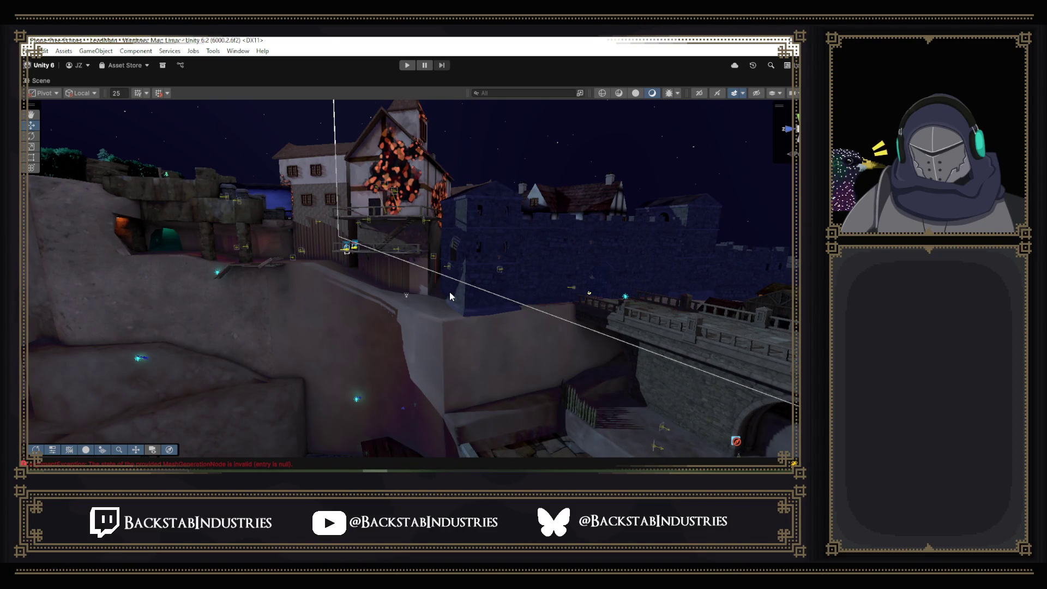
pyautogui.moveTo(449, 292)
pyautogui.mouseDown()
pyautogui.moveTo(311, 286)
pyautogui.moveTo(362, 293)
pyautogui.moveTo(434, 280)
pyautogui.moveTo(794, 449)
pyautogui.mouseUp()
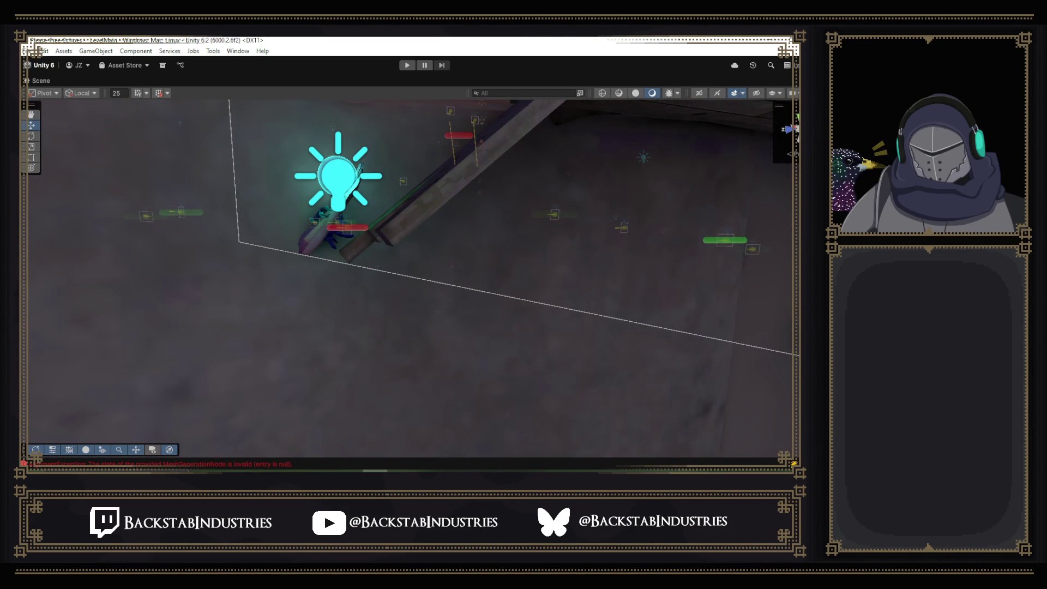
pyautogui.hotkey('alt', 'Tab')
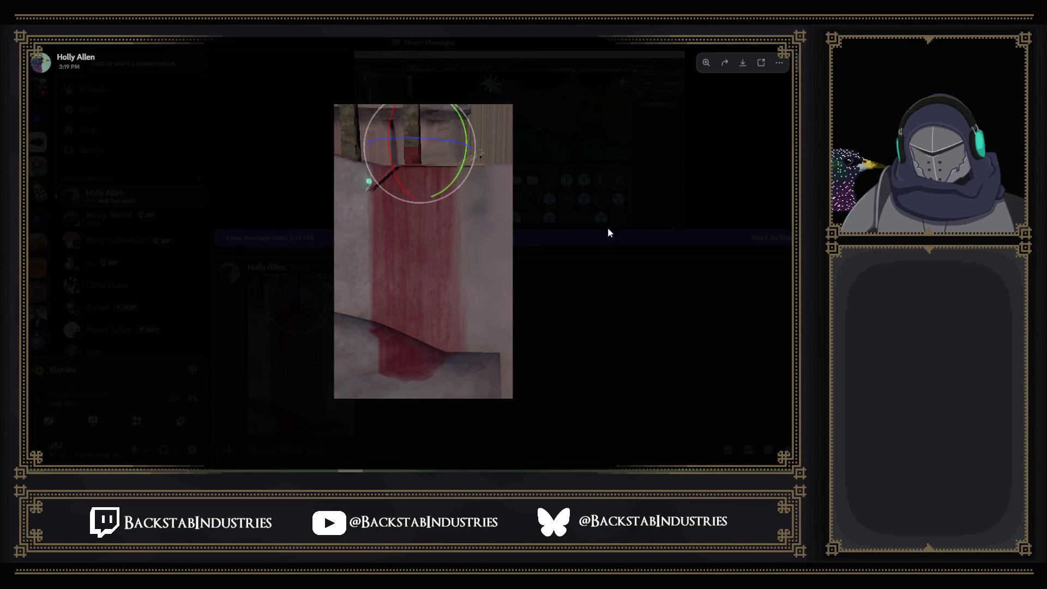
# - Close the Discord image, watch the shared Unity stream full screen, then resume flying in Unity
pyautogui.click(609, 233)
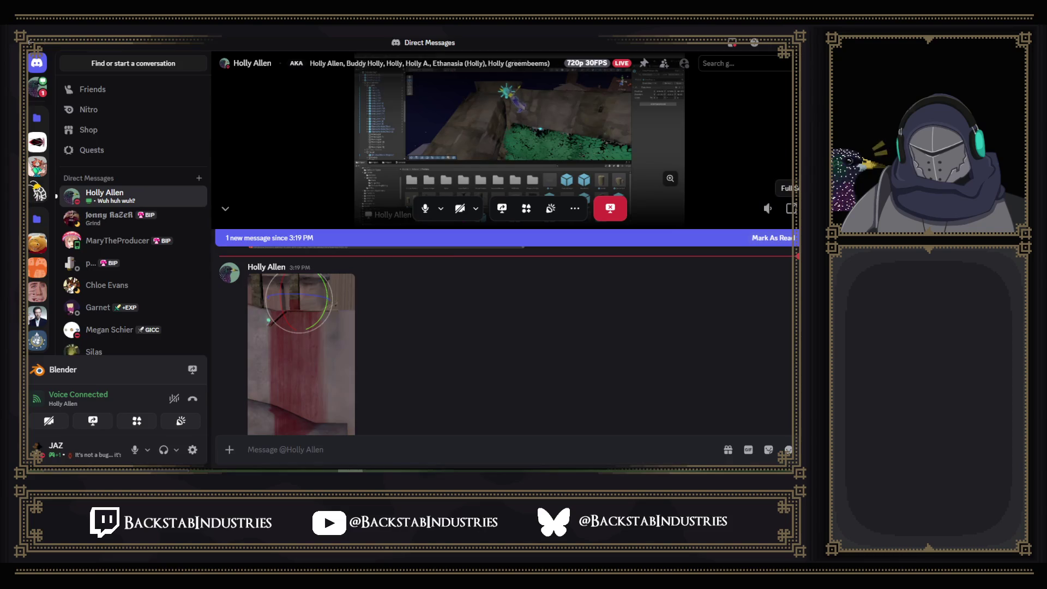
pyautogui.click(790, 208)
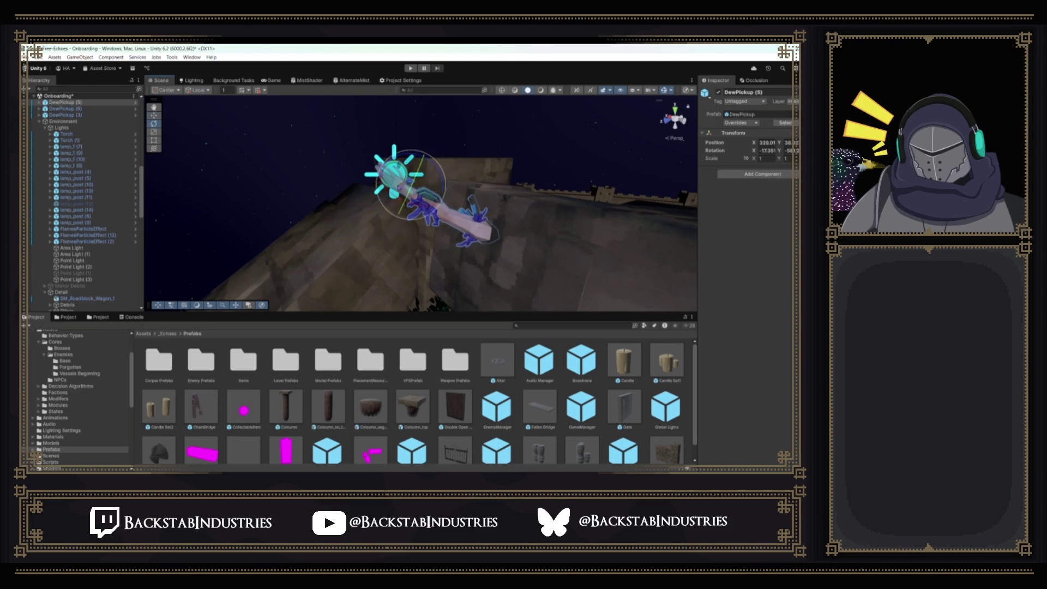
pyautogui.press('Escape')
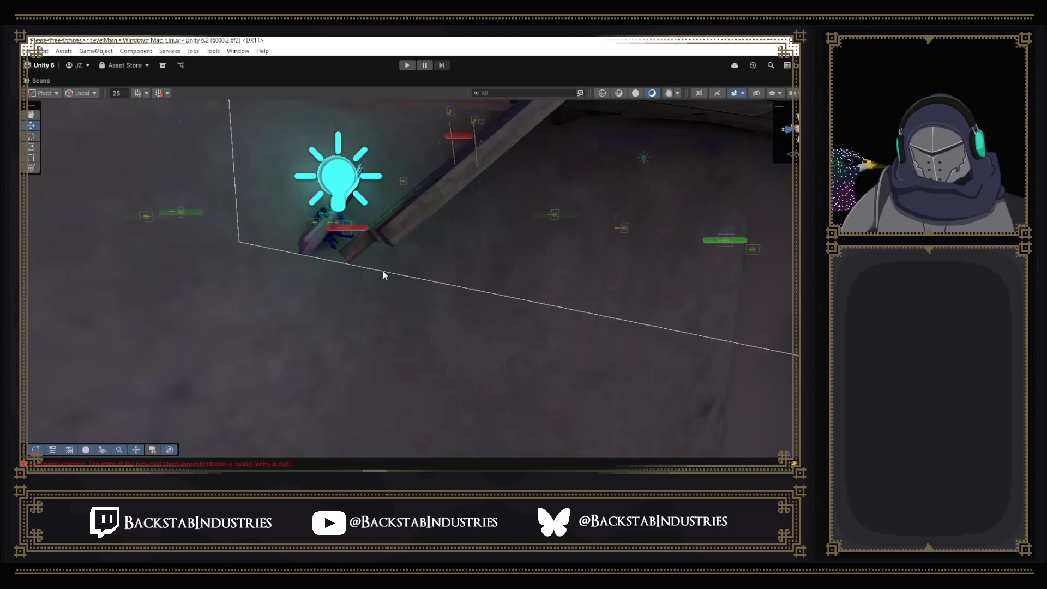
pyautogui.moveTo(383, 273)
pyautogui.mouseDown()
pyautogui.moveTo(362, 279)
pyautogui.moveTo(402, 250)
pyautogui.moveTo(491, 308)
pyautogui.moveTo(374, 276)
pyautogui.moveTo(360, 250)
pyautogui.mouseUp()
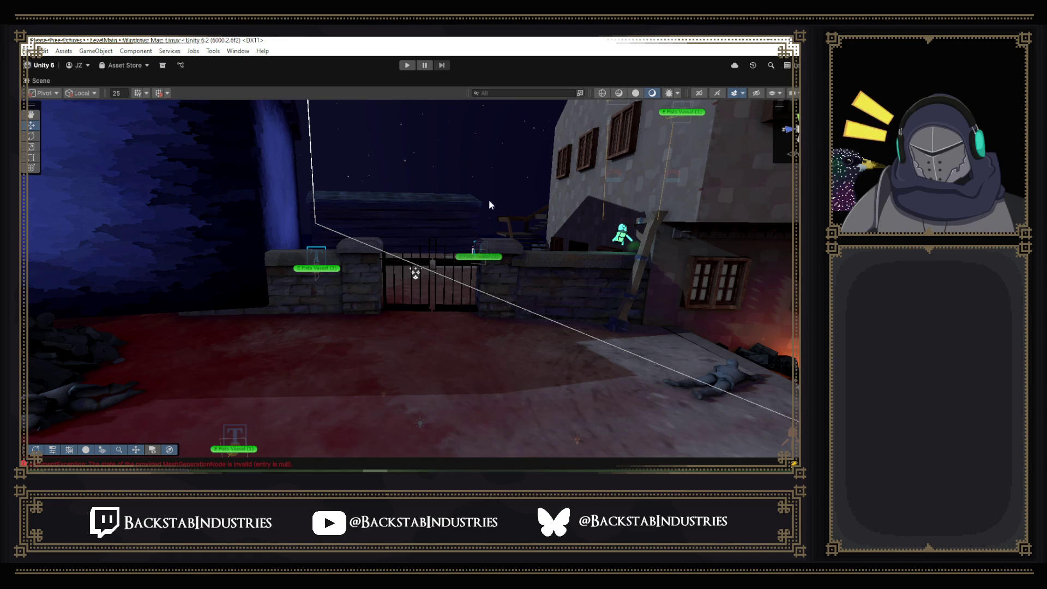
# - Fly the scene camera over the gated wall, stairs and house roofs down to the low stone wall
pyautogui.moveTo(475, 205)
pyautogui.mouseDown()
pyautogui.moveTo(435, 342)
pyautogui.moveTo(234, 318)
pyautogui.moveTo(709, 331)
pyautogui.moveTo(679, 335)
pyautogui.moveTo(688, 323)
pyautogui.moveTo(675, 363)
pyautogui.moveTo(694, 402)
pyautogui.moveTo(382, 394)
pyautogui.moveTo(465, 367)
pyautogui.moveTo(362, 341)
pyautogui.mouseUp()
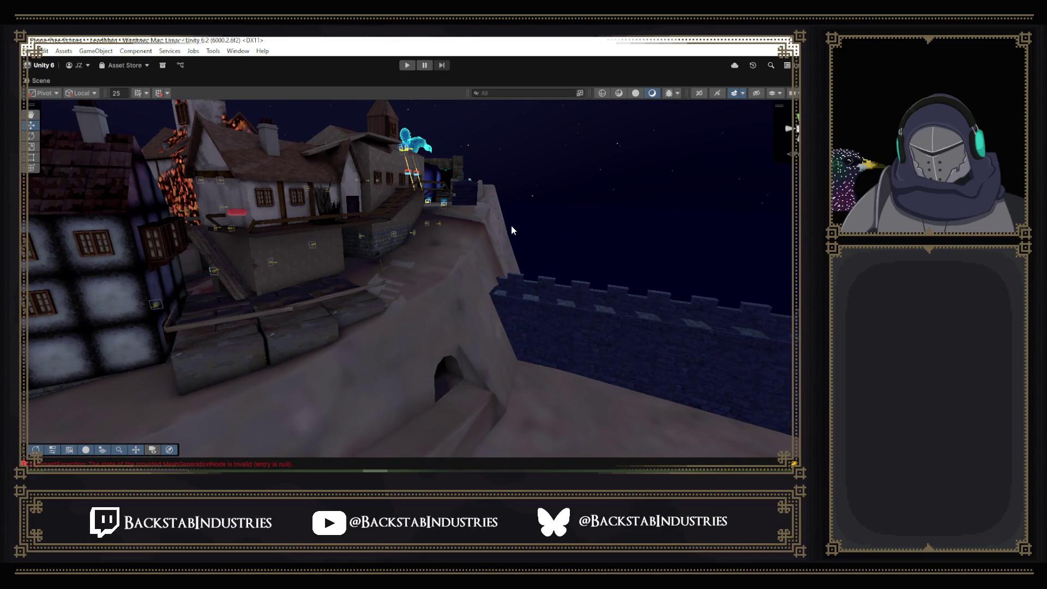
pyautogui.moveTo(510, 226)
pyautogui.mouseDown()
pyautogui.moveTo(465, 250)
pyautogui.moveTo(328, 232)
pyautogui.moveTo(541, 254)
pyautogui.mouseUp()
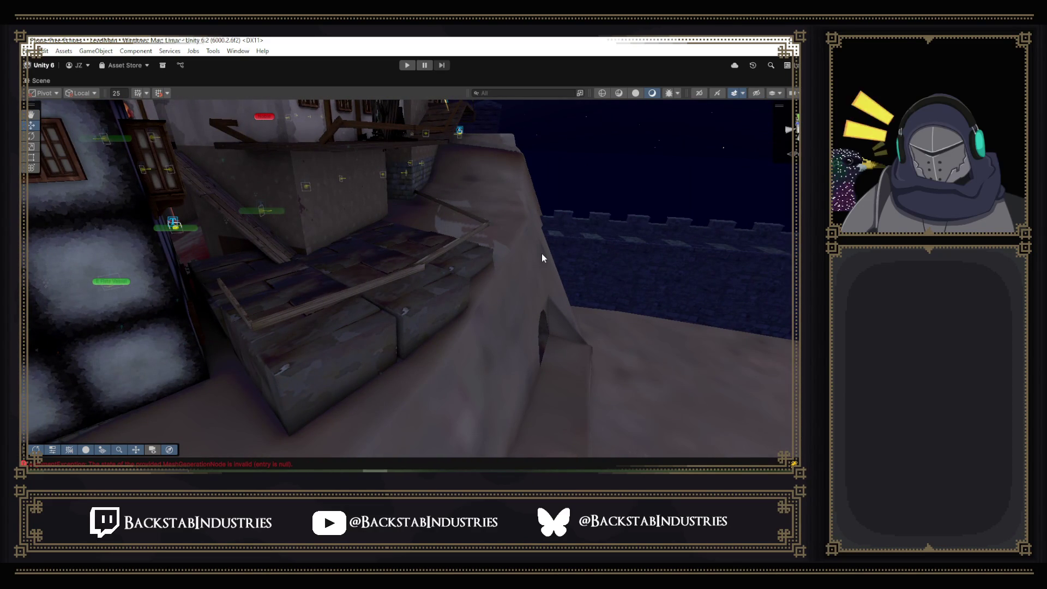
pyautogui.moveTo(542, 255)
pyautogui.mouseDown()
pyautogui.moveTo(341, 184)
pyautogui.moveTo(432, 245)
pyautogui.mouseUp()
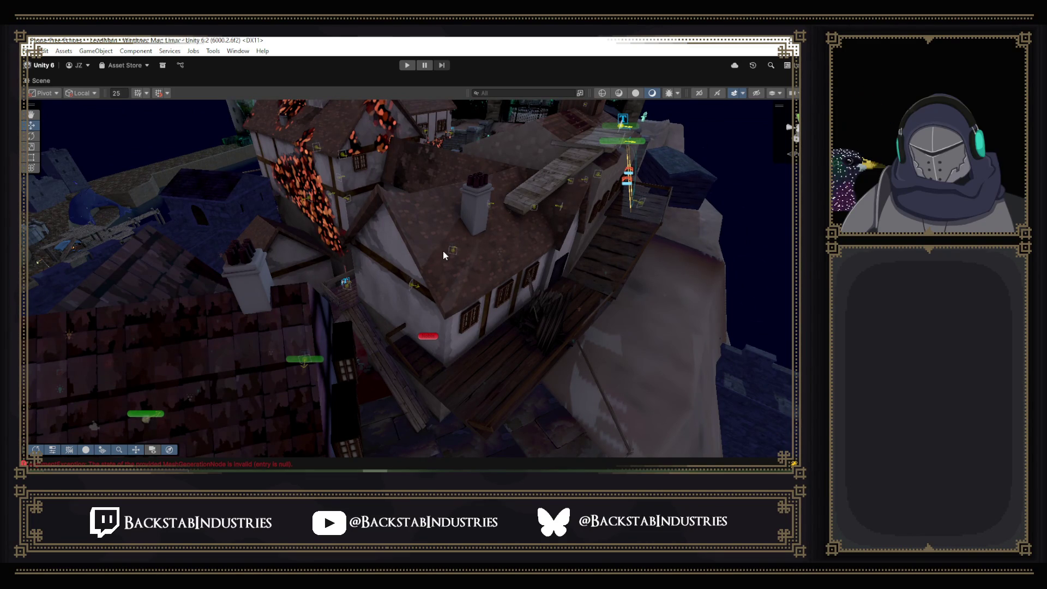
pyautogui.moveTo(493, 300)
pyautogui.mouseDown()
pyautogui.moveTo(479, 339)
pyautogui.moveTo(481, 310)
pyautogui.moveTo(456, 256)
pyautogui.moveTo(402, 247)
pyautogui.moveTo(561, 283)
pyautogui.moveTo(600, 308)
pyautogui.mouseUp()
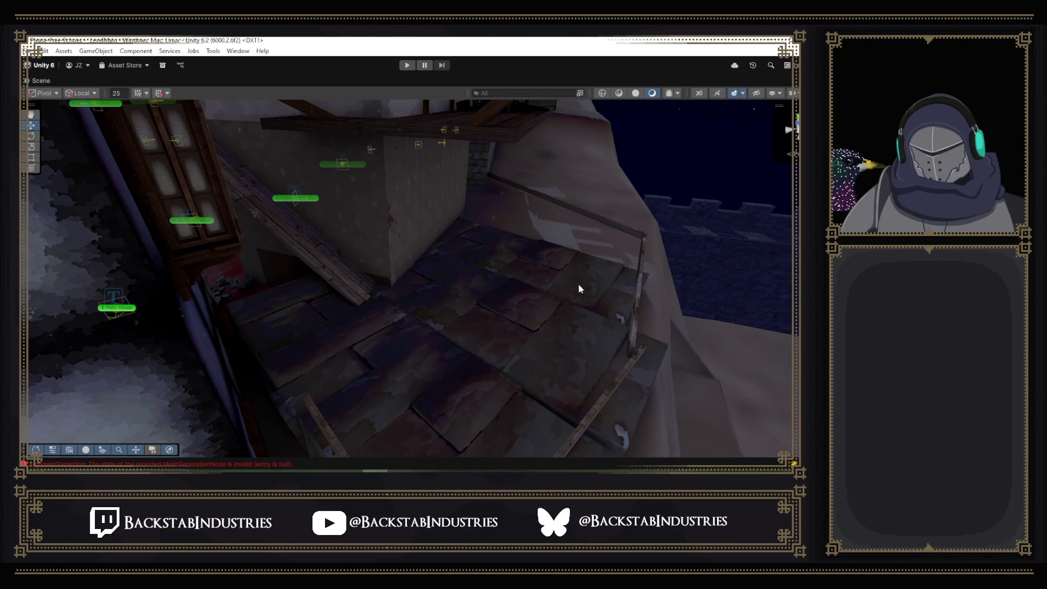
pyautogui.moveTo(517, 271)
pyautogui.mouseDown()
pyautogui.moveTo(341, 258)
pyautogui.moveTo(402, 267)
pyautogui.moveTo(577, 215)
pyautogui.mouseUp()
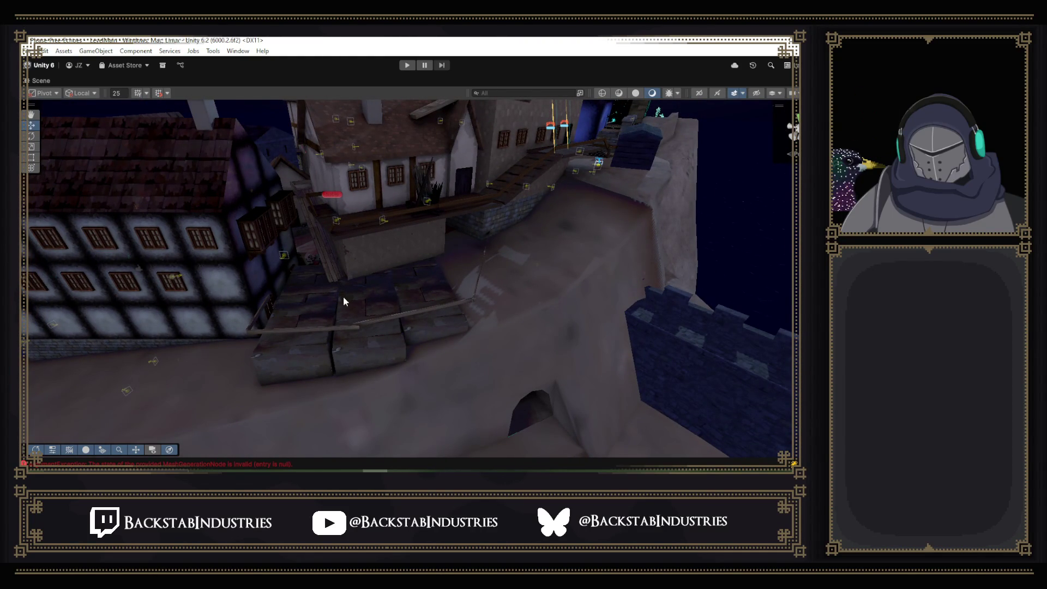
pyautogui.moveTo(480, 316)
pyautogui.mouseDown()
pyautogui.moveTo(510, 273)
pyautogui.moveTo(402, 283)
pyautogui.moveTo(474, 283)
pyautogui.moveTo(413, 282)
pyautogui.mouseUp()
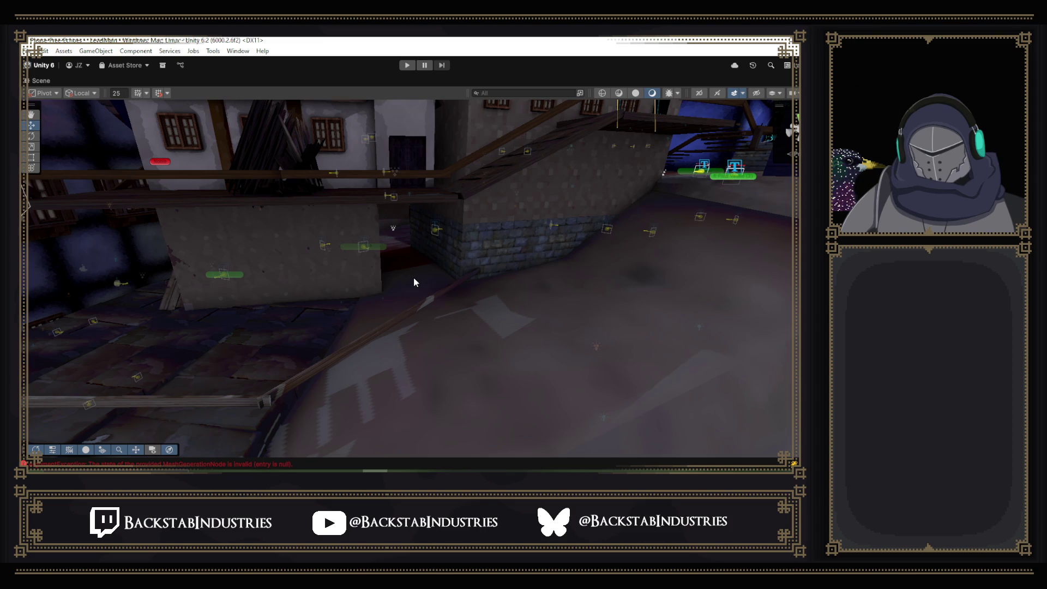
pyautogui.moveTo(414, 277)
pyautogui.mouseDown()
pyautogui.moveTo(453, 256)
pyautogui.moveTo(444, 217)
pyautogui.moveTo(444, 262)
pyautogui.moveTo(222, 293)
pyautogui.moveTo(44, 267)
pyautogui.moveTo(82, 250)
pyautogui.moveTo(744, 232)
pyautogui.moveTo(787, 241)
pyautogui.moveTo(565, 311)
pyautogui.moveTo(678, 224)
pyautogui.moveTo(472, 219)
pyautogui.moveTo(188, 242)
pyautogui.mouseUp()
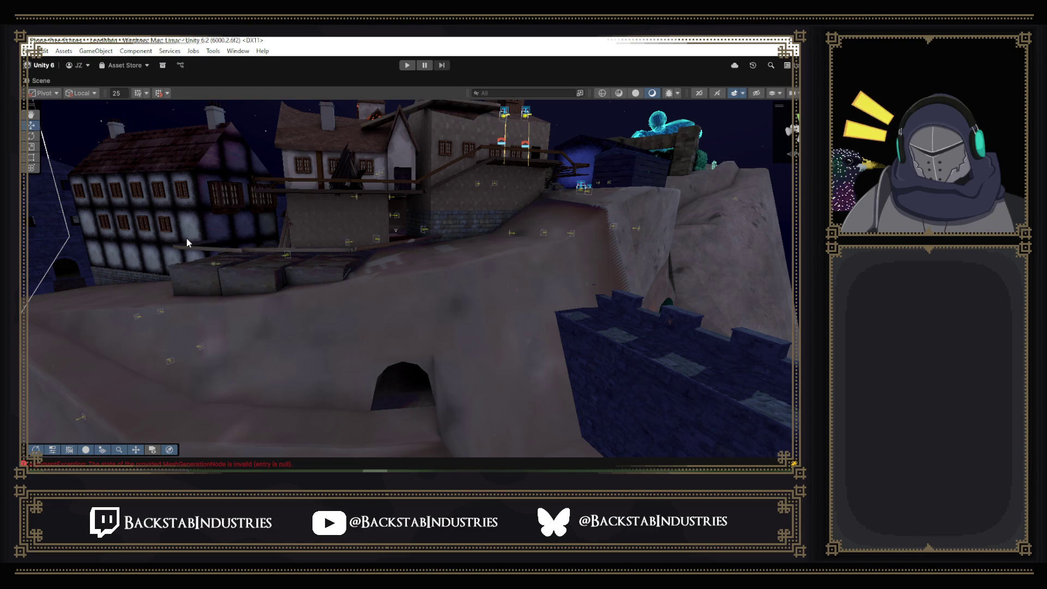
pyautogui.moveTo(493, 266)
pyautogui.mouseDown()
pyautogui.moveTo(627, 264)
pyautogui.moveTo(134, 270)
pyautogui.moveTo(253, 303)
pyautogui.moveTo(229, 289)
pyautogui.moveTo(91, 278)
pyautogui.moveTo(742, 269)
pyautogui.mouseUp()
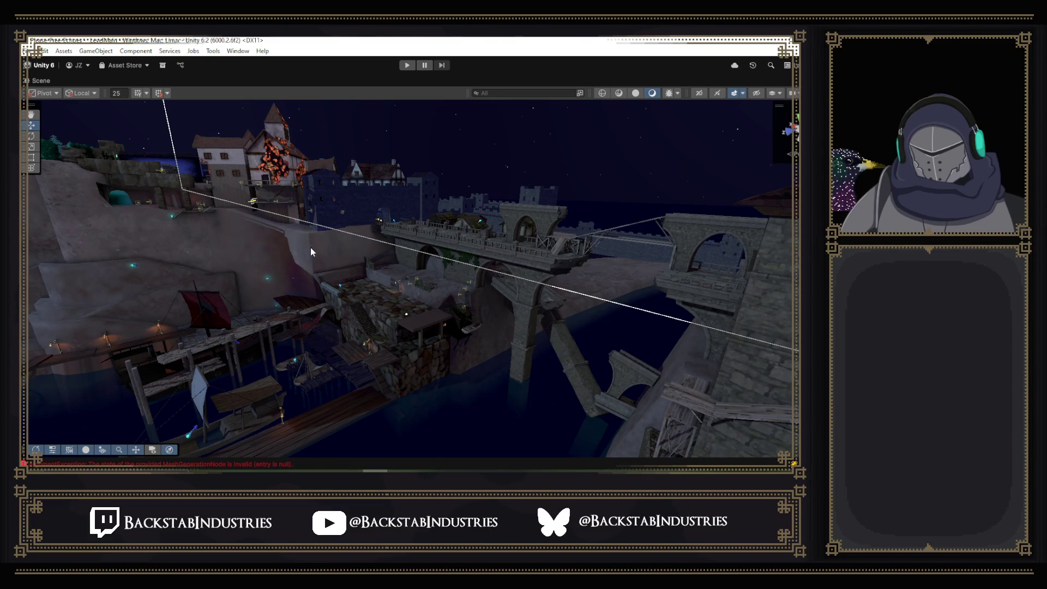
# - Fly over town to the cliff top with the glowing figure, then restore the normal editor layout
pyautogui.moveTo(479, 312)
pyautogui.mouseDown()
pyautogui.moveTo(439, 298)
pyautogui.moveTo(661, 355)
pyautogui.moveTo(213, 271)
pyautogui.moveTo(357, 304)
pyautogui.moveTo(430, 362)
pyautogui.moveTo(543, 342)
pyautogui.moveTo(342, 336)
pyautogui.moveTo(381, 362)
pyautogui.moveTo(401, 346)
pyautogui.moveTo(547, 367)
pyautogui.moveTo(627, 278)
pyautogui.moveTo(781, 362)
pyautogui.moveTo(764, 362)
pyautogui.mouseUp()
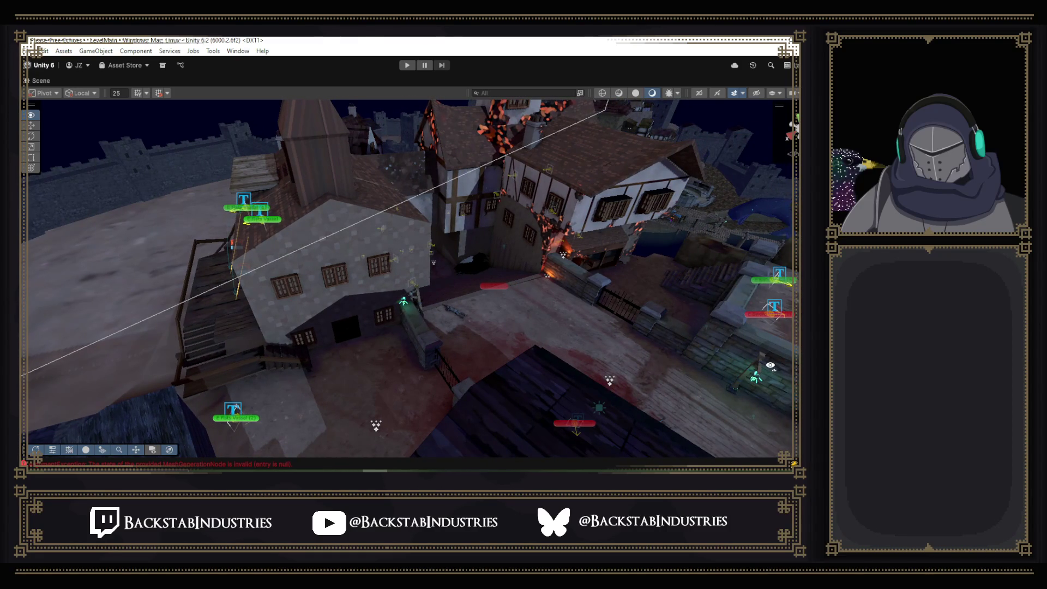
pyautogui.moveTo(770, 365)
pyautogui.mouseDown()
pyautogui.moveTo(32, 389)
pyautogui.moveTo(140, 375)
pyautogui.moveTo(136, 341)
pyautogui.moveTo(113, 324)
pyautogui.moveTo(618, 262)
pyautogui.moveTo(536, 263)
pyautogui.moveTo(691, 290)
pyautogui.moveTo(488, 276)
pyautogui.moveTo(577, 278)
pyautogui.moveTo(135, 304)
pyautogui.moveTo(183, 294)
pyautogui.mouseUp()
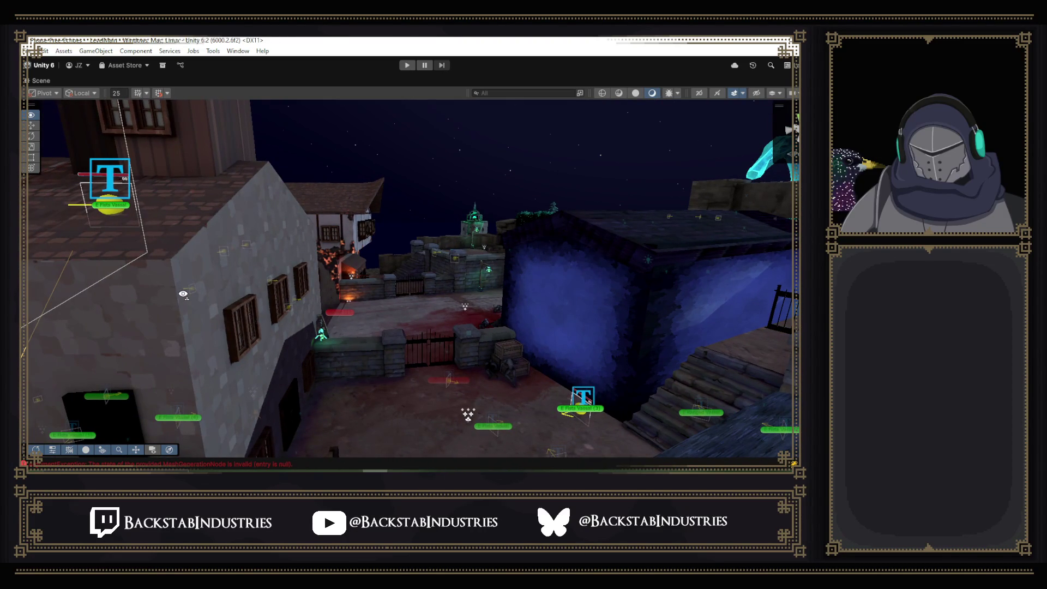
pyautogui.moveTo(183, 294)
pyautogui.mouseDown()
pyautogui.moveTo(119, 285)
pyautogui.moveTo(352, 283)
pyautogui.moveTo(201, 135)
pyautogui.mouseUp()
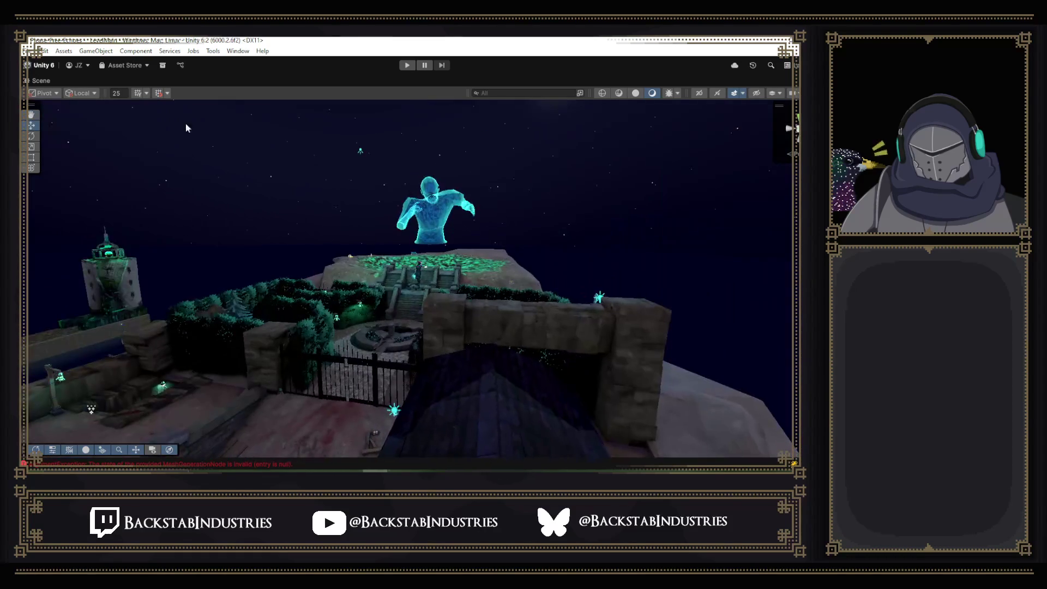
pyautogui.doubleClick(54, 87)
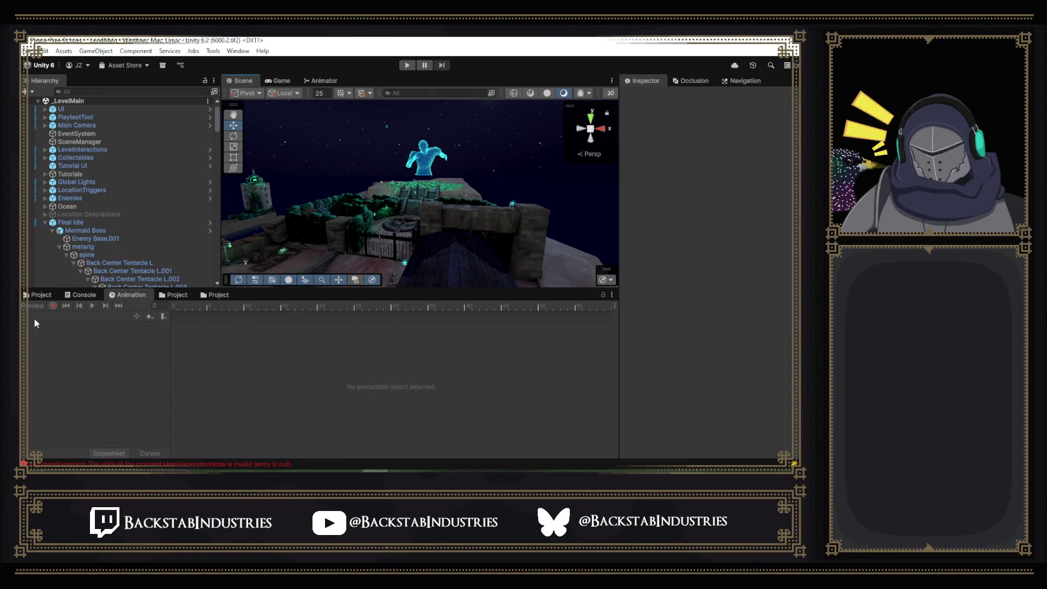
# - Open the Final Attack 1 prefab from Boss Attack 1 and scrub Mermaid Boss's BossAttack1 clip to frame 54
pyautogui.click(188, 293)
pyautogui.doubleClick(368, 349)
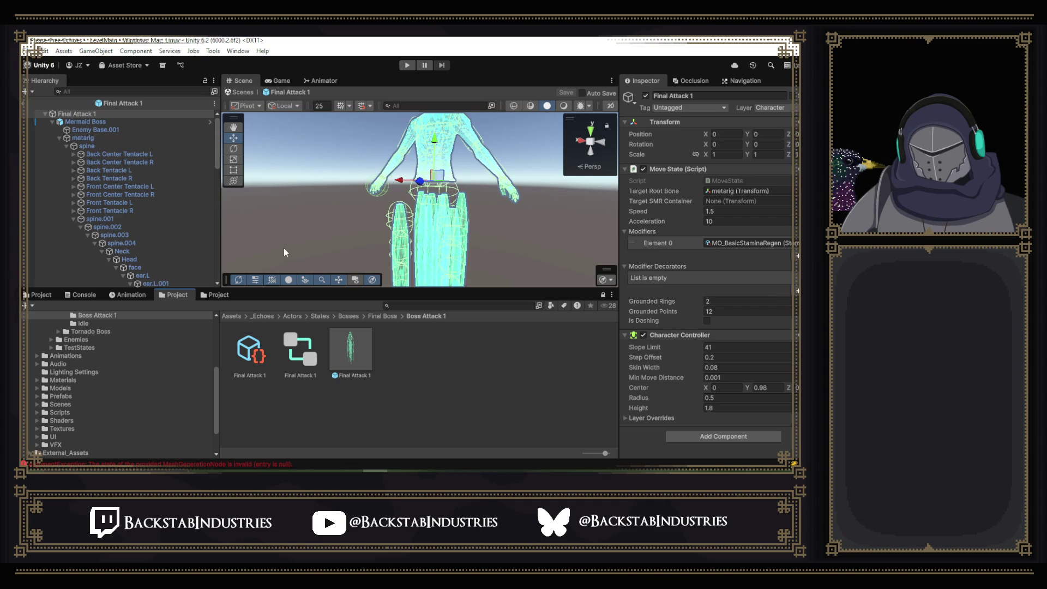
pyautogui.click(132, 295)
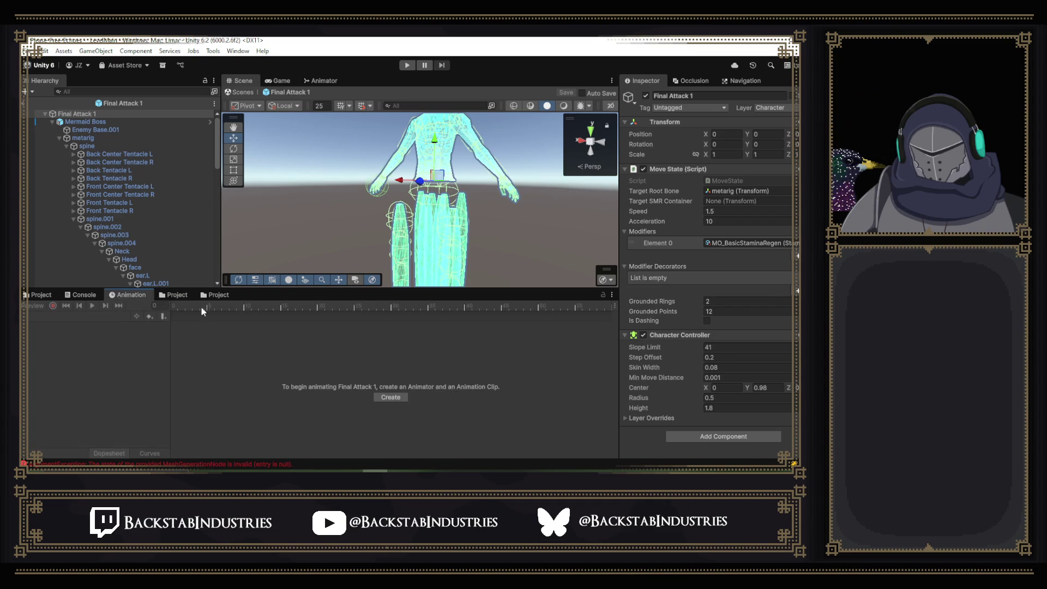
pyautogui.click(99, 122)
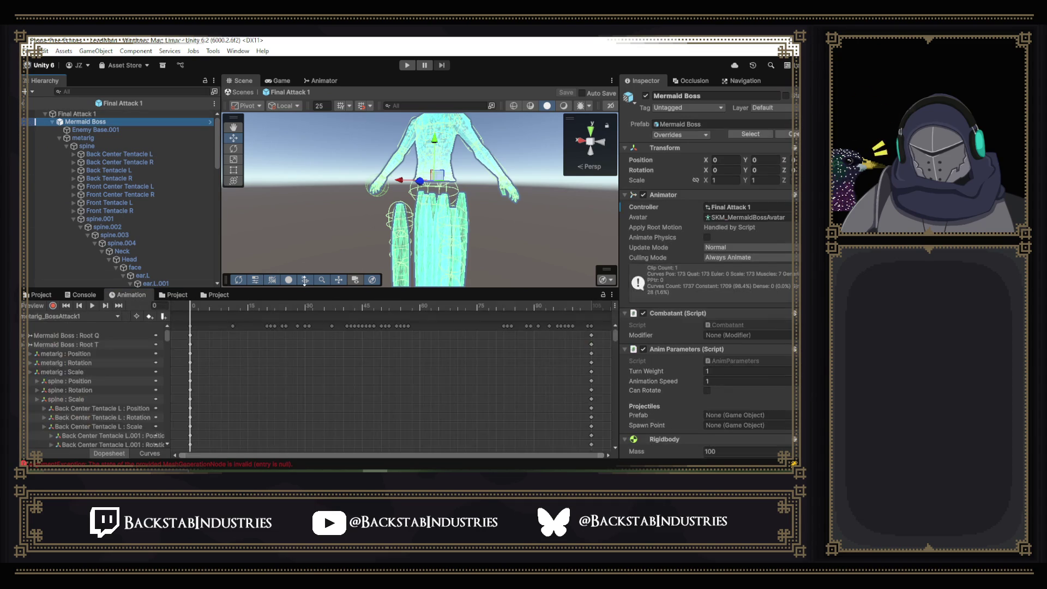
pyautogui.moveTo(194, 303)
pyautogui.mouseDown()
pyautogui.moveTo(436, 331)
pyautogui.moveTo(374, 326)
pyautogui.moveTo(417, 338)
pyautogui.moveTo(395, 336)
pyautogui.mouseUp()
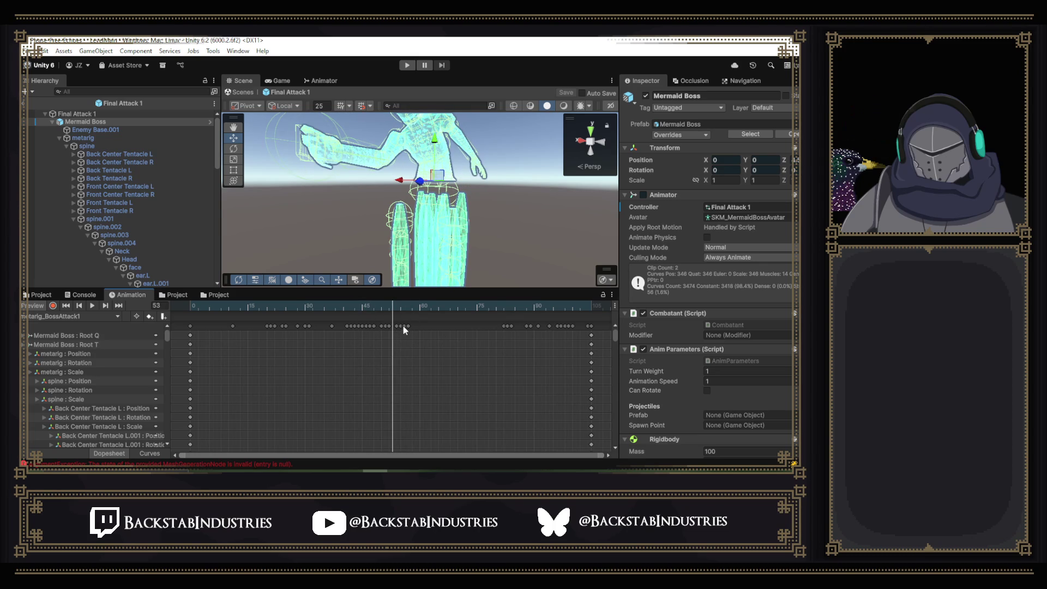
pyautogui.moveTo(396, 304); pyautogui.dragTo(397, 307)
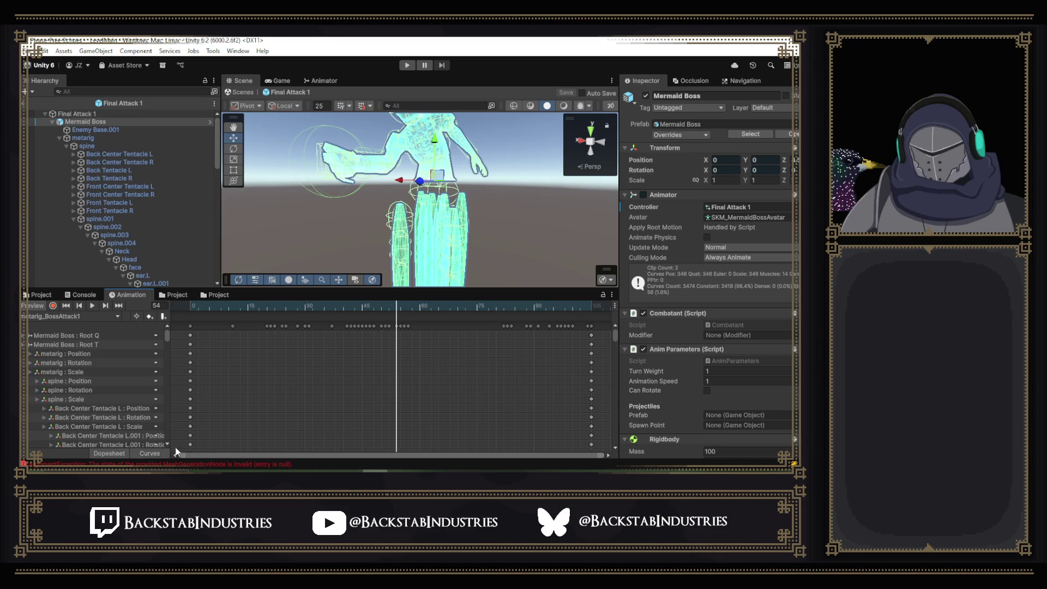
# - Switch the Animation window to Curves view and scroll through the clip's property list
pyautogui.press('c')
pyautogui.scroll(-3, 193, 382)
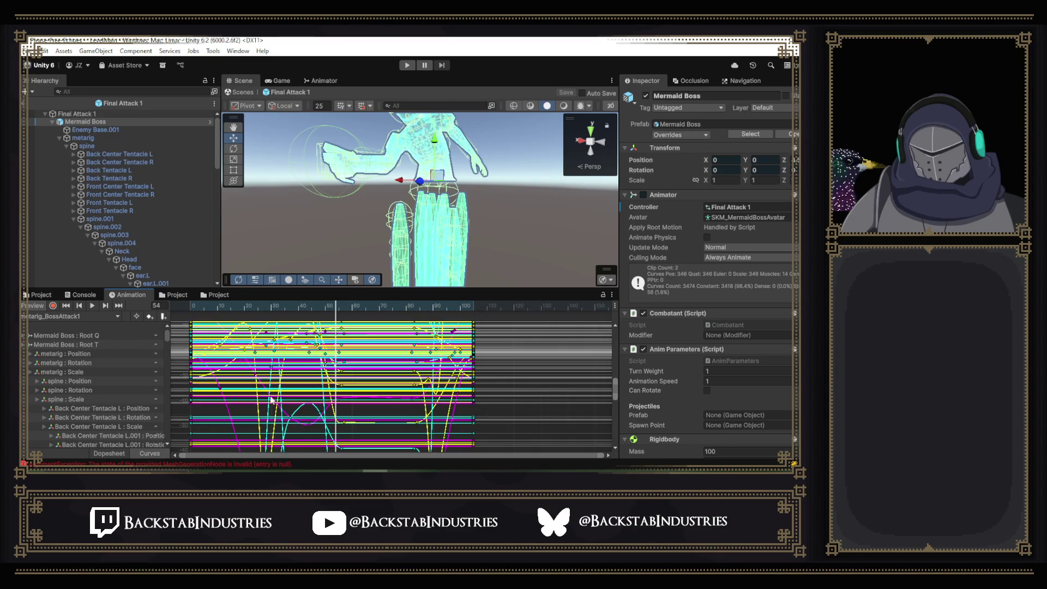
pyautogui.scroll(-10, 135, 409)
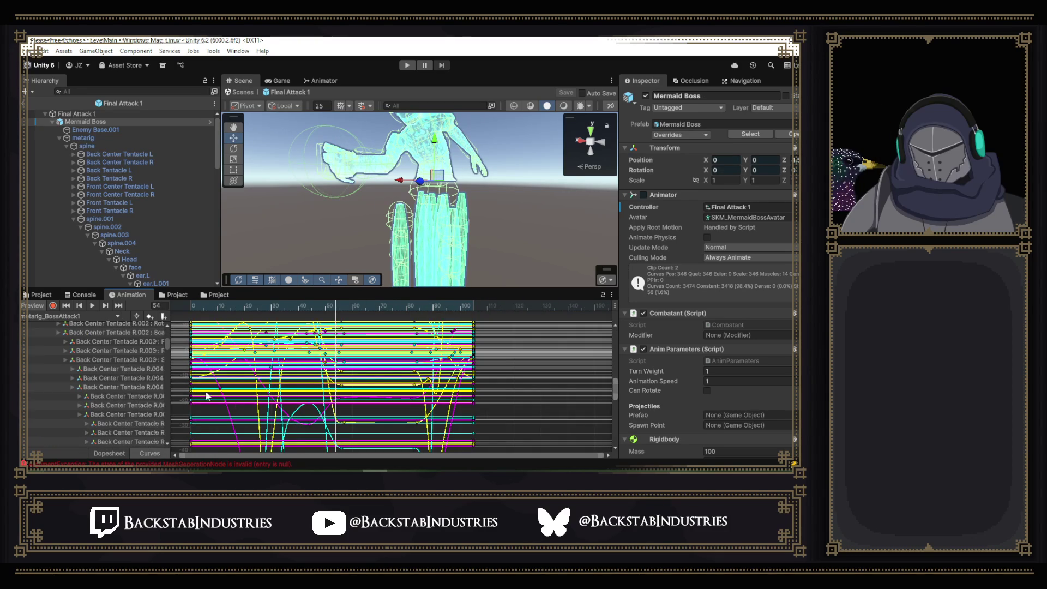
pyautogui.scroll(-8, 119, 399)
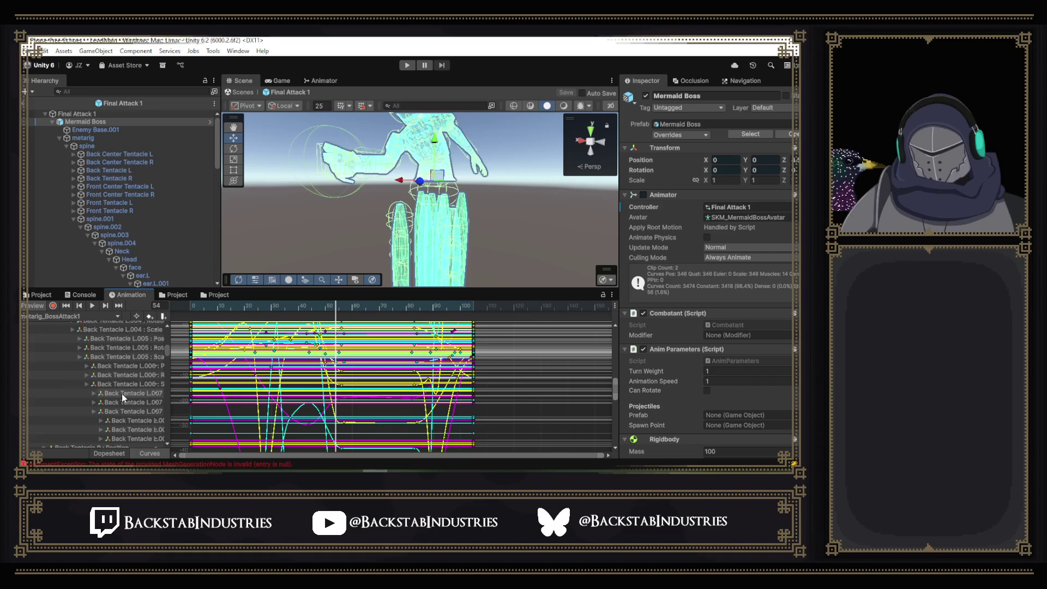
pyautogui.scroll(-5, 122, 393)
pyautogui.moveTo(167, 358)
pyautogui.mouseDown()
pyautogui.moveTo(167, 413)
pyautogui.moveTo(165, 394)
pyautogui.mouseUp()
pyautogui.scroll(-4, 167, 413)
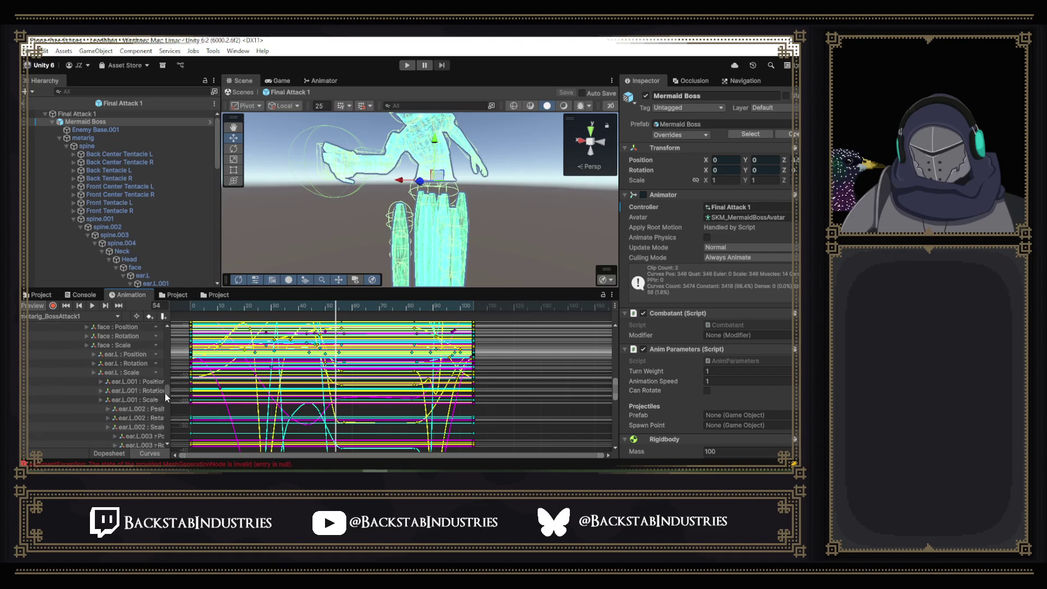
pyautogui.scroll(-3, 122, 397)
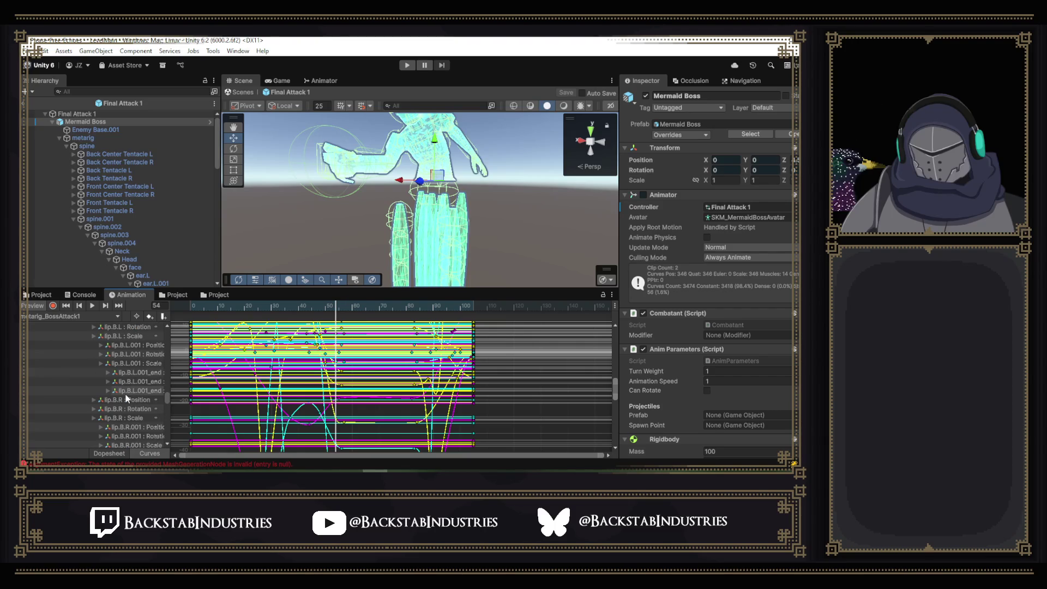
pyautogui.scroll(5, 126, 394)
pyautogui.scroll(5, 125, 398)
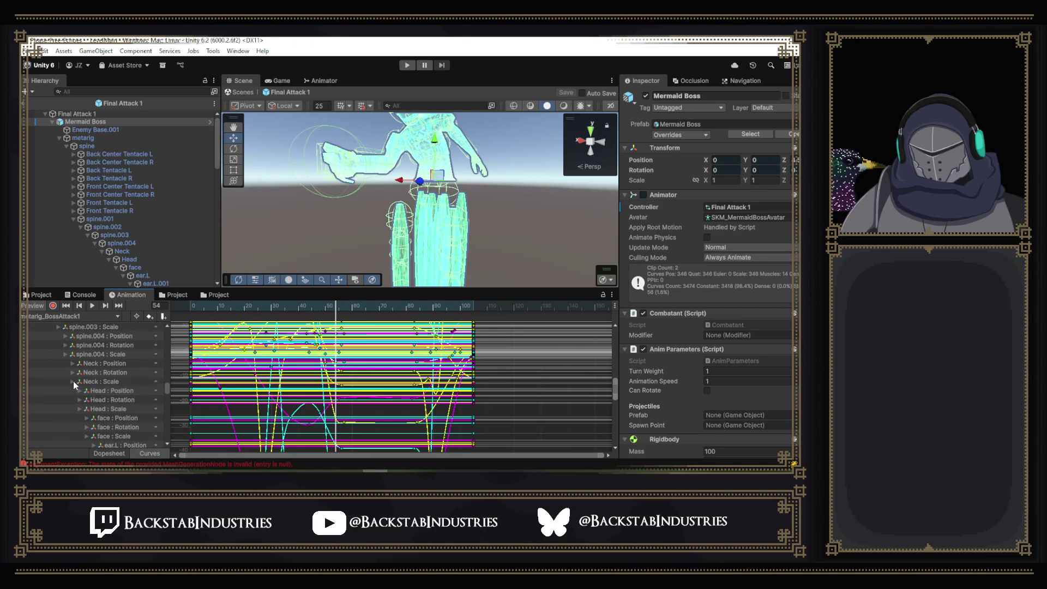
pyautogui.scroll(-5, 101, 378)
pyautogui.scroll(-10, 100, 376)
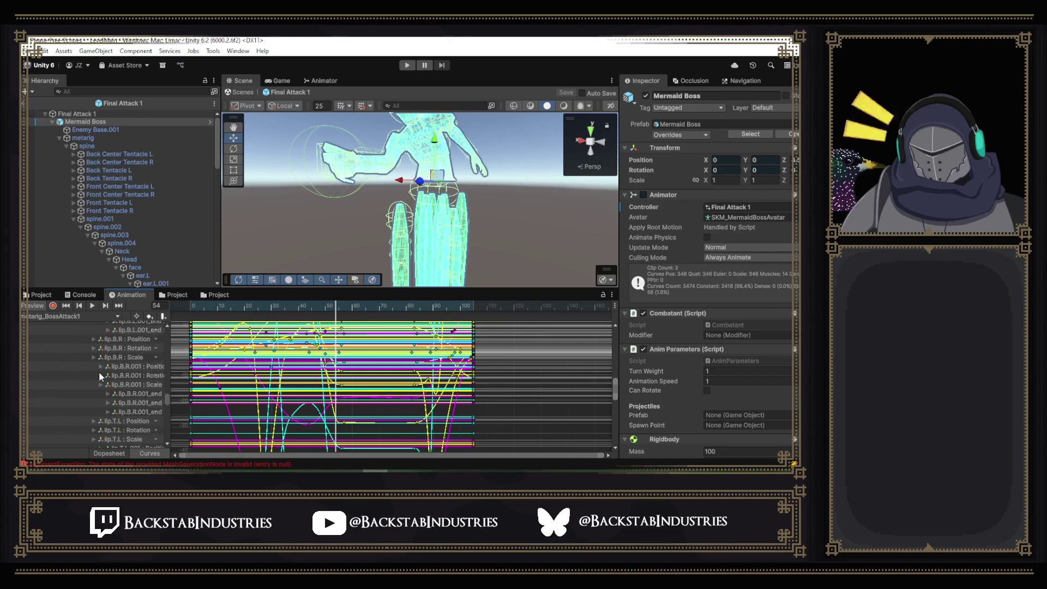
pyautogui.scroll(-12, 100, 375)
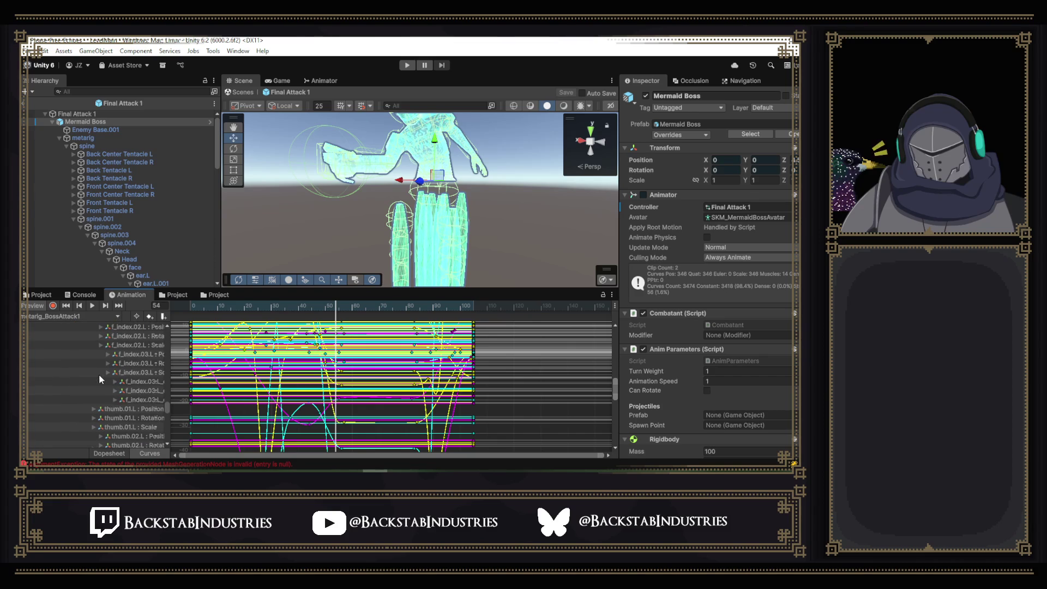
pyautogui.scroll(-5, 100, 377)
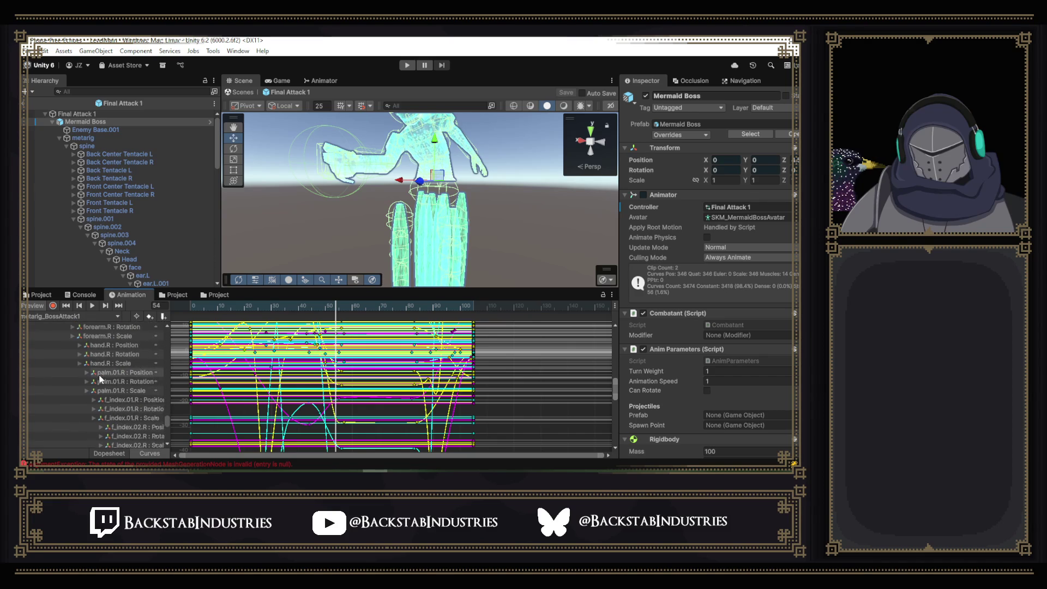
pyautogui.scroll(-8, 99, 378)
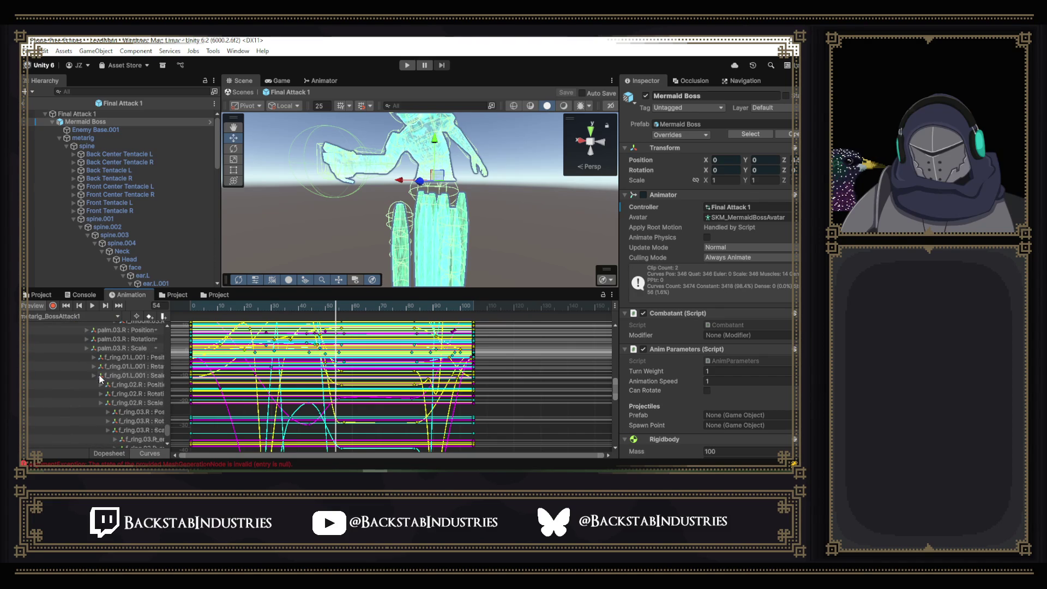
pyautogui.scroll(-4, 100, 378)
pyautogui.scroll(10, 100, 378)
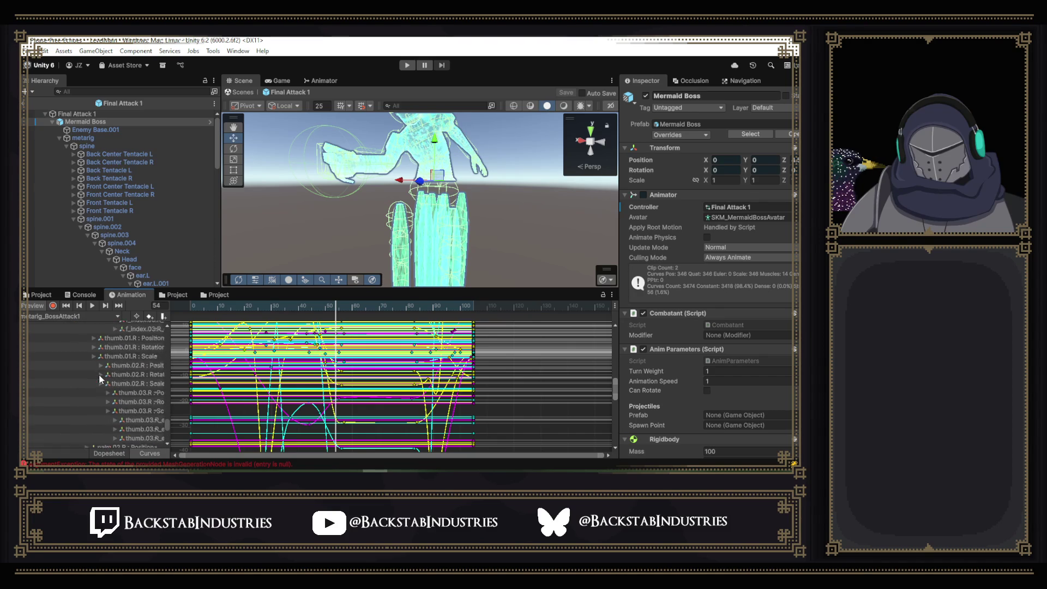
pyautogui.scroll(5, 100, 379)
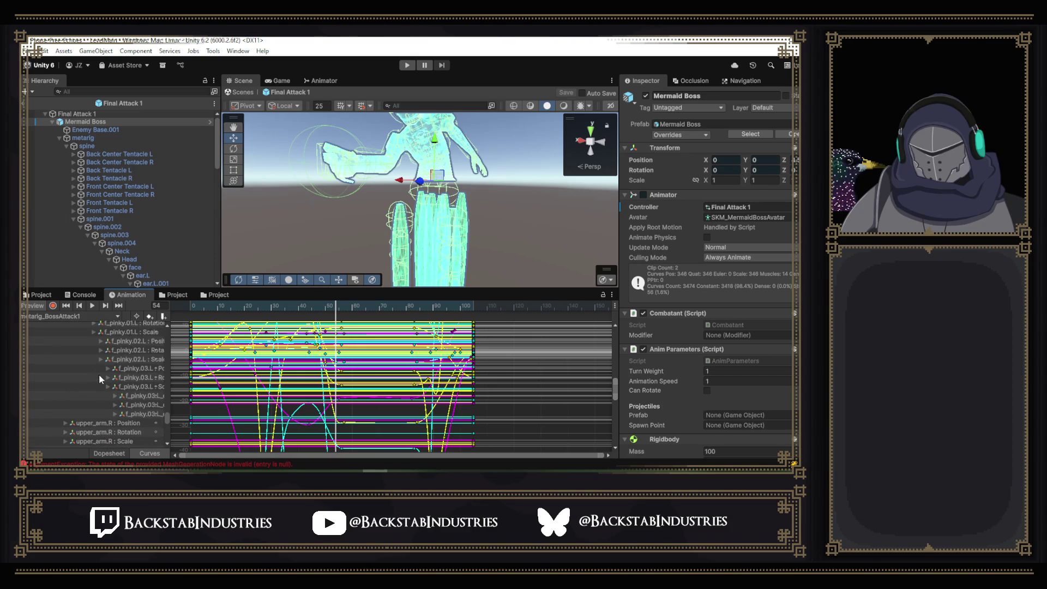
# - Show the upper_arm.R rotation curves, scrub frames 45–58 and play, then show forearm.R rotation
pyautogui.click(112, 401)
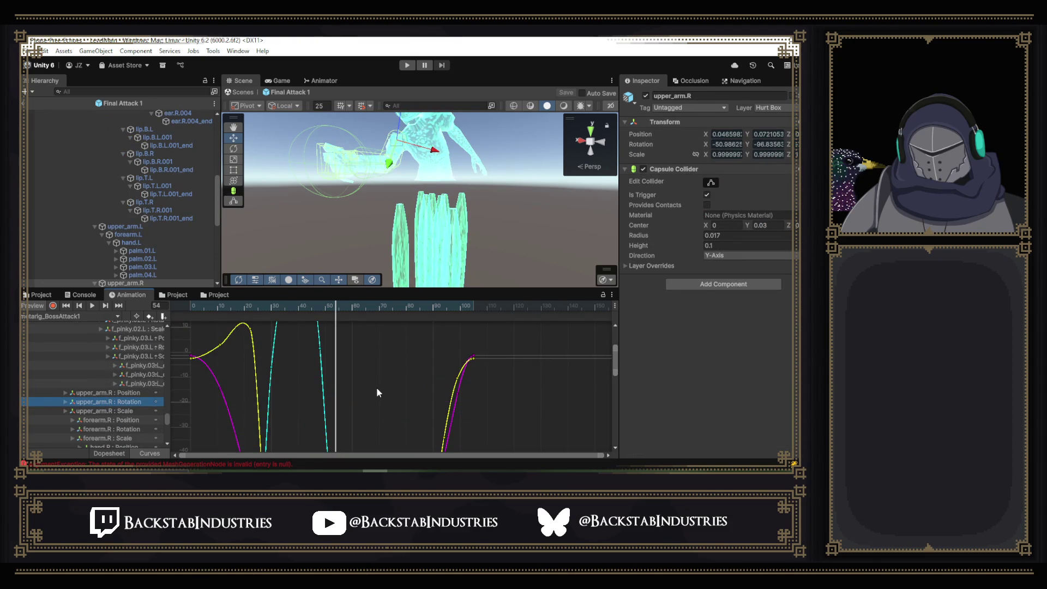
pyautogui.scroll(-1, 385, 392)
pyautogui.moveTo(507, 414); pyautogui.dragTo(528, 366)
pyautogui.scroll(-1, 535, 380)
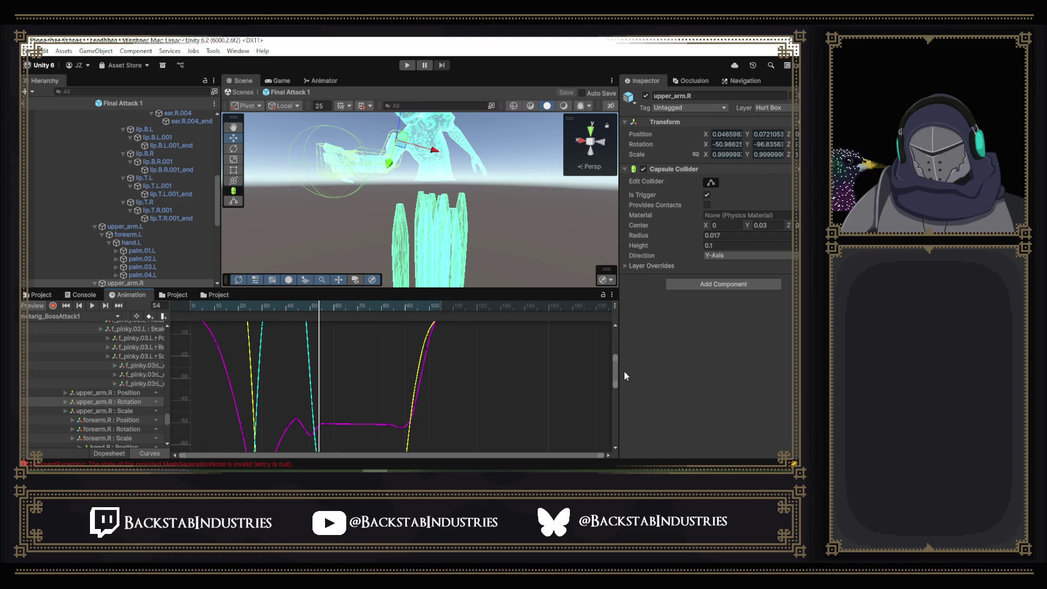
pyautogui.moveTo(614, 370); pyautogui.dragTo(617, 379)
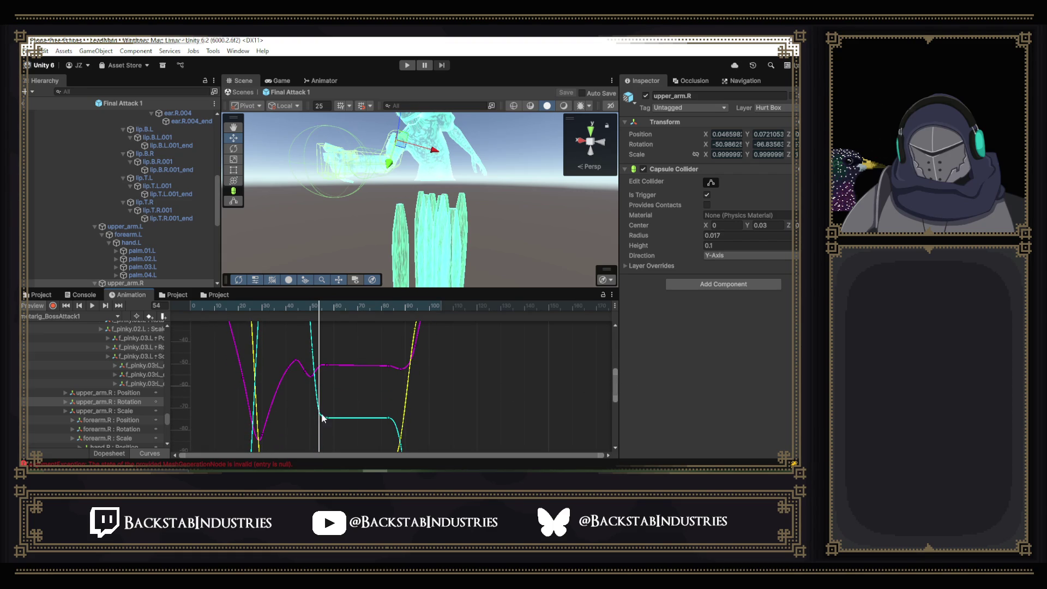
pyautogui.moveTo(319, 312); pyautogui.dragTo(327, 313)
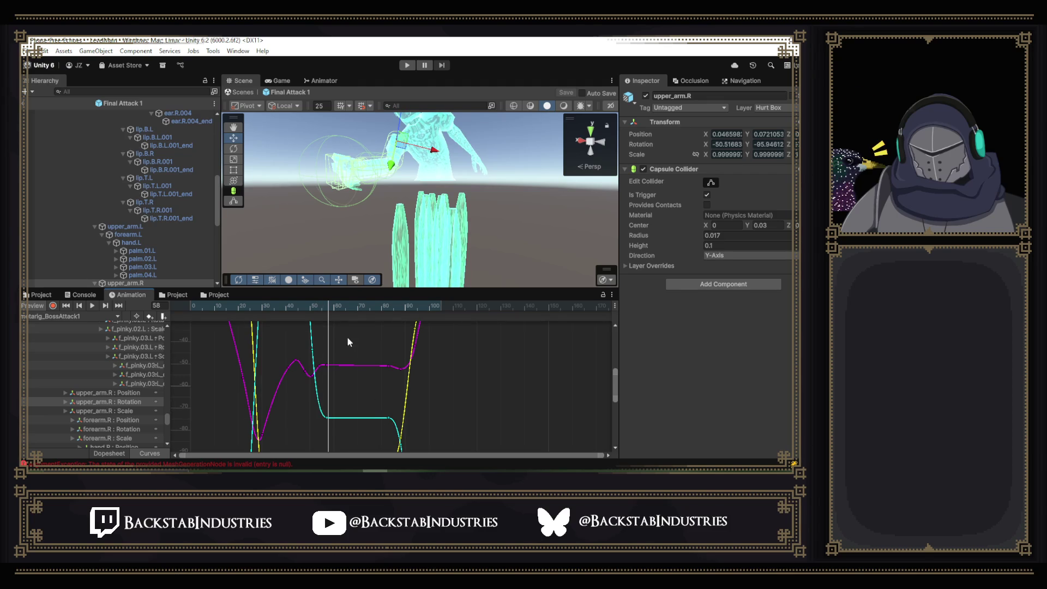
pyautogui.moveTo(329, 311); pyautogui.dragTo(297, 306)
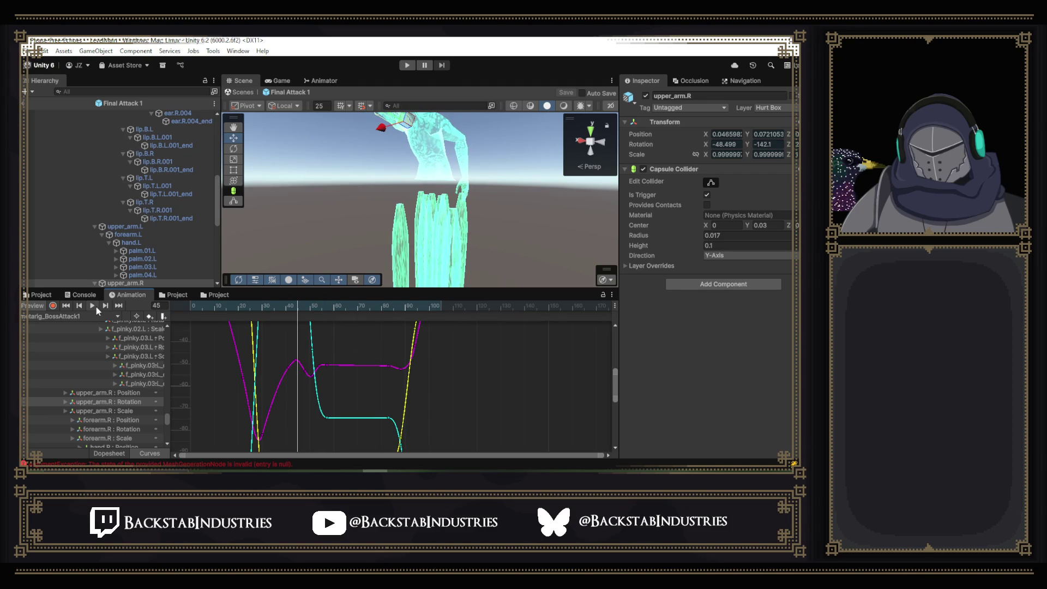
pyautogui.click(96, 307)
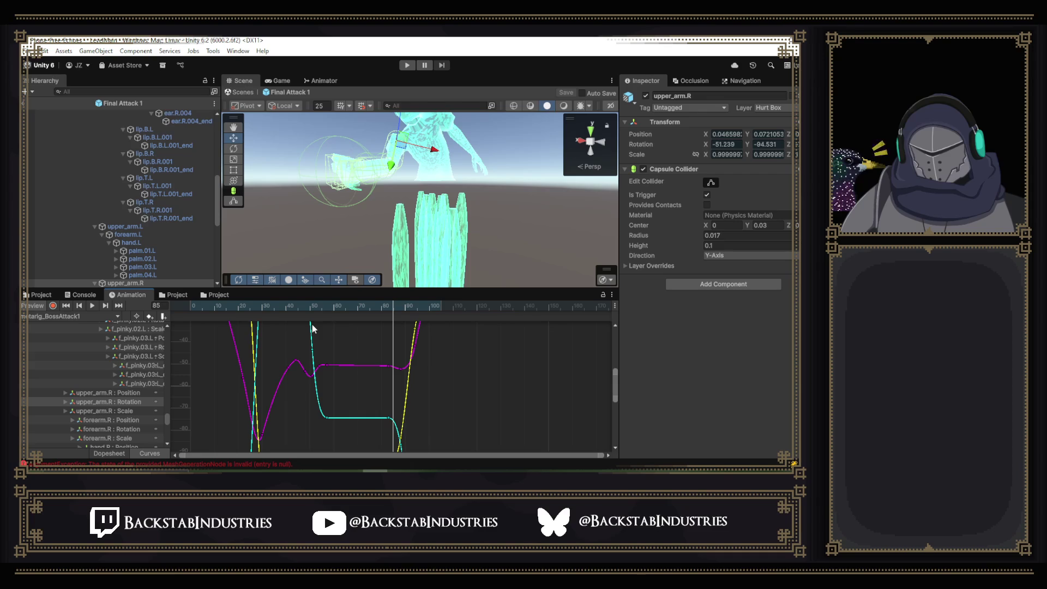
pyautogui.click(119, 428)
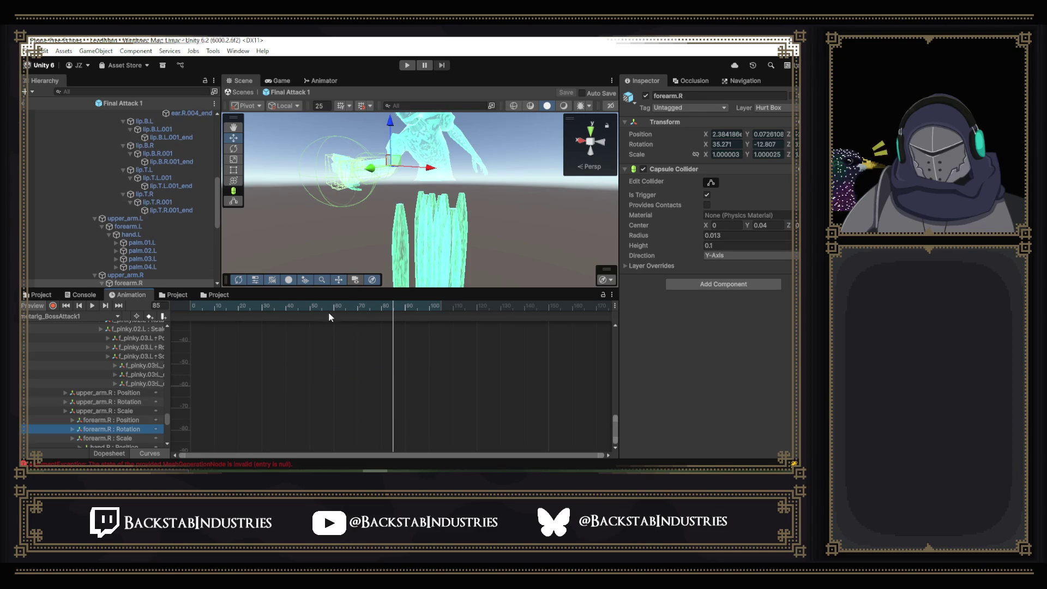
# - Nudge a cyan forearm.R rotation key slightly later and preview the clip from frame 40
pyautogui.moveTo(616, 435); pyautogui.dragTo(616, 422)
pyautogui.click(317, 387)
pyautogui.moveTo(318, 387); pyautogui.dragTo(326, 387)
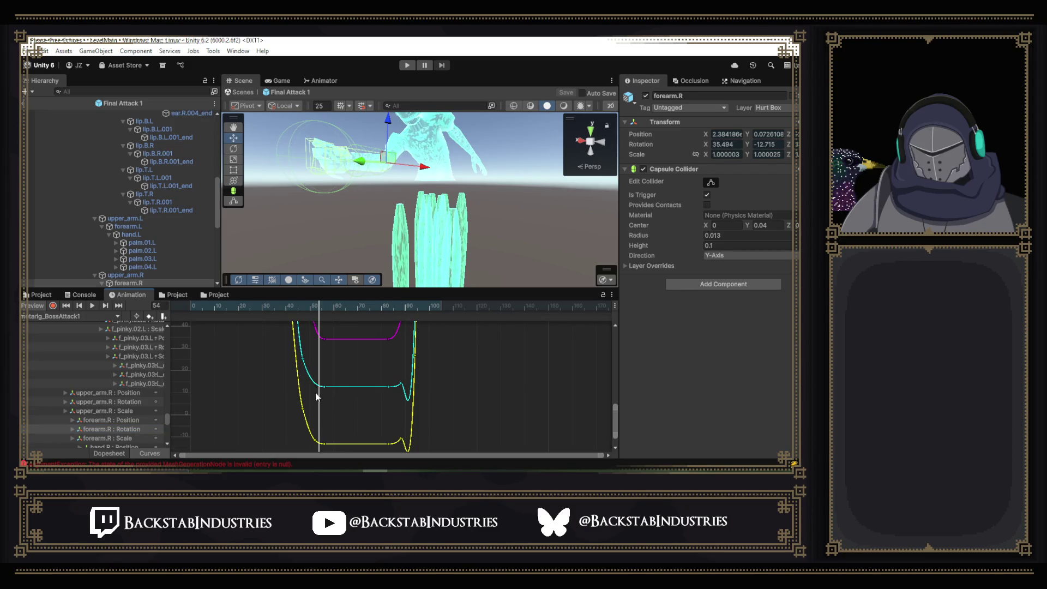
pyautogui.moveTo(319, 305); pyautogui.dragTo(285, 305)
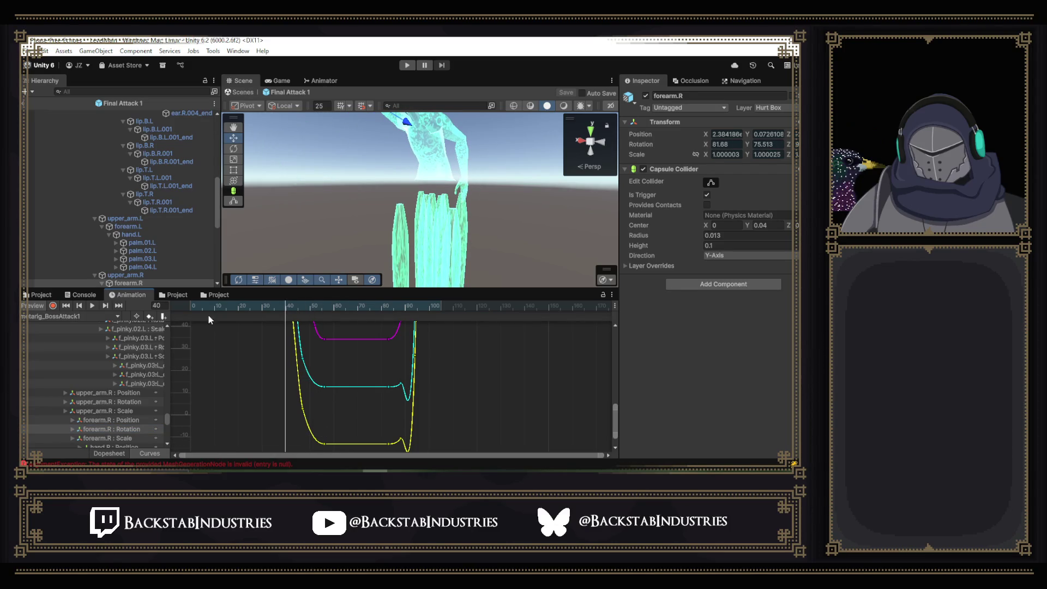
pyautogui.click(91, 305)
pyautogui.click(92, 306)
# - Select a key on the yellow curve and frame the curve's bottom in the graph
pyautogui.scroll(-2, 322, 371)
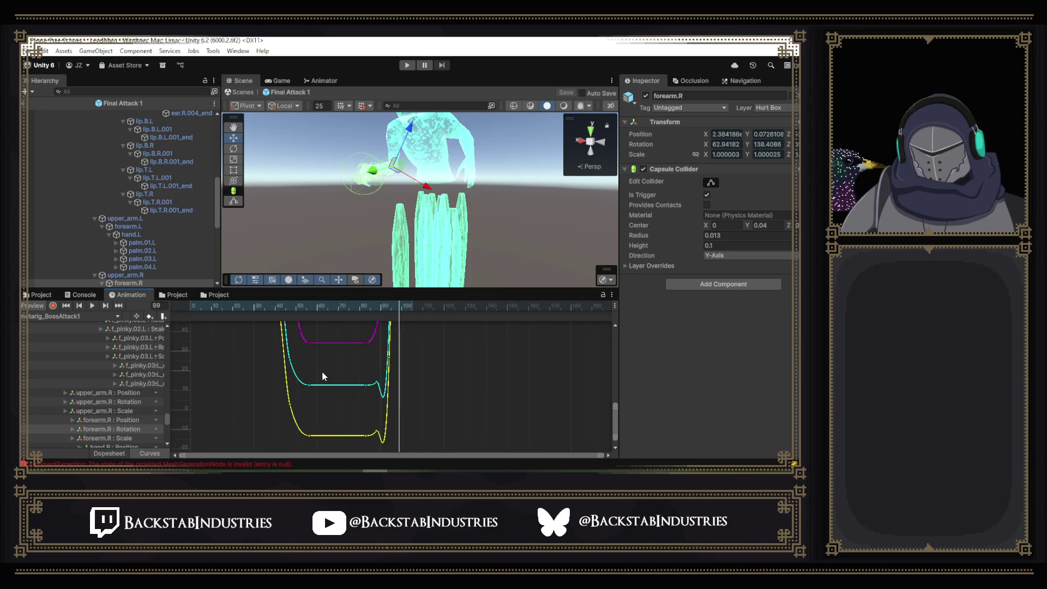
pyautogui.moveTo(615, 422); pyautogui.dragTo(615, 414)
pyautogui.click(288, 429)
pyautogui.scroll(-1, 309, 428)
pyautogui.moveTo(332, 421); pyautogui.dragTo(329, 390)
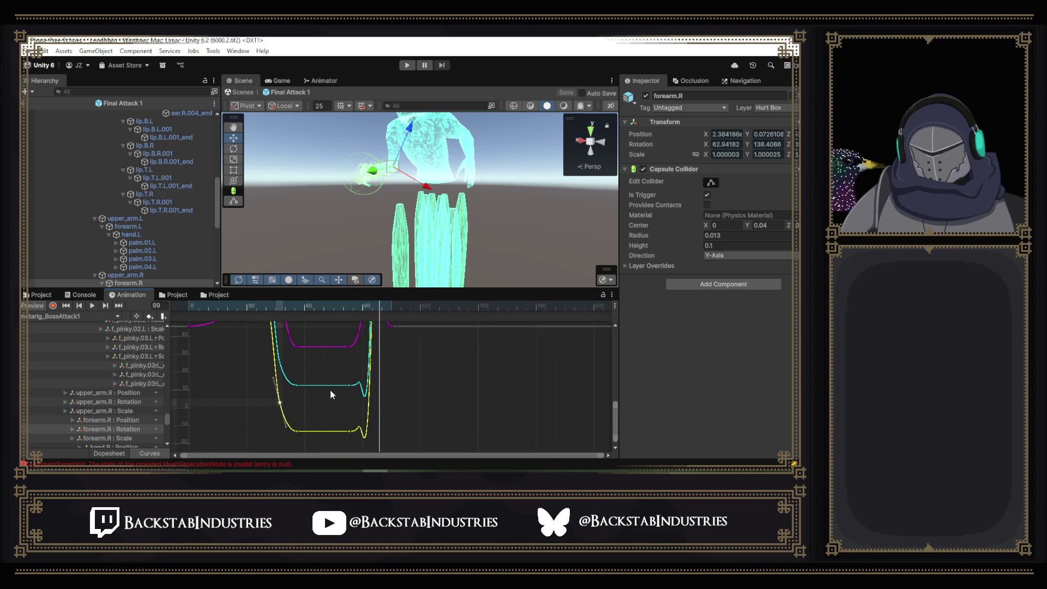
# - Set a forearm.R rotation key's left tangent to Free, then select a magenta-curve key
pyautogui.rightClick(280, 397)
pyautogui.moveTo(318, 377)
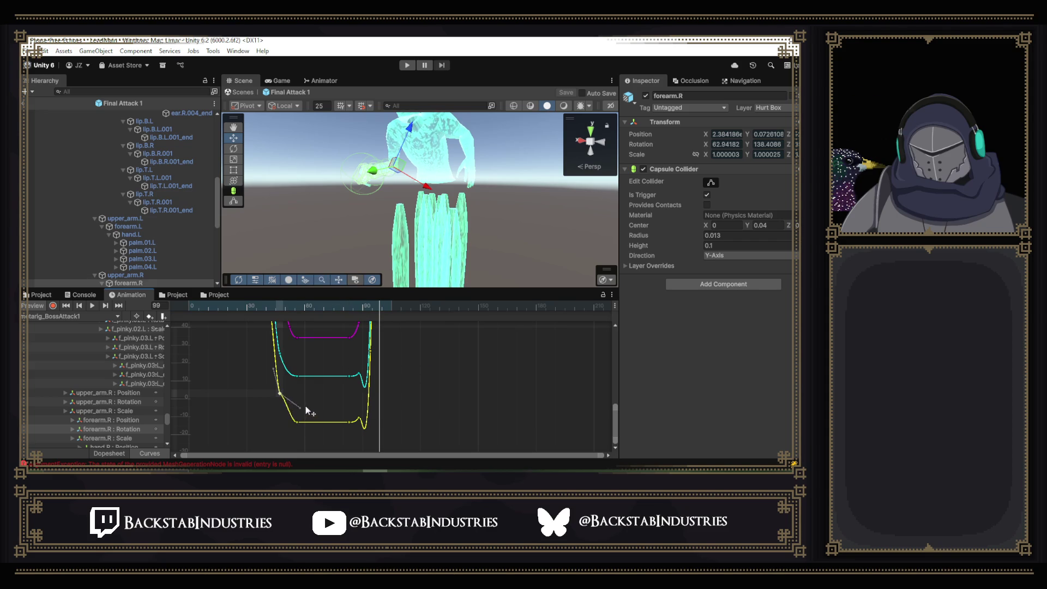
pyautogui.rightClick(287, 377)
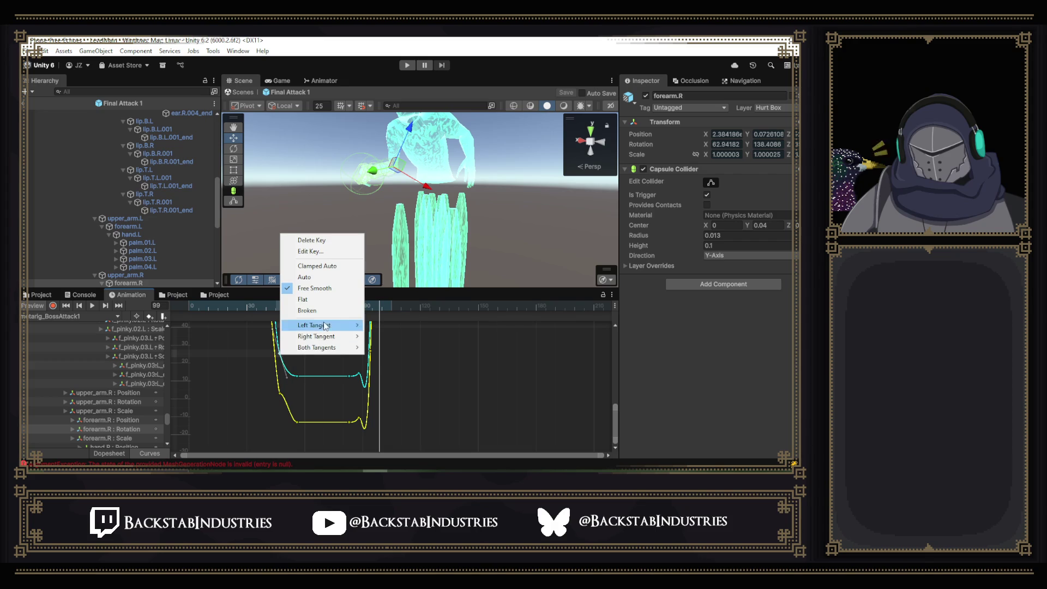
pyautogui.moveTo(327, 326)
pyautogui.click(383, 327)
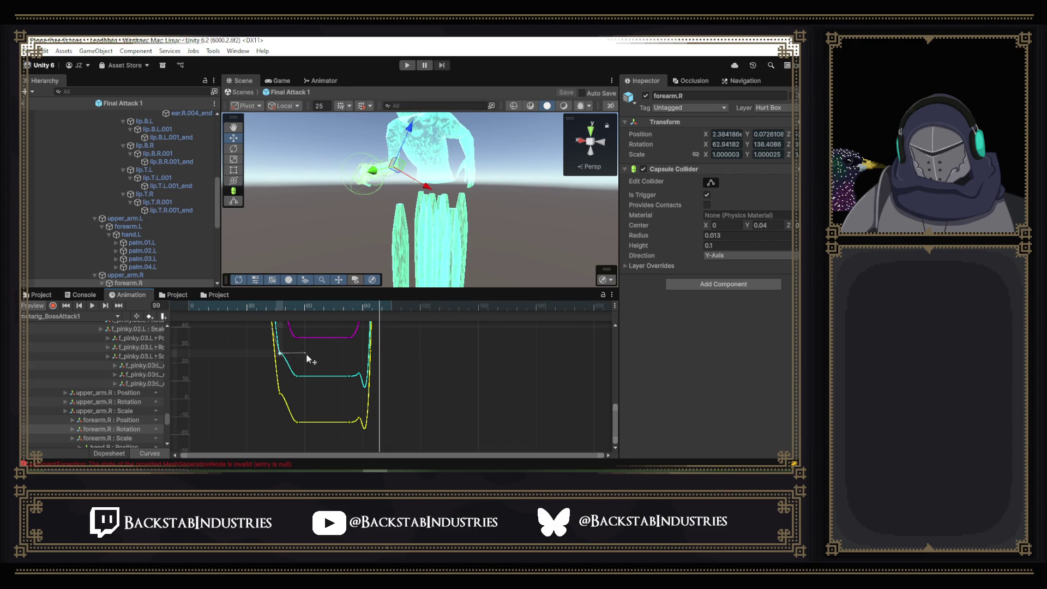
pyautogui.click(287, 326)
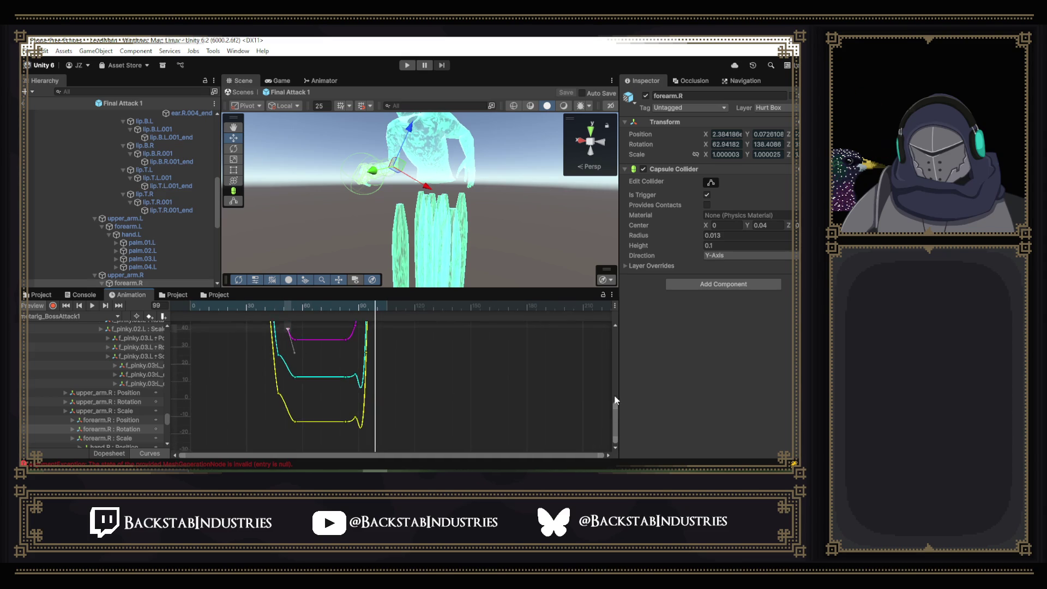
# - Make the magenta key's right tangent Linear, free another key's left tangent, and steepen the descent
pyautogui.moveTo(615, 413); pyautogui.dragTo(614, 390)
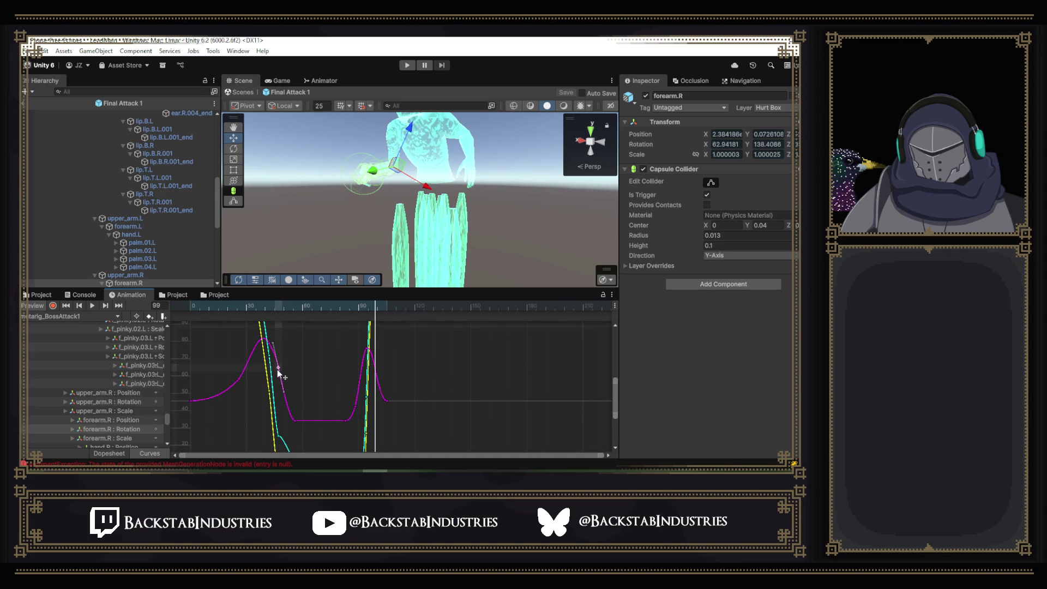
pyautogui.rightClick(277, 369)
pyautogui.moveTo(322, 350)
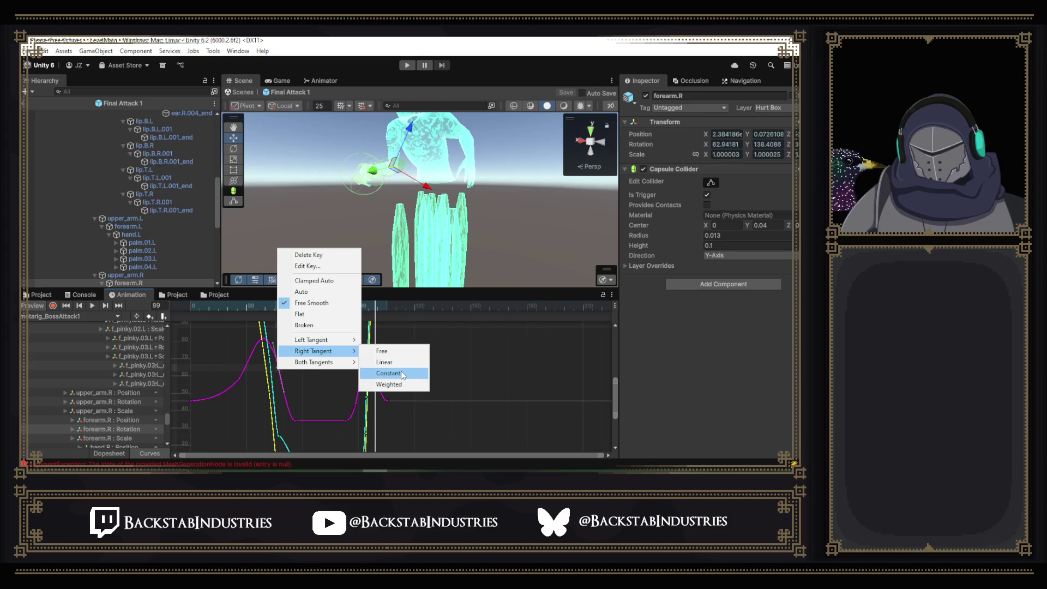
pyautogui.click(401, 363)
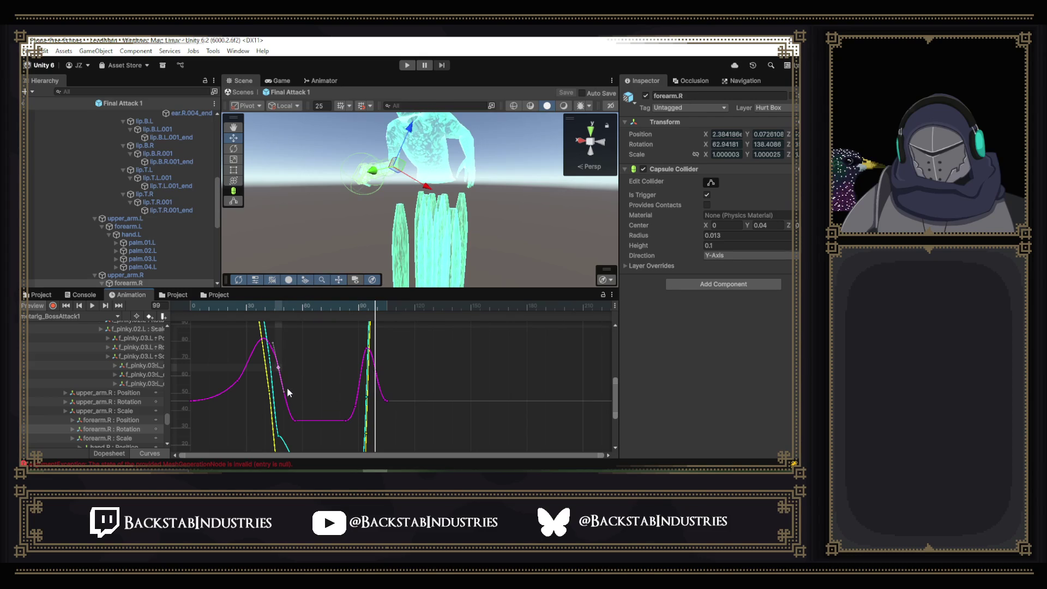
pyautogui.rightClick(294, 422)
pyautogui.moveTo(338, 392)
pyautogui.click(390, 392)
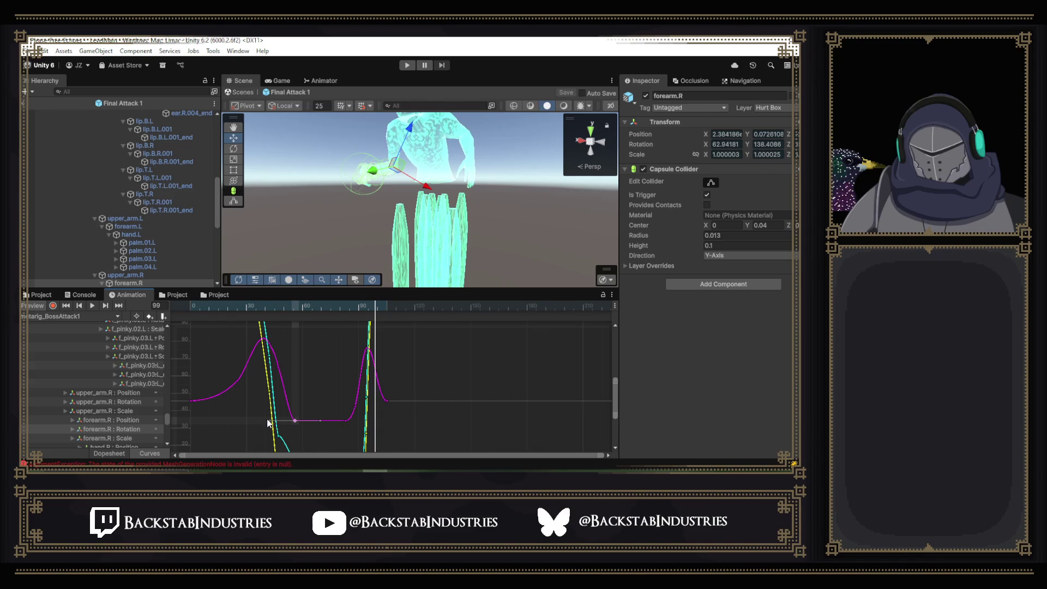
pyautogui.moveTo(288, 414); pyautogui.dragTo(293, 409)
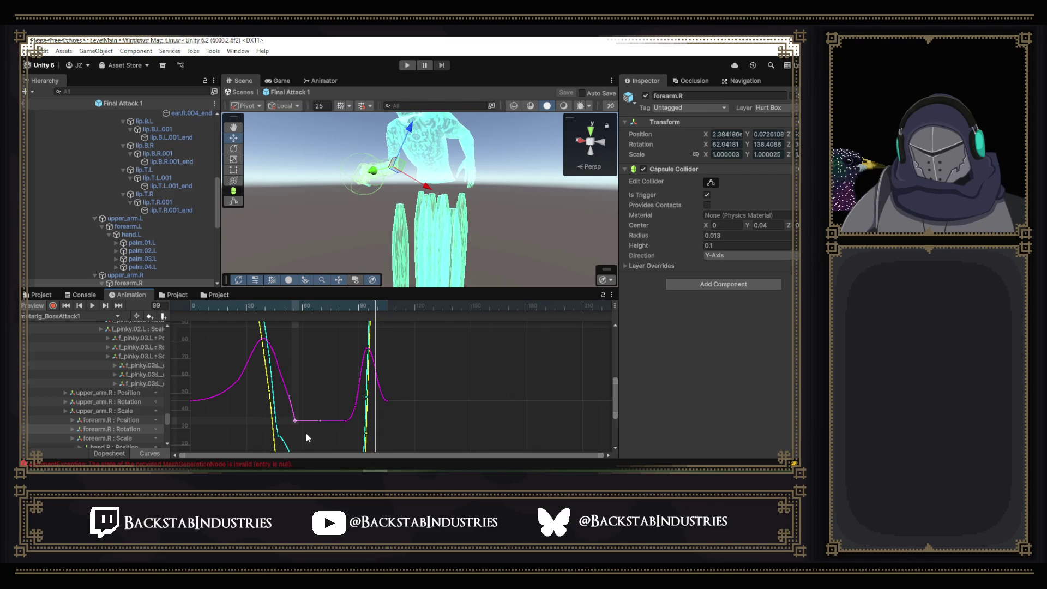
# - Bring the cyan and yellow curves into view, make the cyan key's right tangent Linear, and adjust another key's tangent
pyautogui.scroll(-2, 313, 427)
pyautogui.moveTo(311, 421); pyautogui.dragTo(318, 351)
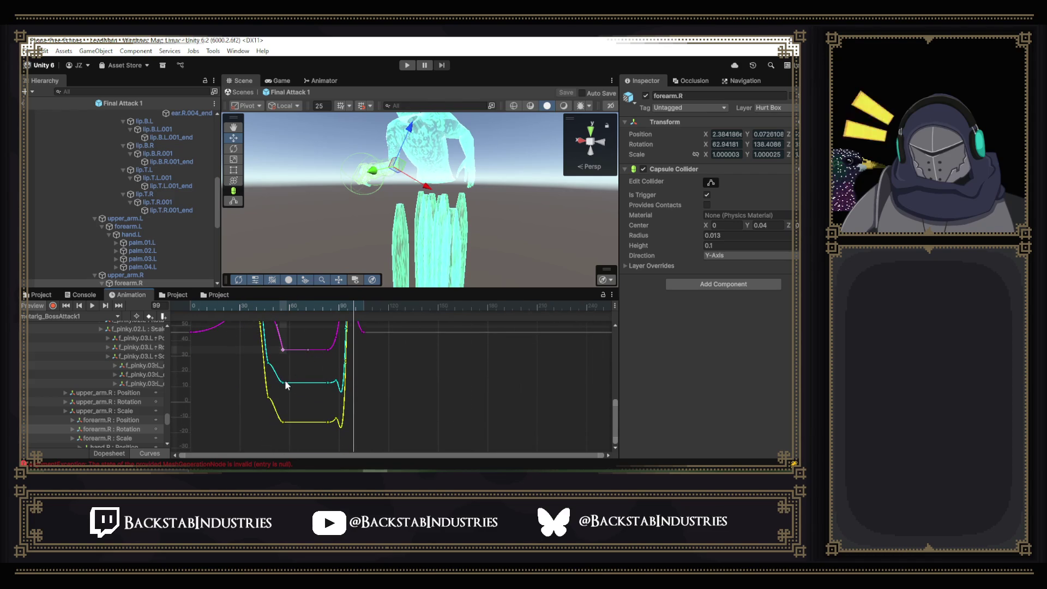
pyautogui.rightClick(284, 383)
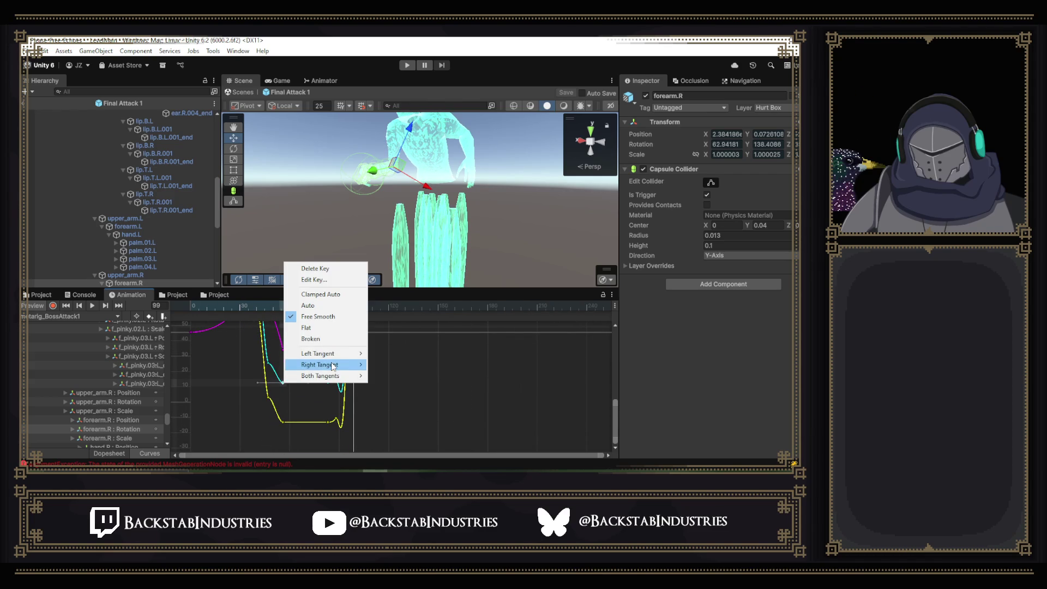
pyautogui.moveTo(333, 367)
pyautogui.click(385, 372)
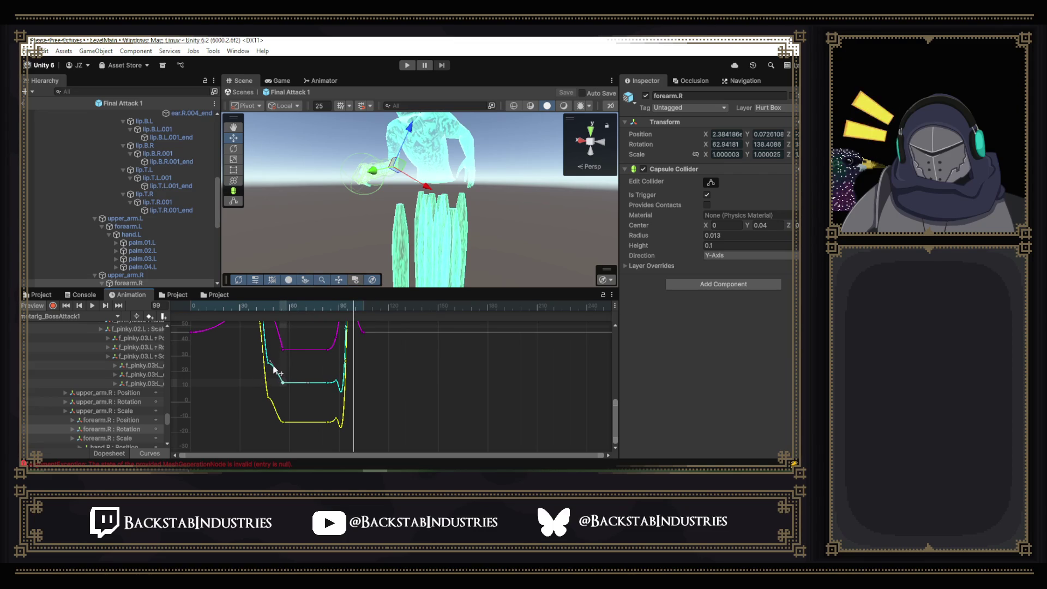
pyautogui.rightClick(283, 422)
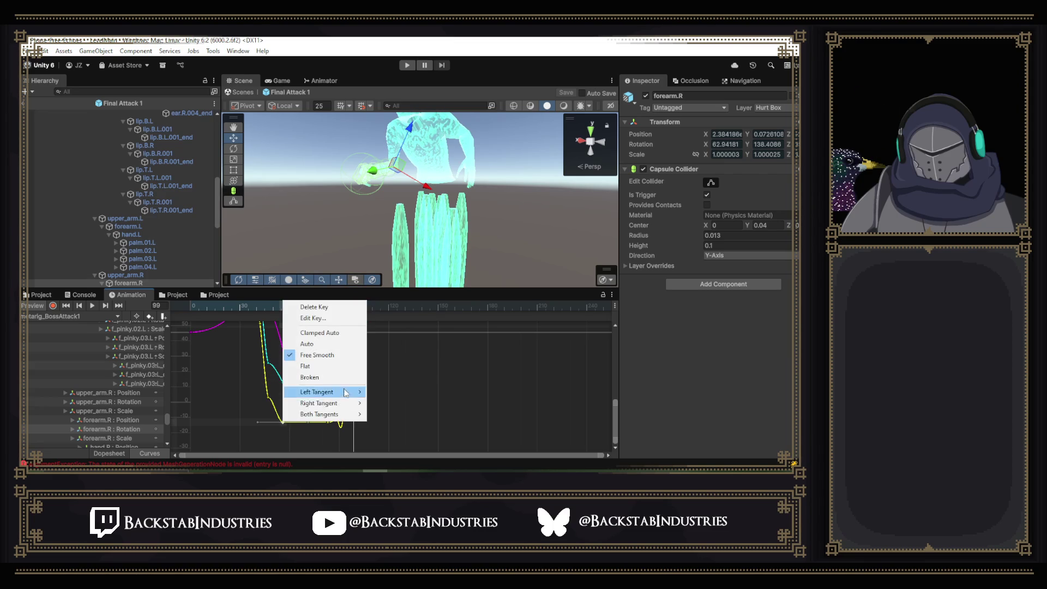
pyautogui.moveTo(354, 391)
pyautogui.click(401, 391)
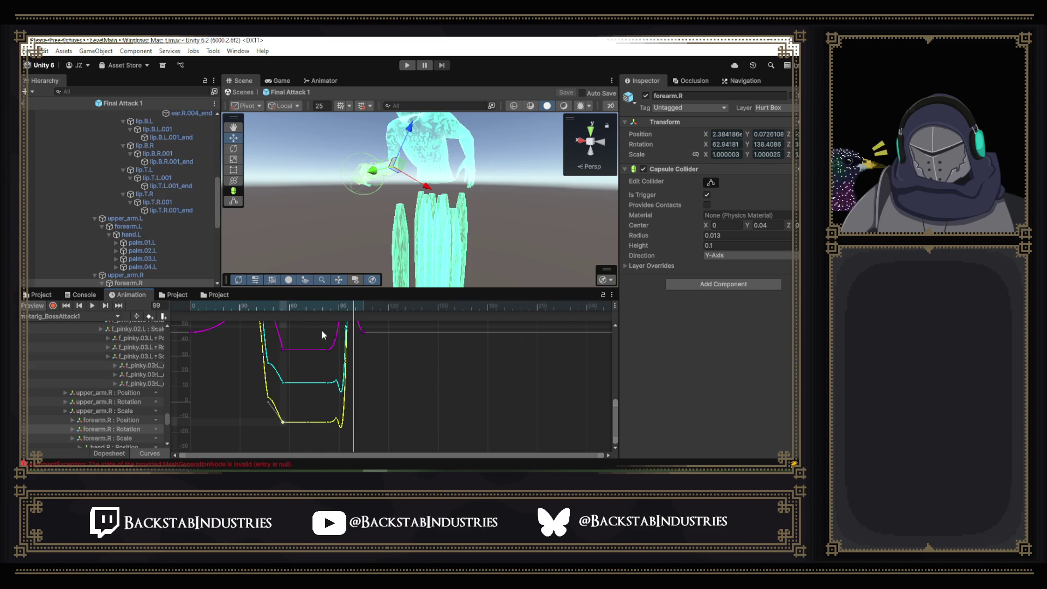
# - Preview the BossAttack1 clip from frame 36, then show the upper_arm.R rotation curves
pyautogui.moveTo(349, 315); pyautogui.dragTo(249, 306)
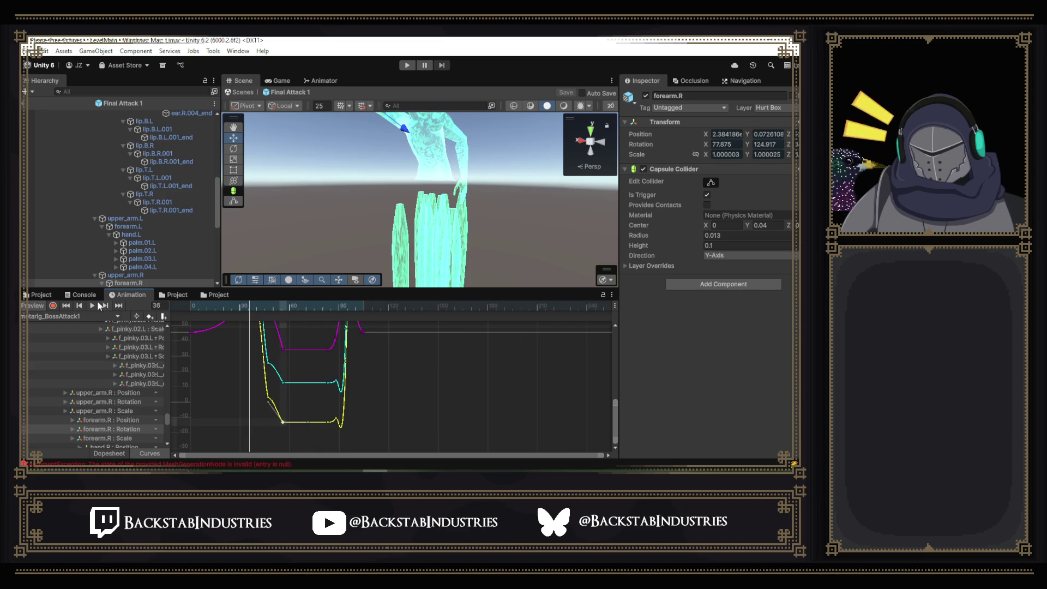
pyautogui.click(93, 305)
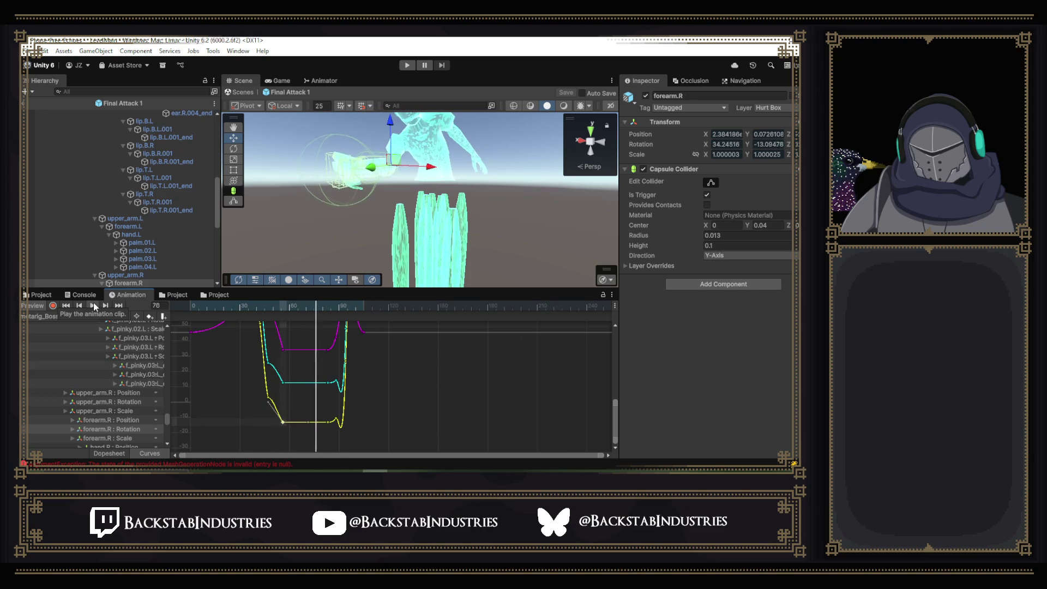
pyautogui.click(110, 402)
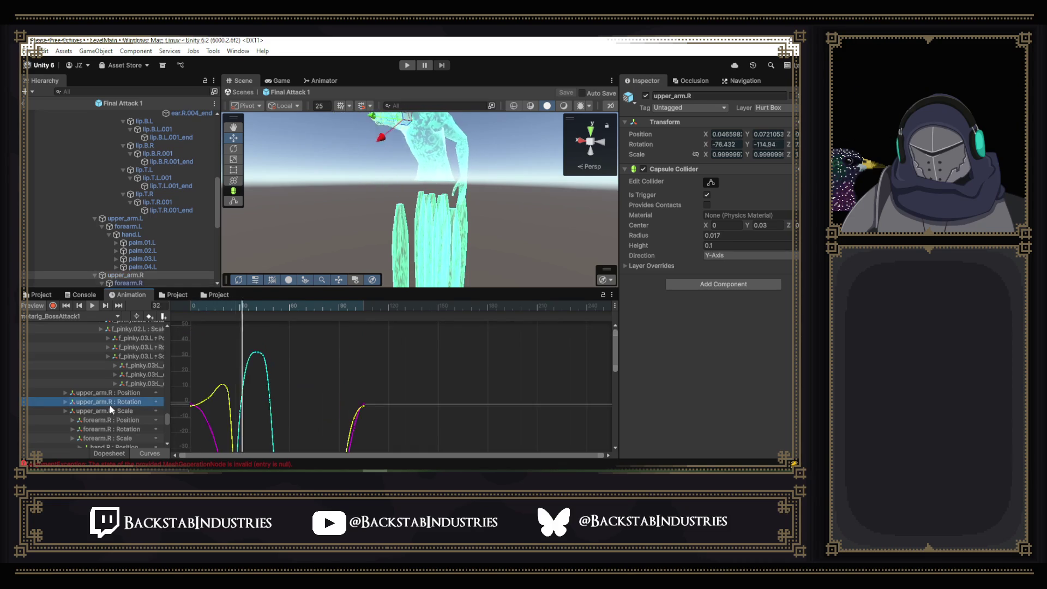
# - Drag the cyan upper_arm.R key's left tangent up and set it to Free so the curve jumps sharply
pyautogui.moveTo(613, 365); pyautogui.dragTo(615, 397)
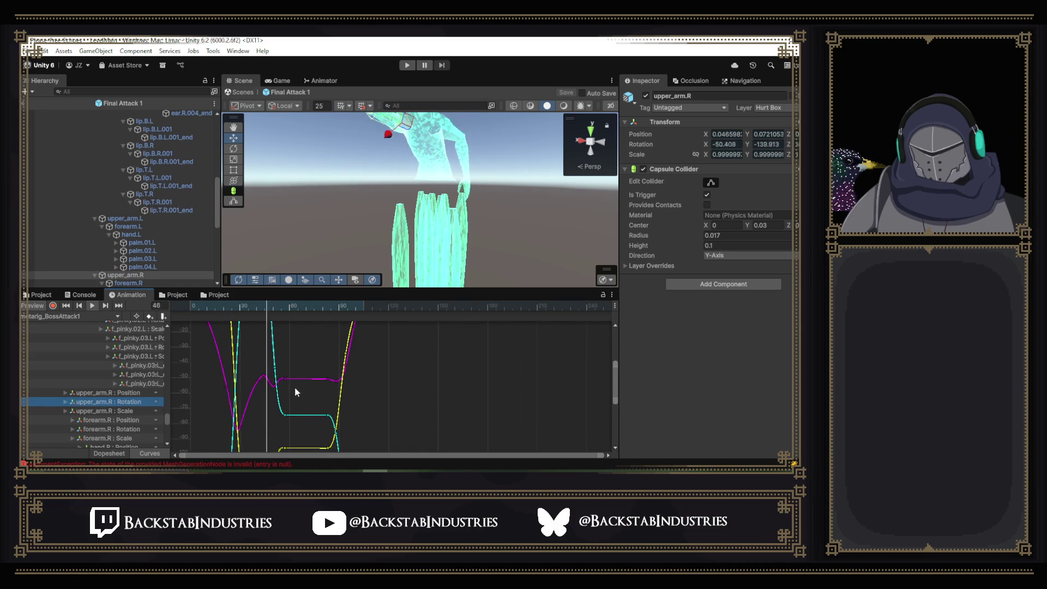
pyautogui.click(277, 376)
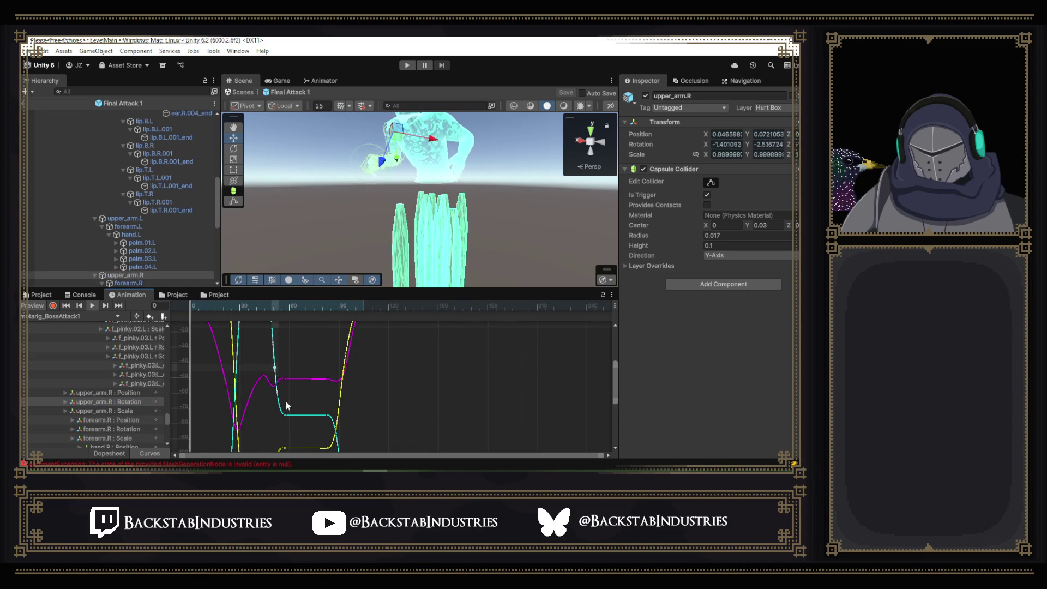
pyautogui.rightClick(286, 416)
pyautogui.click(263, 404)
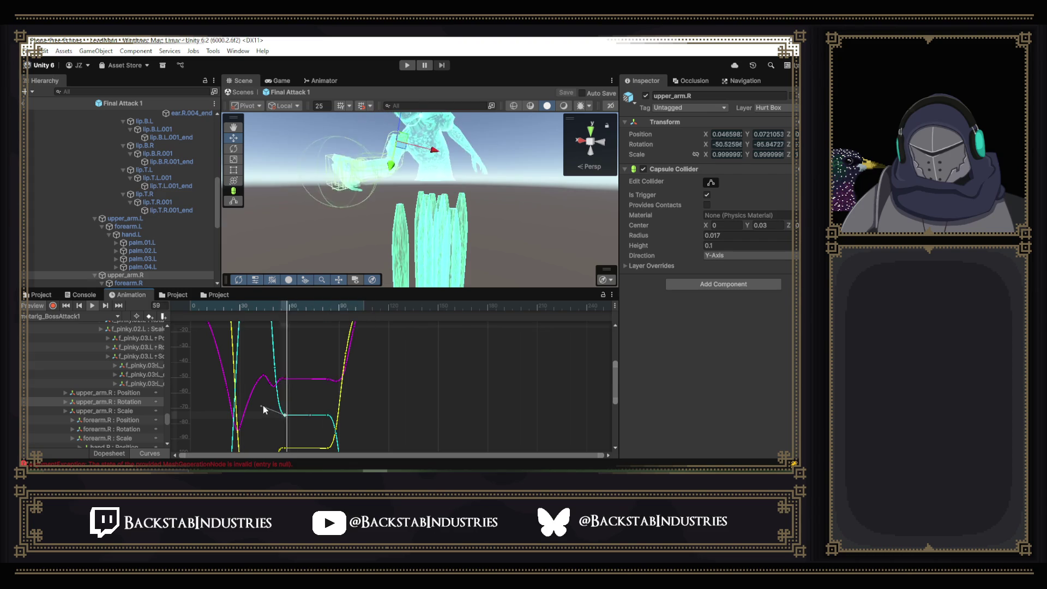
pyautogui.moveTo(278, 404); pyautogui.dragTo(284, 395)
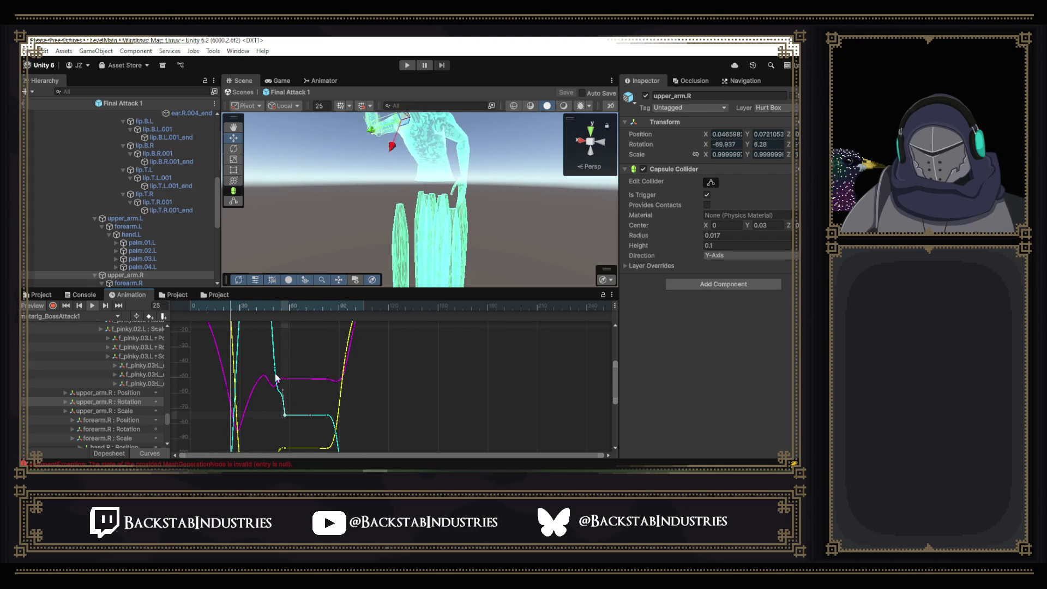
pyautogui.rightClick(275, 372)
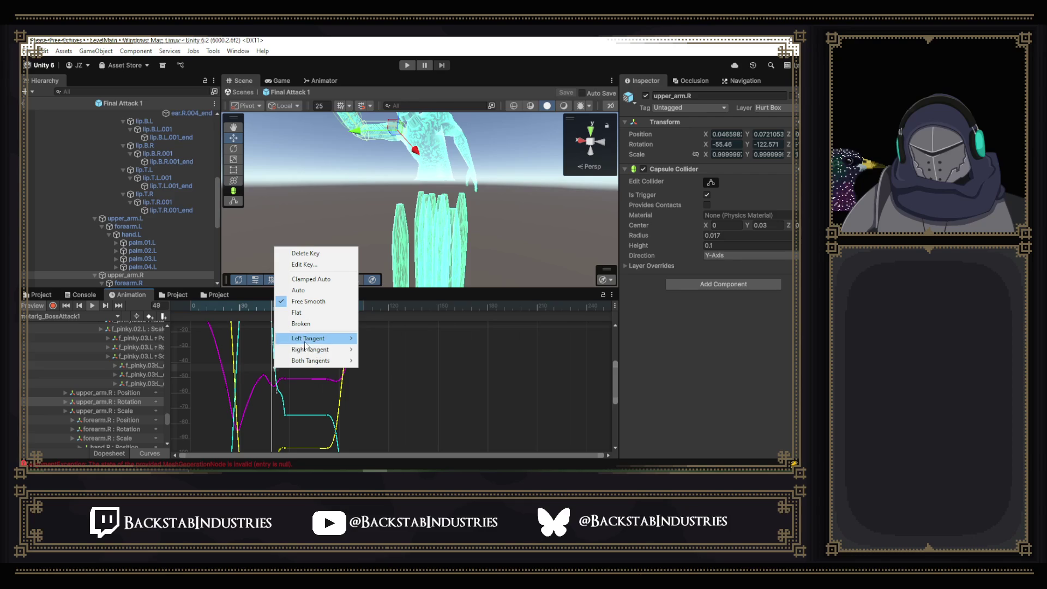
pyautogui.moveTo(308, 338)
pyautogui.click(386, 340)
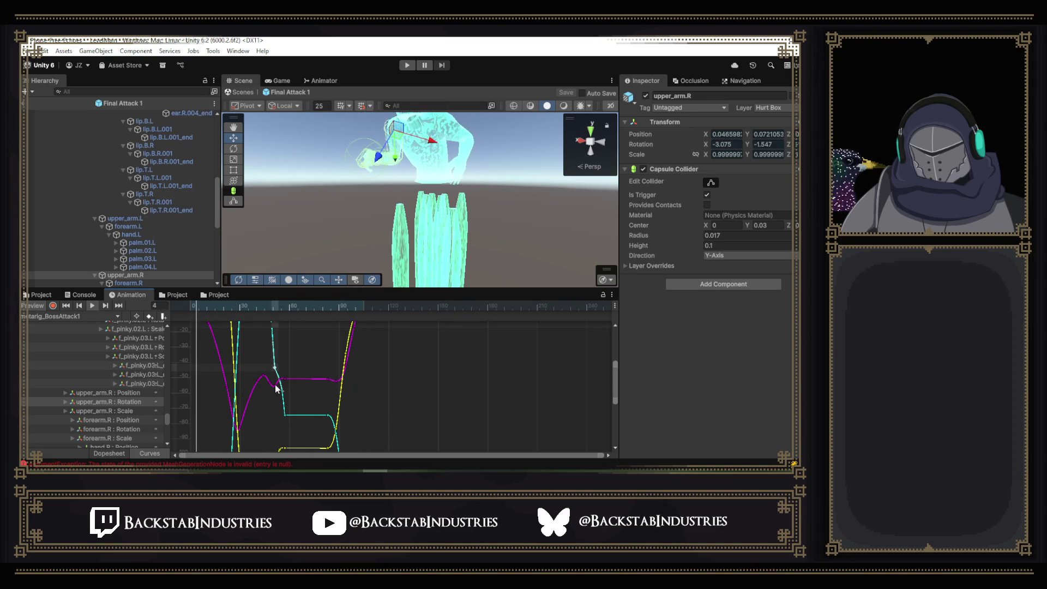
# - Move the preview to frame 51 and expand upper_arm.R Rotation into its x, y and z curves
pyautogui.click(257, 314)
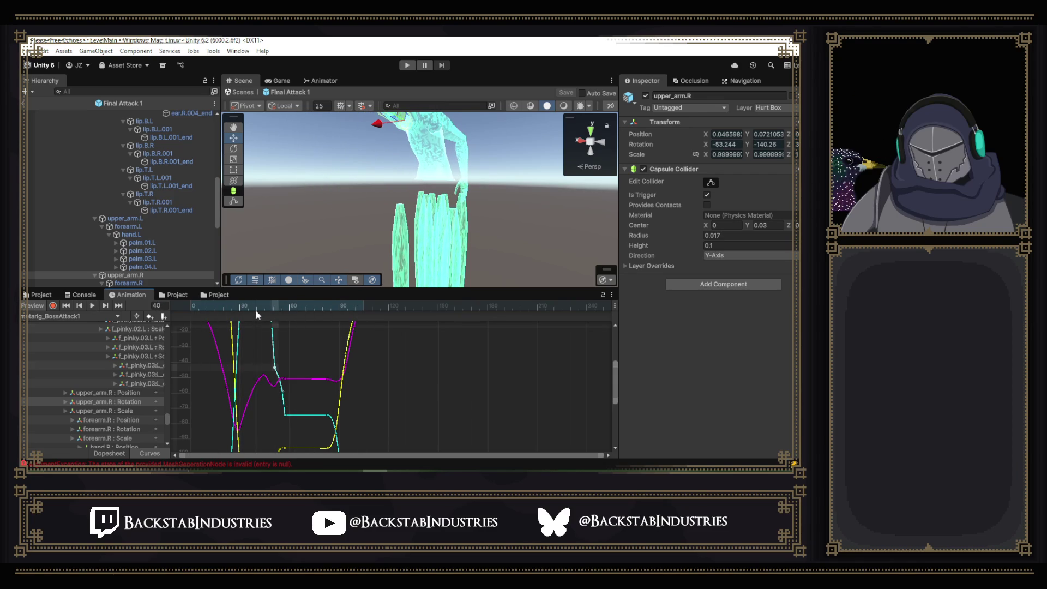
pyautogui.moveTo(257, 313); pyautogui.dragTo(274, 314)
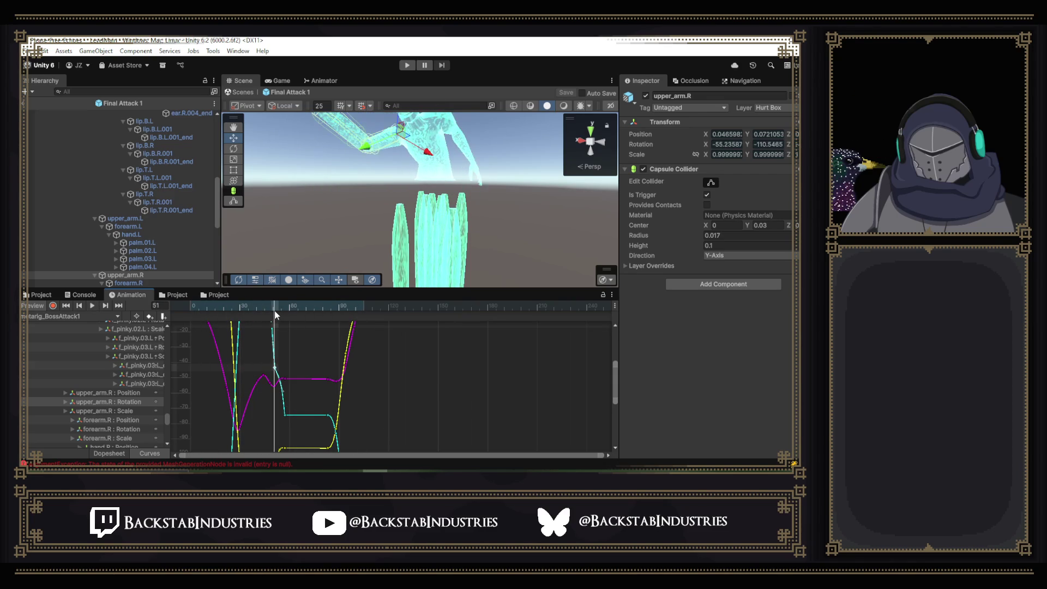
pyautogui.scroll(-1, 212, 373)
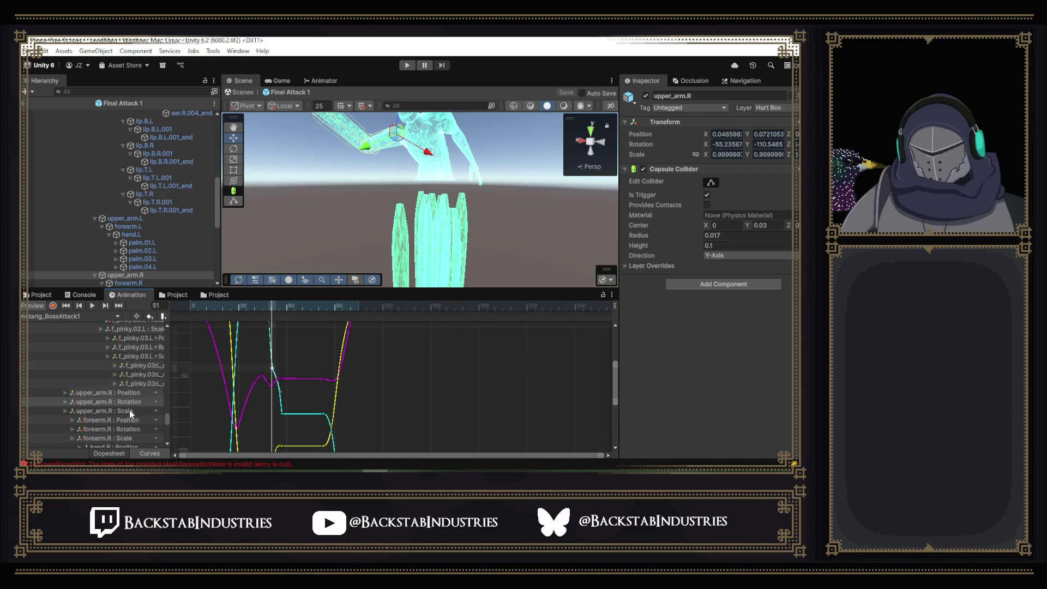
pyautogui.click(61, 401)
pyautogui.click(66, 403)
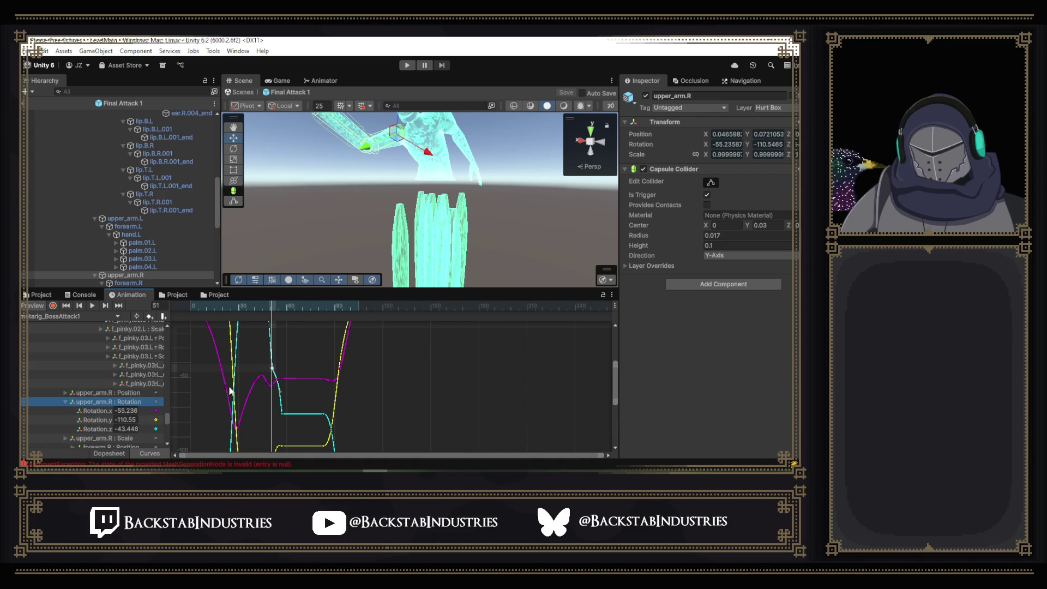
# - Set the magenta Rotation.x key at frame 51 to about -55.236
pyautogui.click(272, 386)
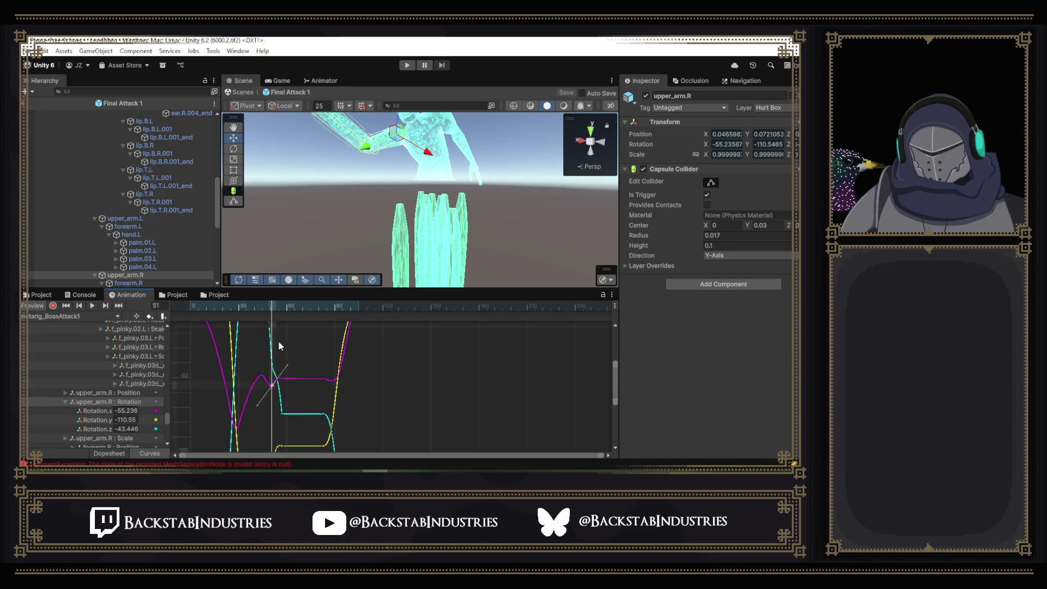
pyautogui.moveTo(273, 308); pyautogui.dragTo(280, 310)
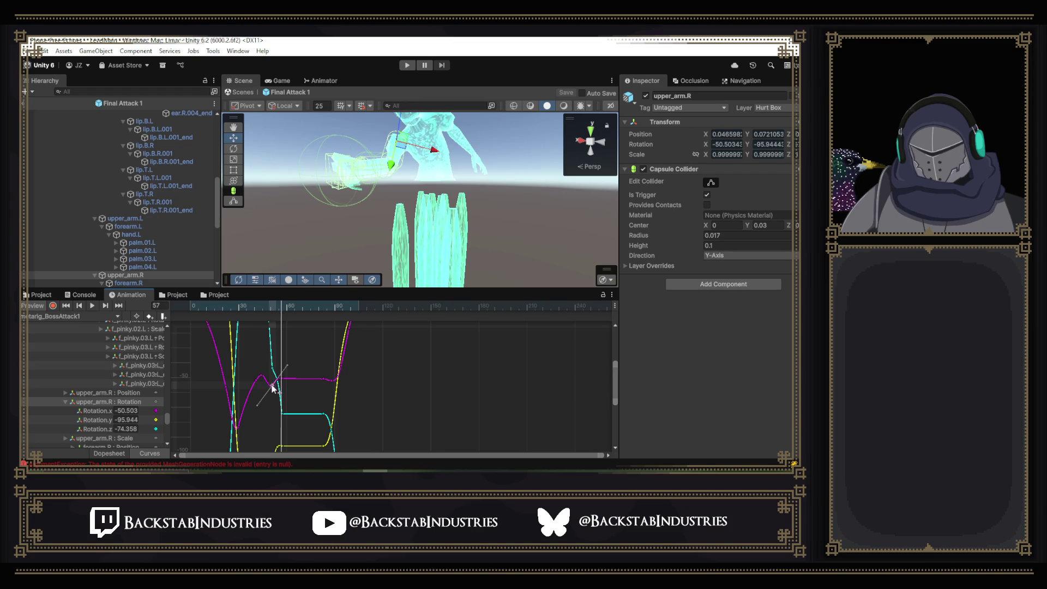
pyautogui.moveTo(272, 387); pyautogui.dragTo(273, 364)
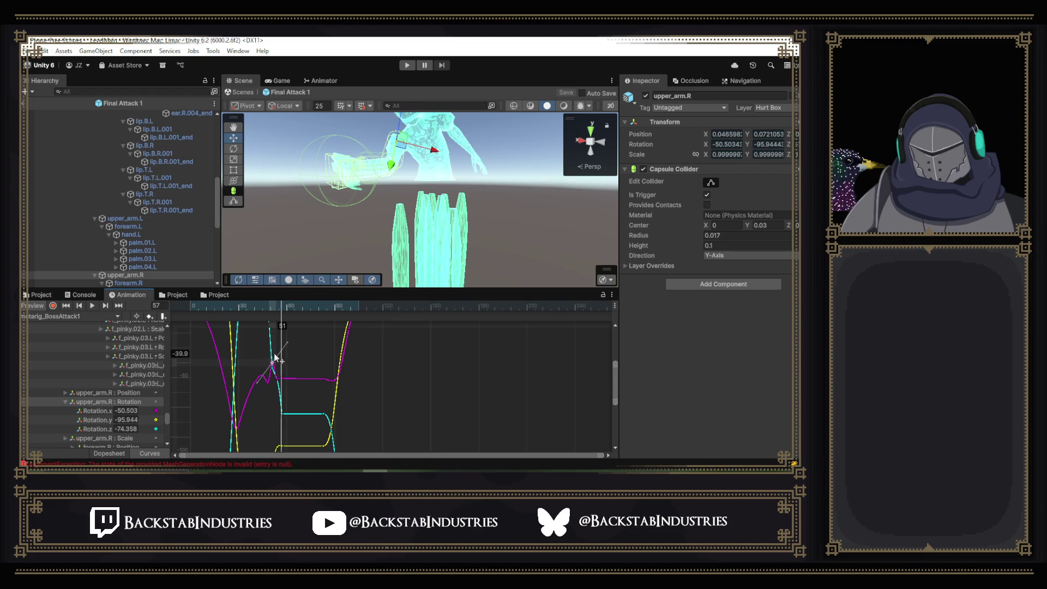
pyautogui.moveTo(279, 307)
pyautogui.mouseDown()
pyautogui.moveTo(255, 306)
pyautogui.moveTo(272, 316)
pyautogui.mouseUp()
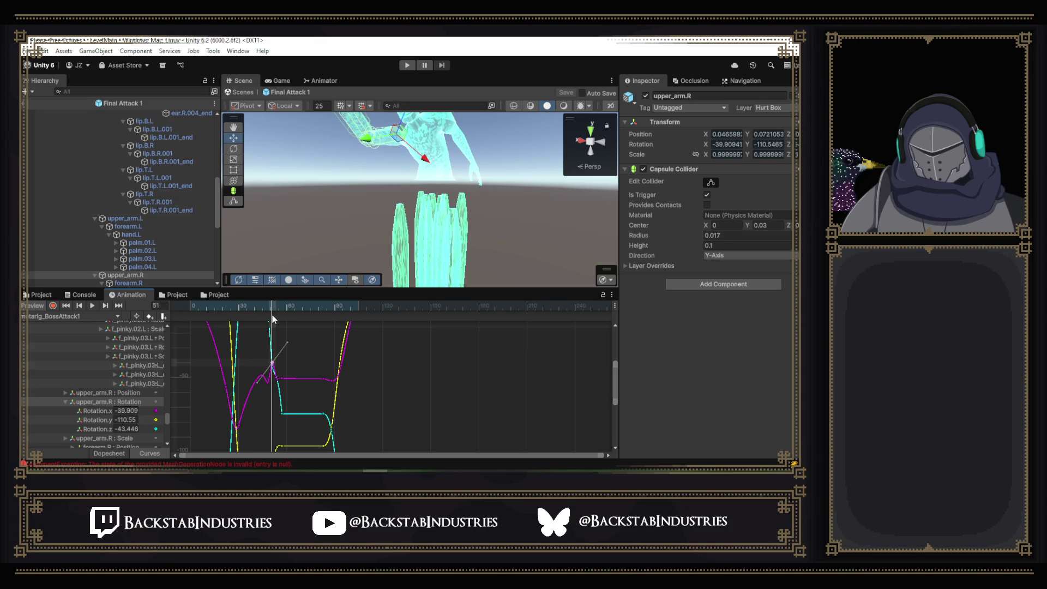
pyautogui.moveTo(279, 399)
pyautogui.mouseDown()
pyautogui.moveTo(271, 403)
pyautogui.moveTo(257, 380)
pyautogui.moveTo(277, 408)
pyautogui.mouseUp()
pyautogui.click(268, 388)
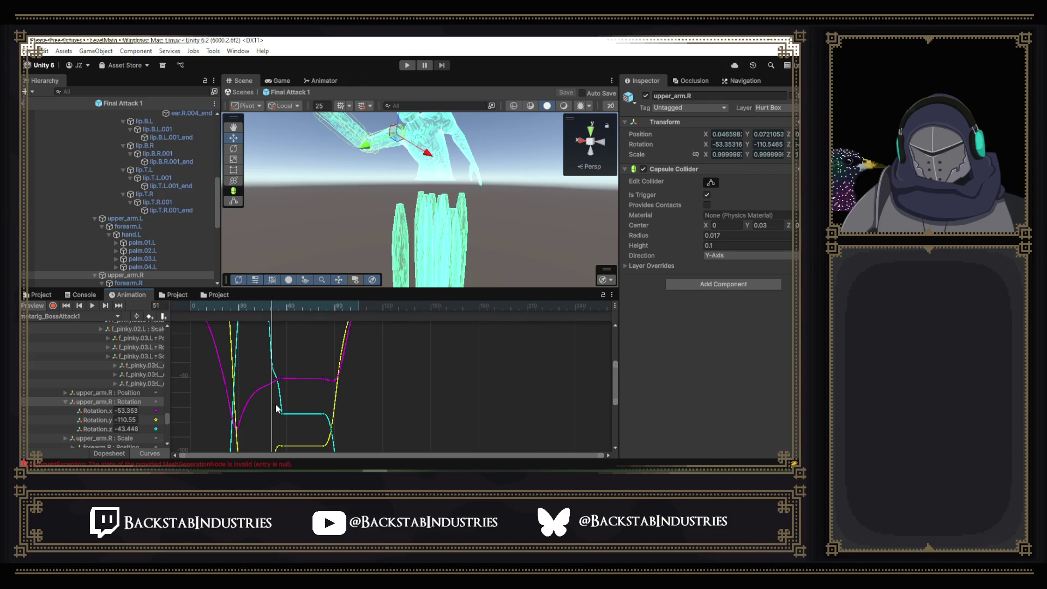
# - Steepen the Rotation.x key's tangent and play the clip from frame 15 to review
pyautogui.moveTo(271, 315)
pyautogui.mouseDown()
pyautogui.moveTo(236, 316)
pyautogui.moveTo(299, 322)
pyautogui.moveTo(277, 321)
pyautogui.mouseUp()
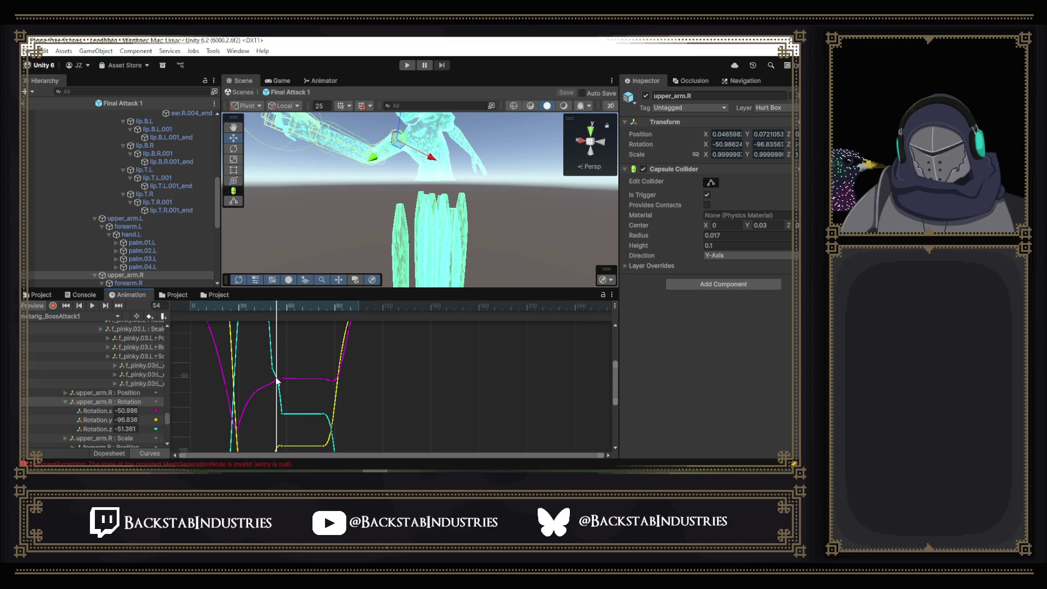
pyautogui.moveTo(262, 396); pyautogui.dragTo(272, 400)
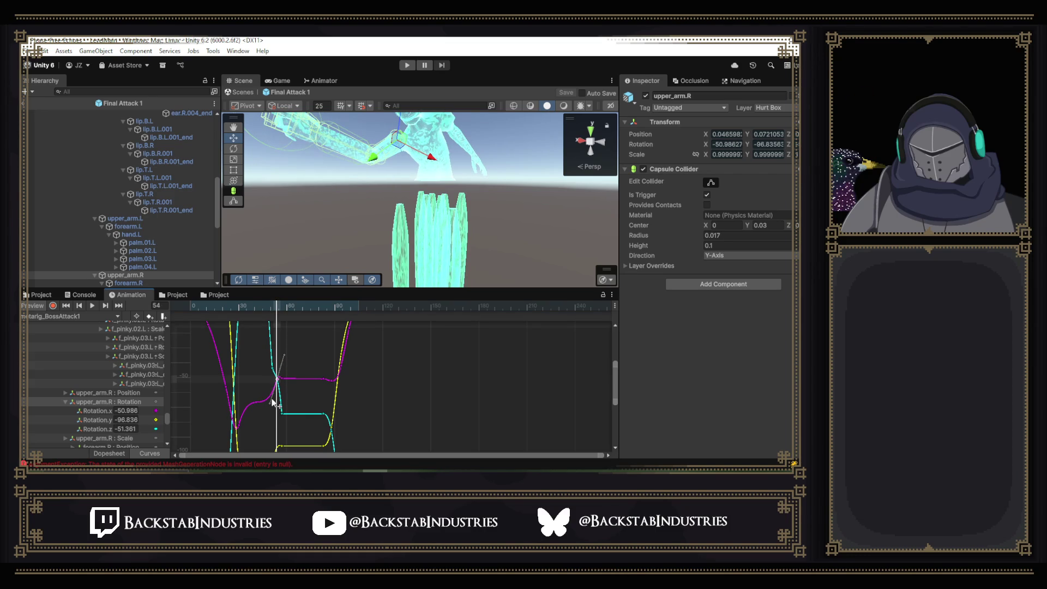
pyautogui.moveTo(250, 309); pyautogui.dragTo(213, 310)
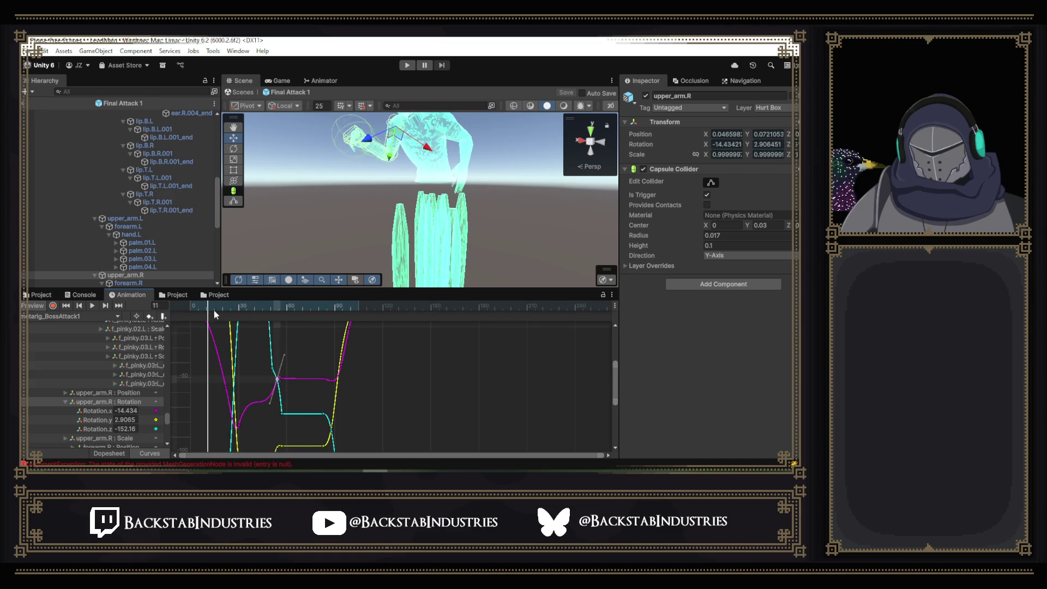
pyautogui.click(90, 309)
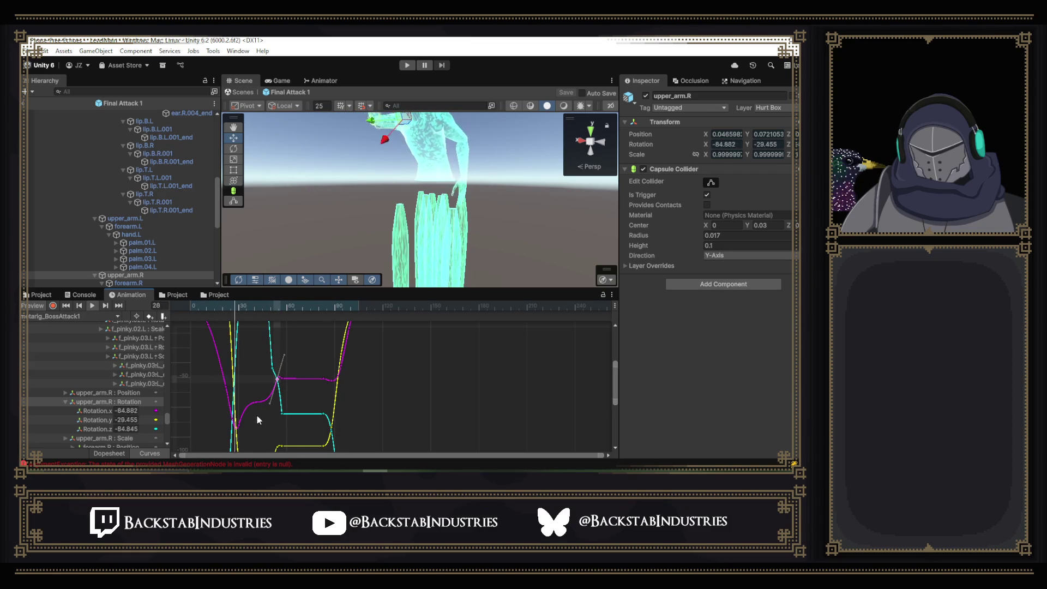
# - Set the next magenta key's right tangent to Free and flatten it
pyautogui.click(239, 424)
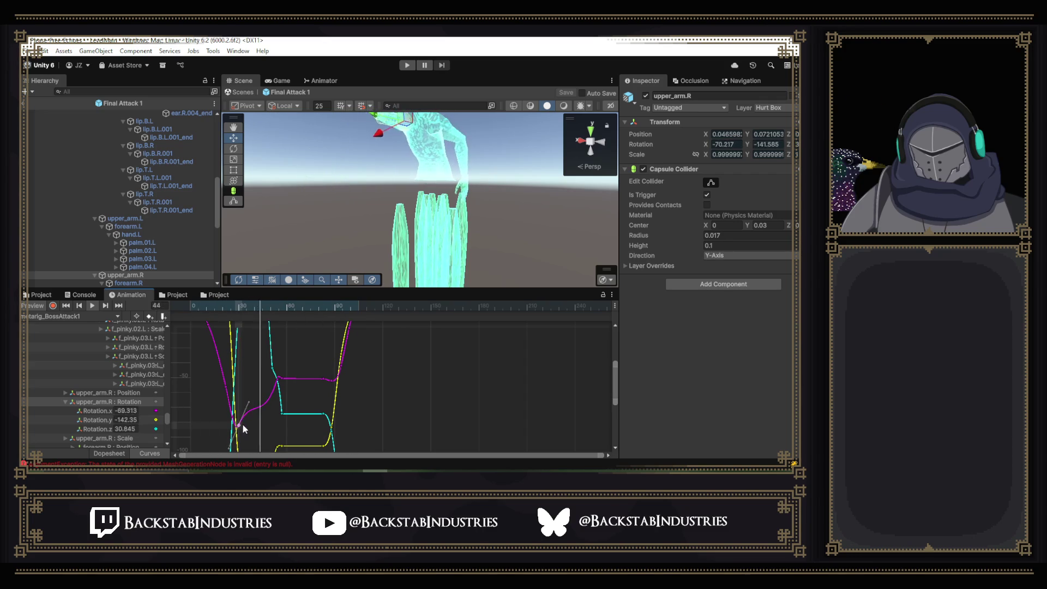
pyautogui.rightClick(241, 425)
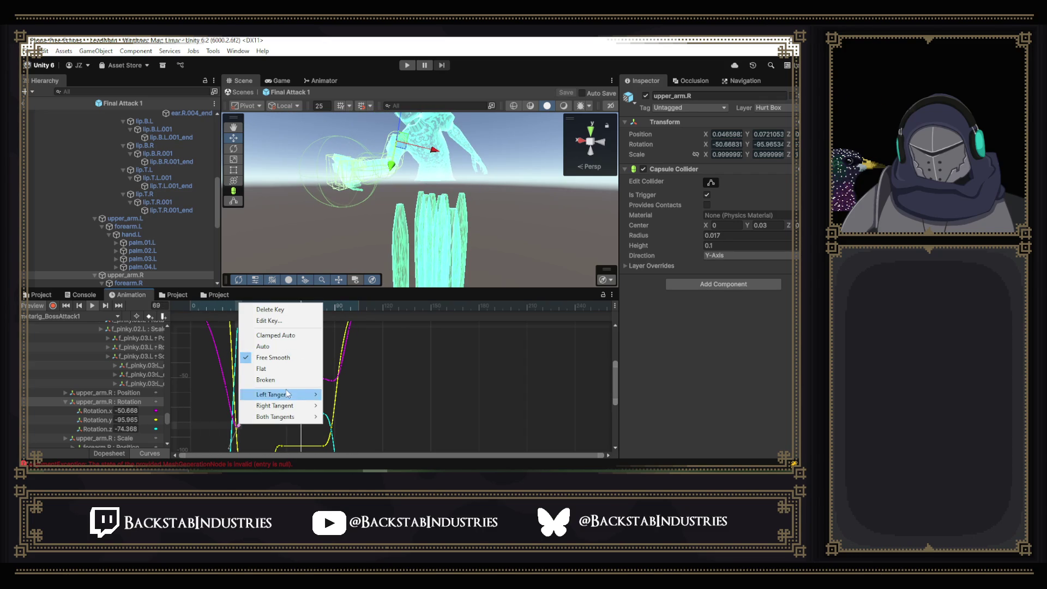
pyautogui.moveTo(295, 408)
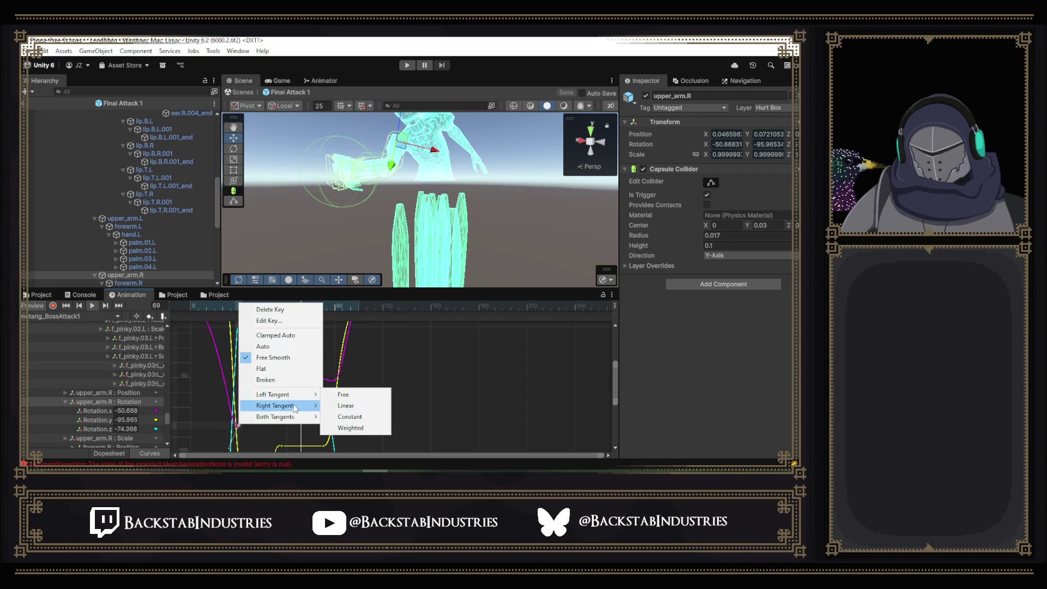
pyautogui.click(345, 398)
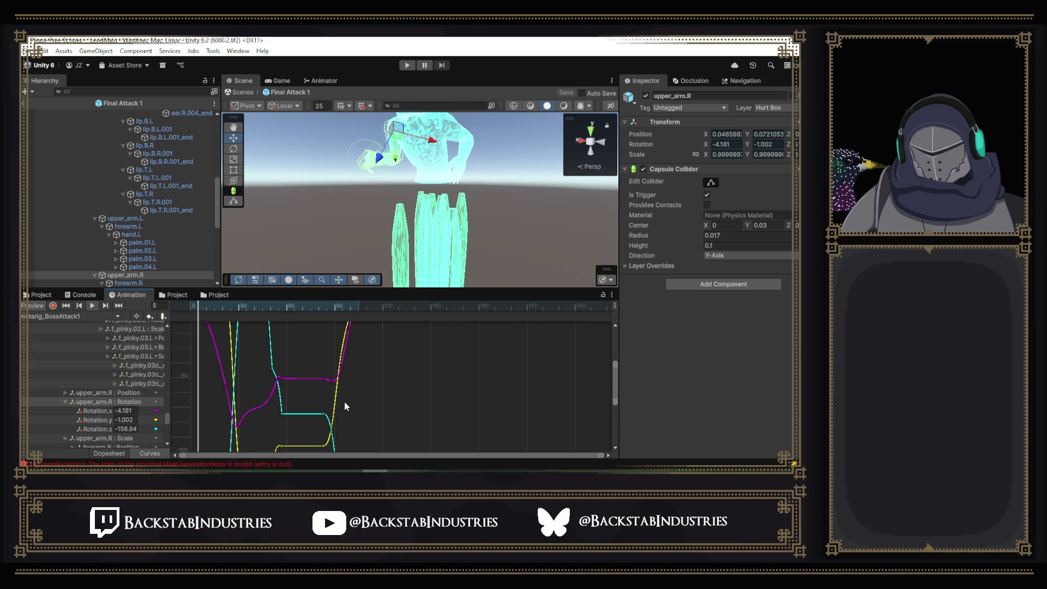
pyautogui.rightClick(238, 426)
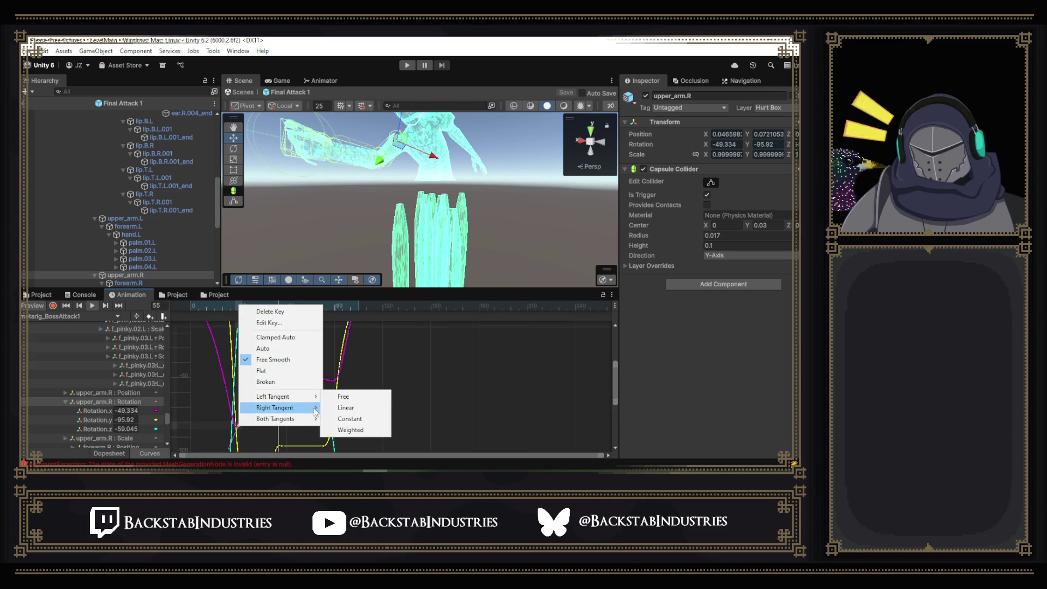
pyautogui.click(338, 410)
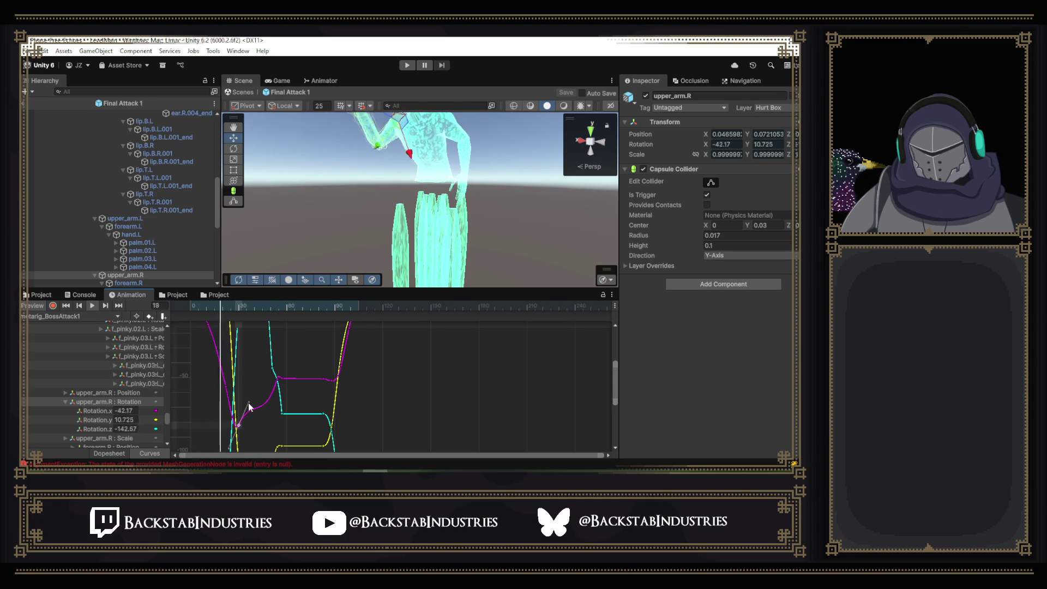
pyautogui.moveTo(262, 413); pyautogui.dragTo(271, 420)
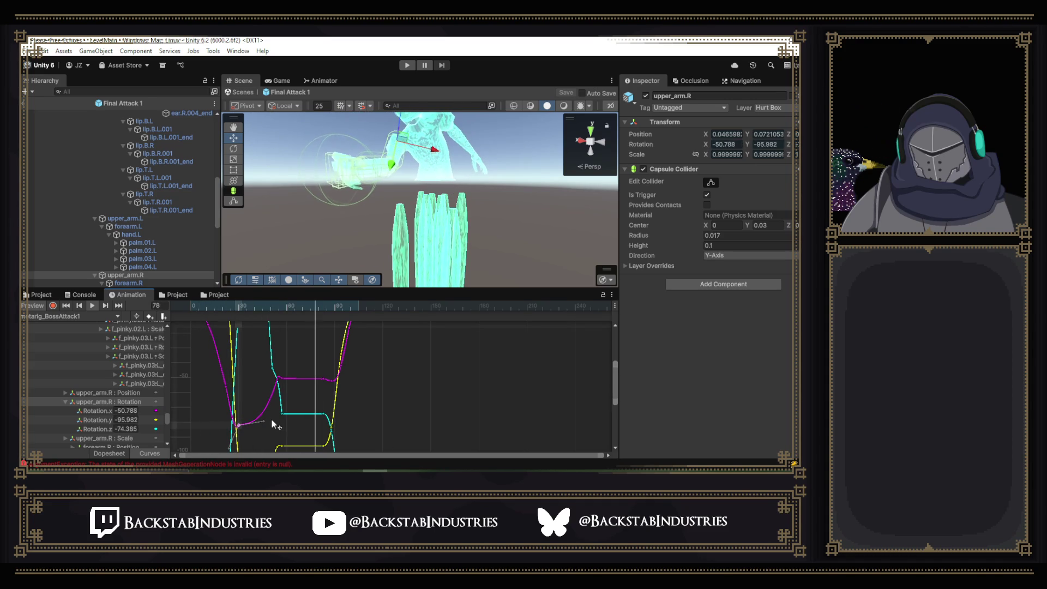
# - Pull the lower magenta key's in-tangent so the curve dips lower, then check frame 37
pyautogui.click(278, 377)
pyautogui.moveTo(277, 391)
pyautogui.mouseDown()
pyautogui.moveTo(278, 410)
pyautogui.moveTo(260, 419)
pyautogui.mouseUp()
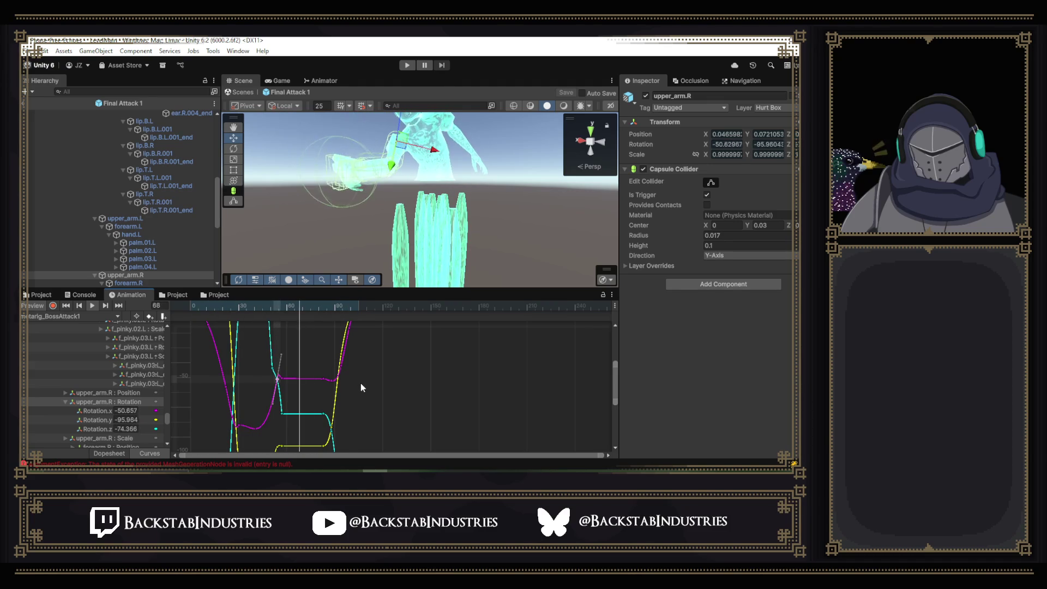
pyautogui.moveTo(265, 306)
pyautogui.mouseDown()
pyautogui.moveTo(241, 306)
pyautogui.moveTo(277, 320)
pyautogui.mouseUp()
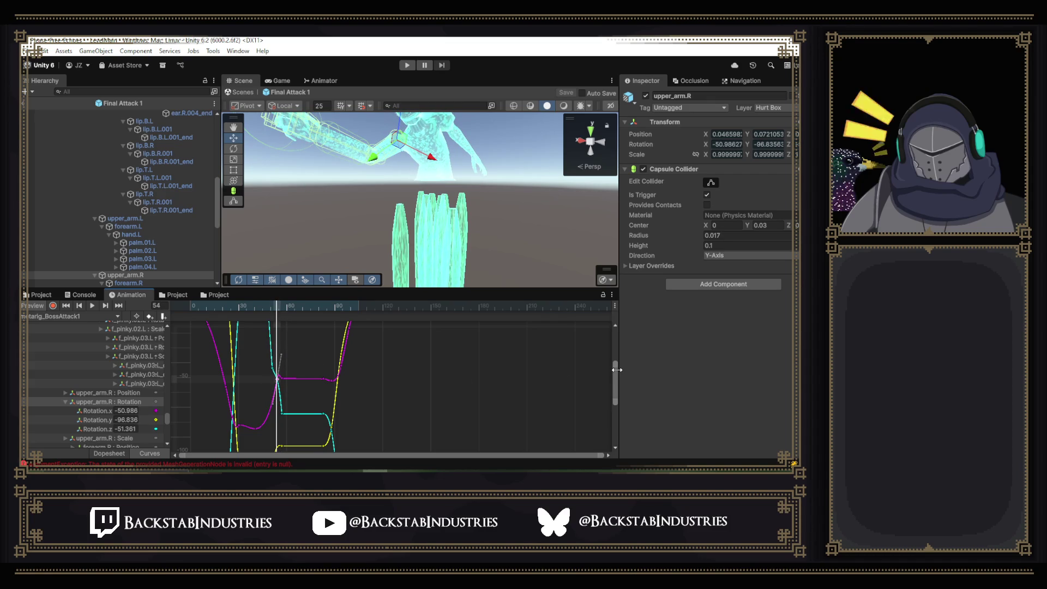
pyautogui.moveTo(615, 375); pyautogui.dragTo(606, 349)
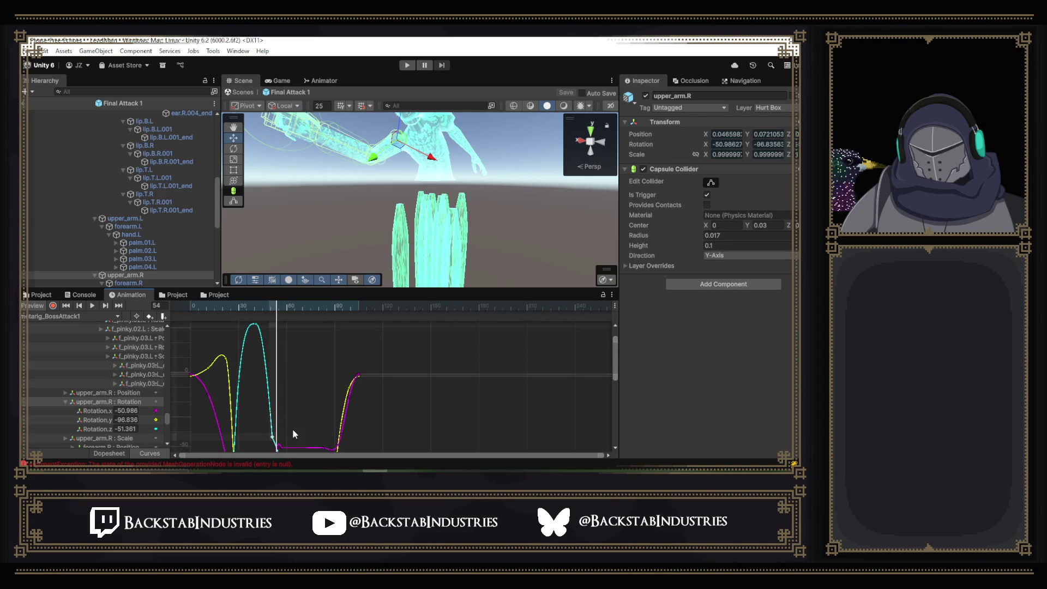
# - Shift the Rotation.z key later to frame 55 and check the arm pose around frame 57
pyautogui.scroll(-2, 326, 414)
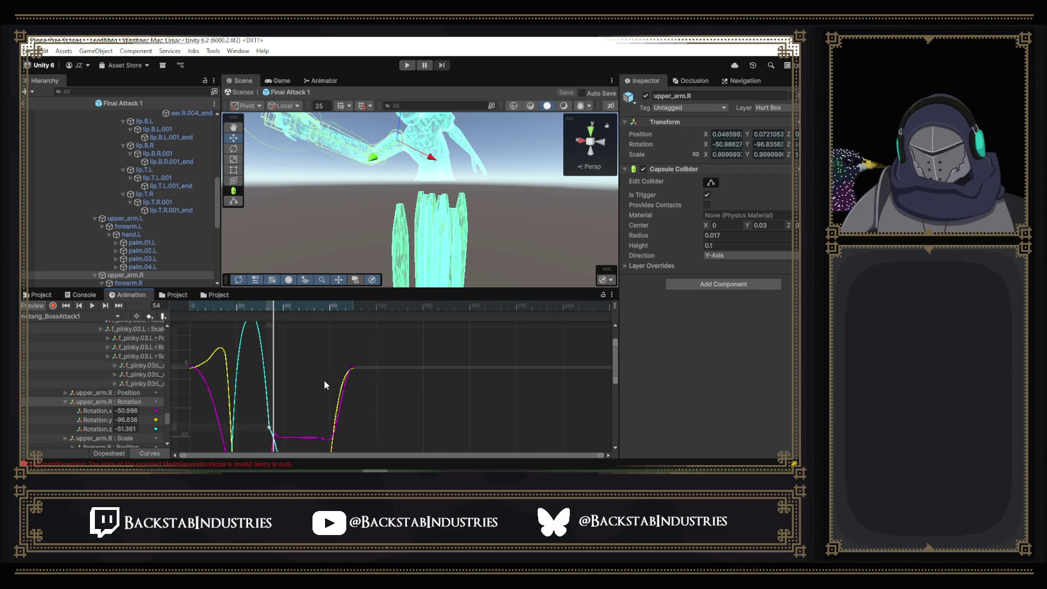
pyautogui.moveTo(324, 387); pyautogui.dragTo(324, 334)
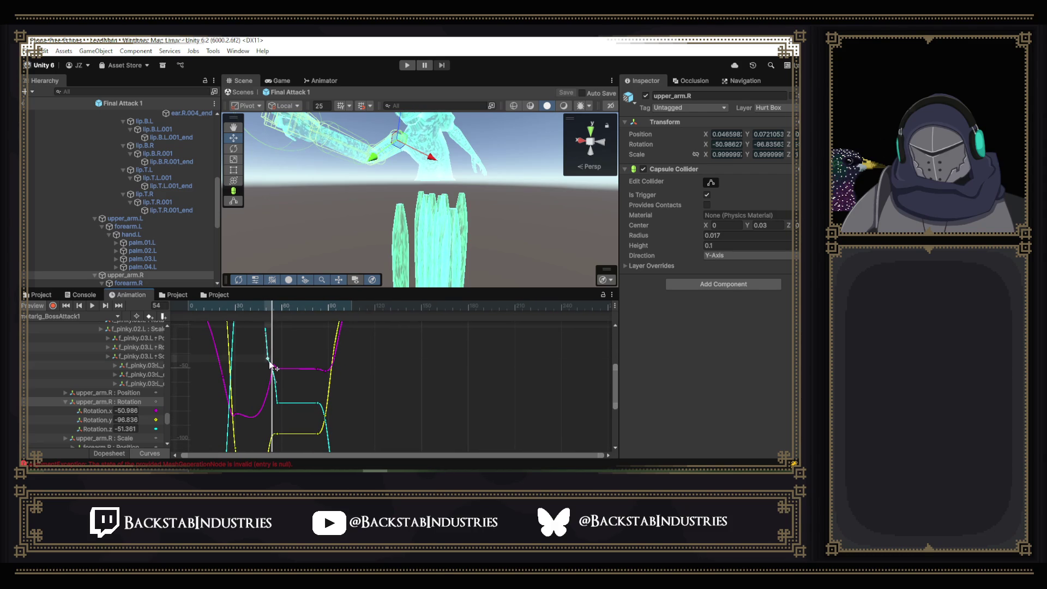
pyautogui.scroll(5, 273, 374)
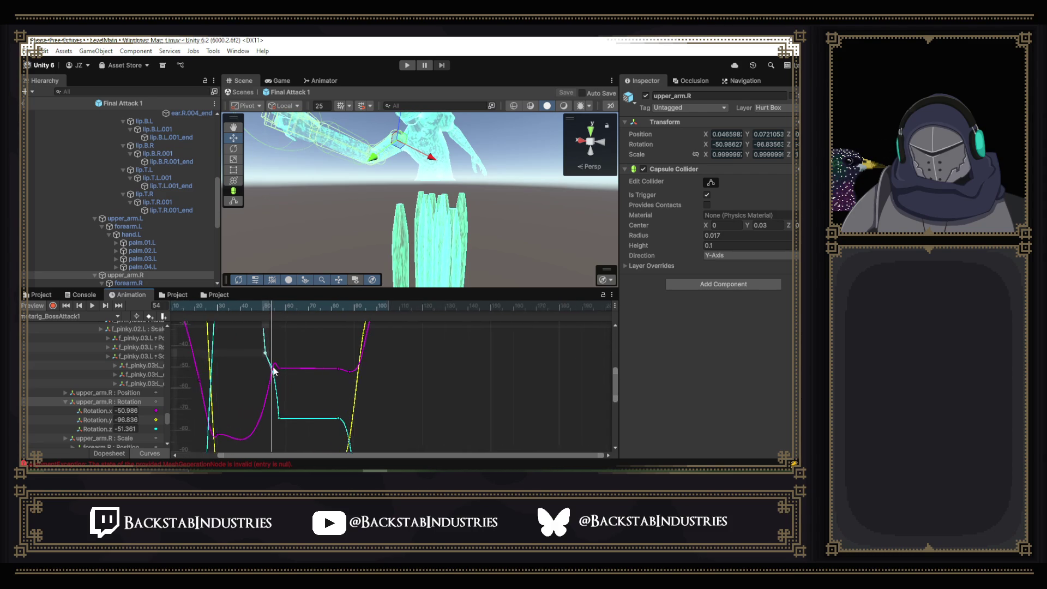
pyautogui.moveTo(267, 355); pyautogui.dragTo(272, 371)
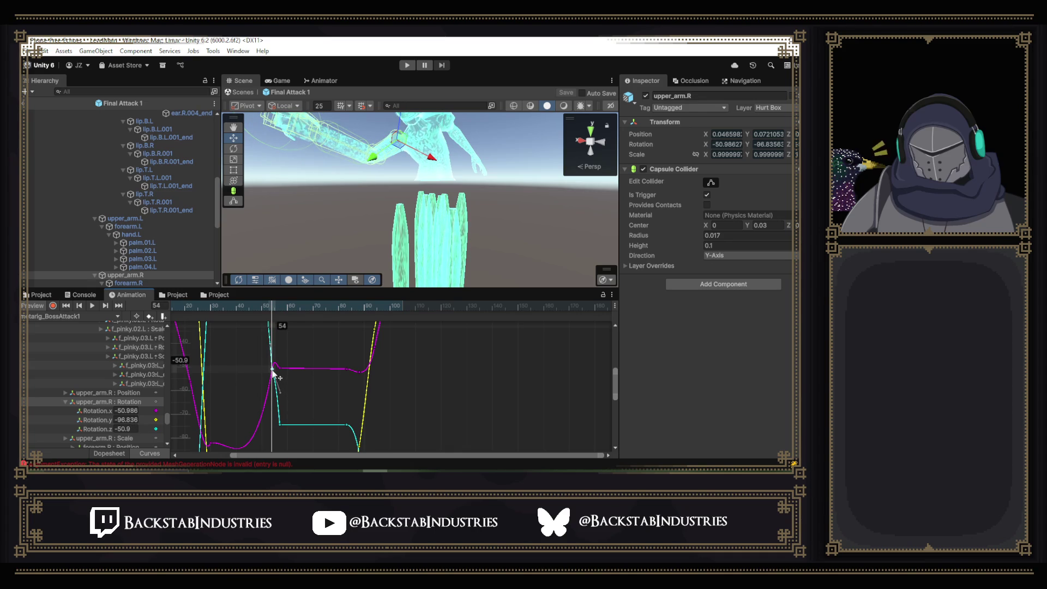
pyautogui.hotkey('ctrl', 'z')
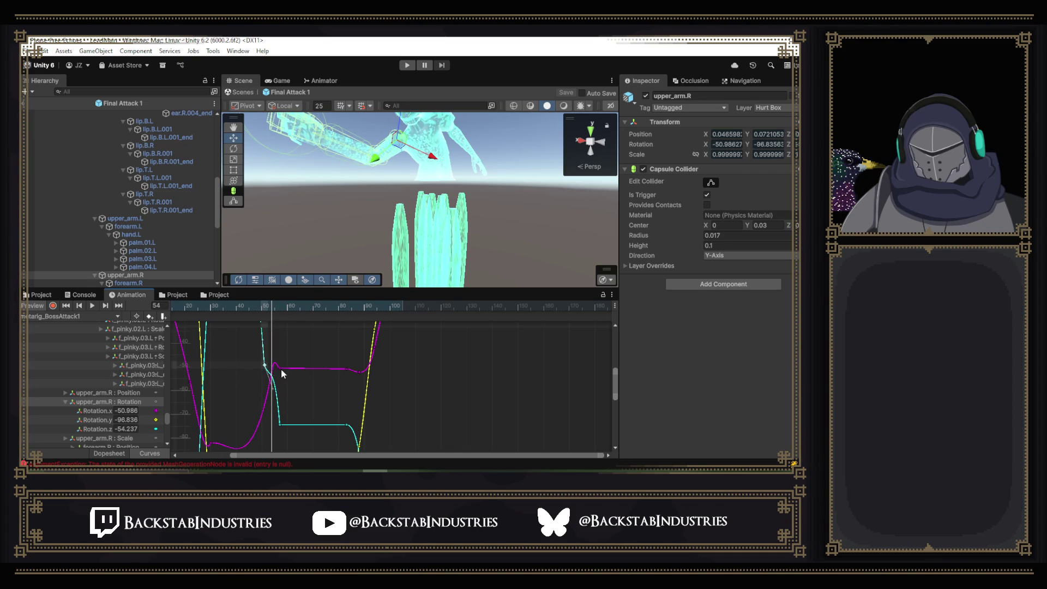
pyautogui.click(280, 306)
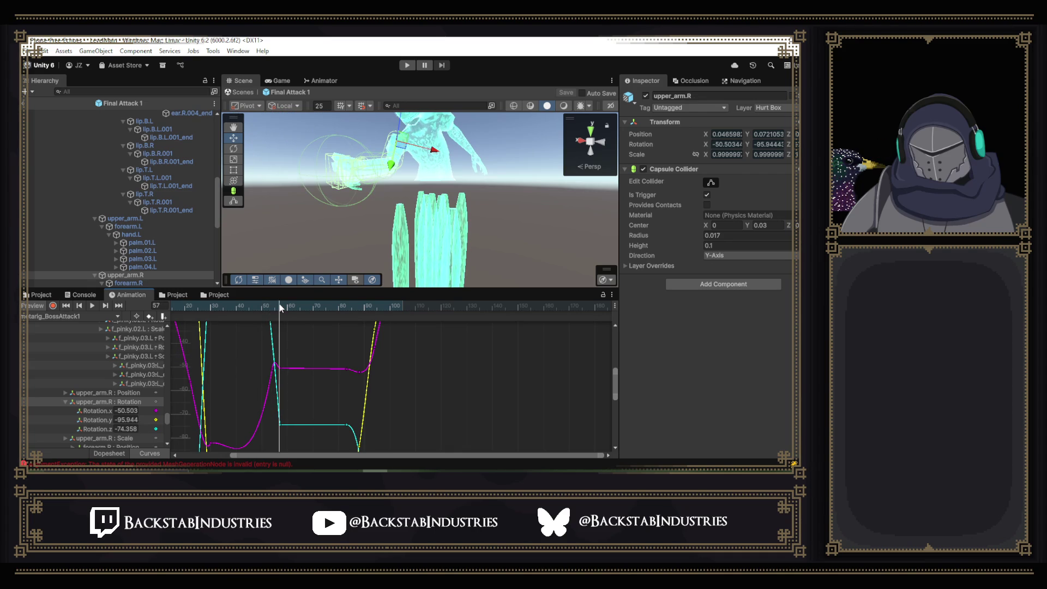
pyautogui.moveTo(279, 306)
pyautogui.mouseDown()
pyautogui.moveTo(247, 302)
pyautogui.moveTo(293, 311)
pyautogui.moveTo(273, 309)
pyautogui.mouseUp()
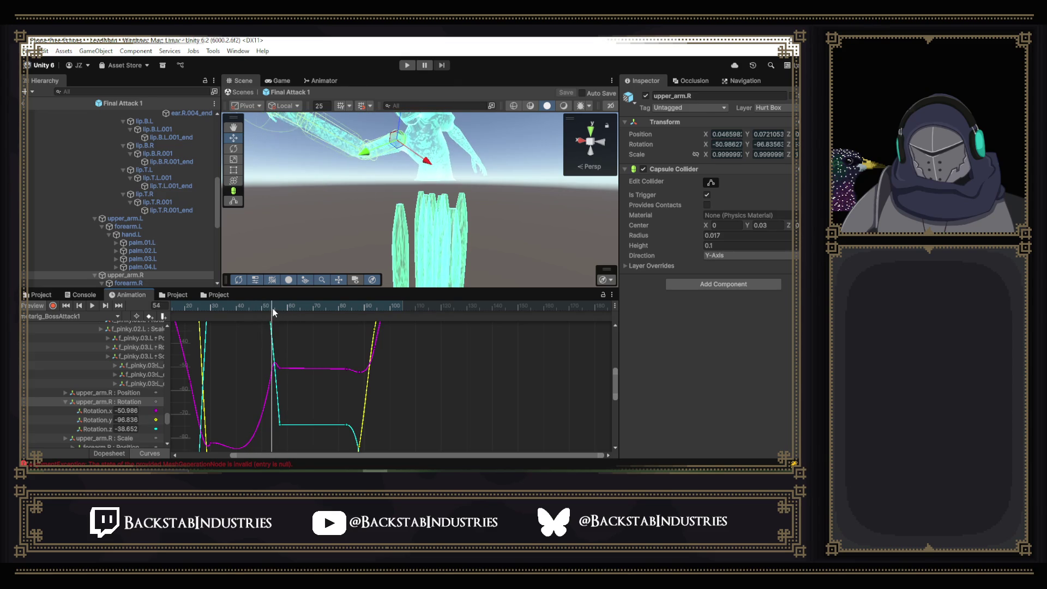
# - Add a Rotation.x key at frame 54 with a Free left tangent, steepen it, and play
pyautogui.doubleClick(273, 371)
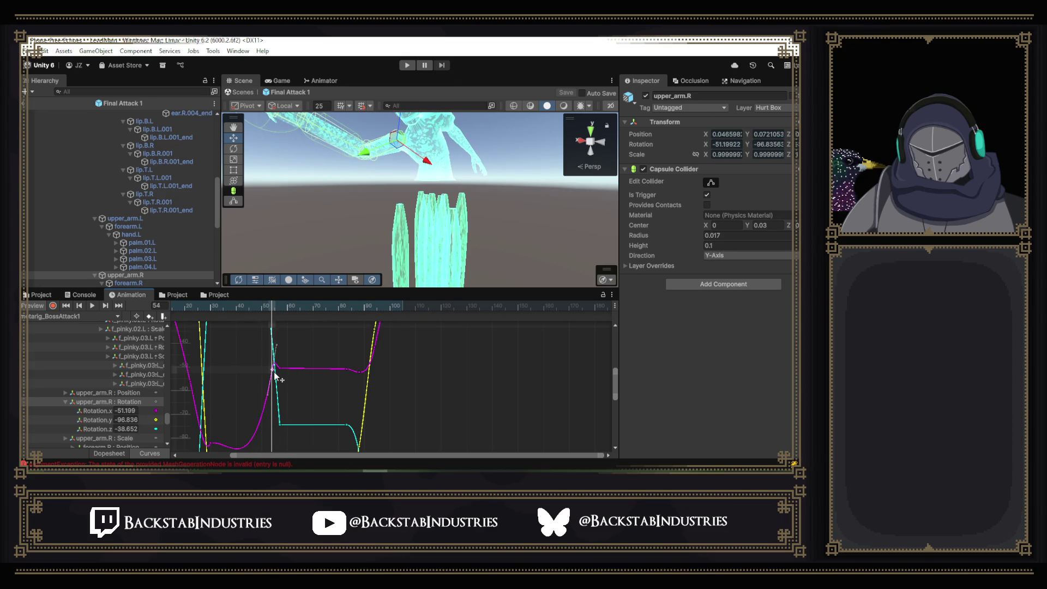
pyautogui.moveTo(278, 370); pyautogui.dragTo(276, 370)
pyautogui.rightClick(277, 370)
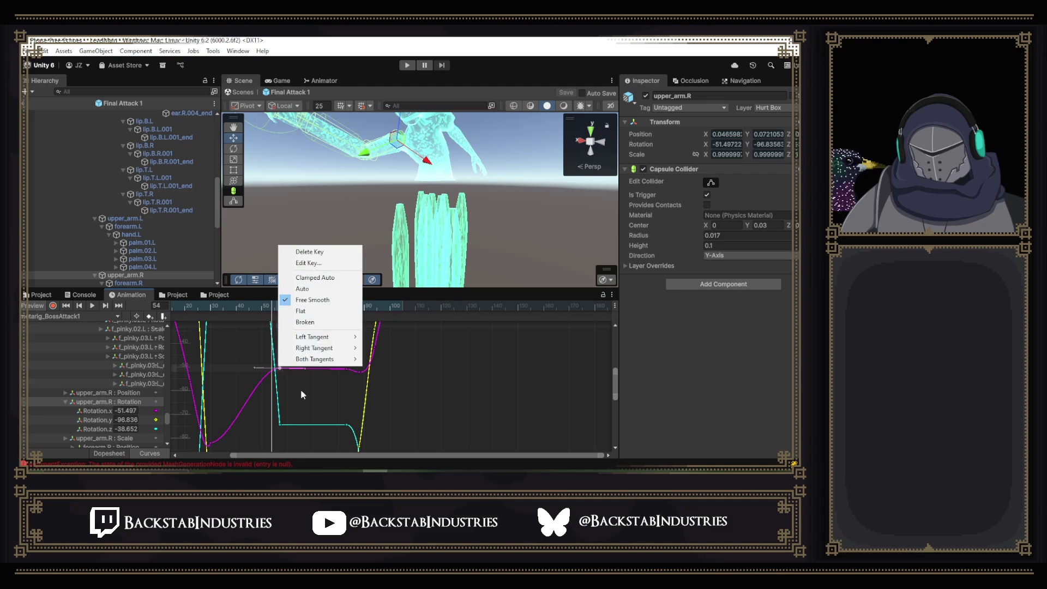
pyautogui.click(382, 337)
pyautogui.moveTo(257, 365); pyautogui.dragTo(275, 398)
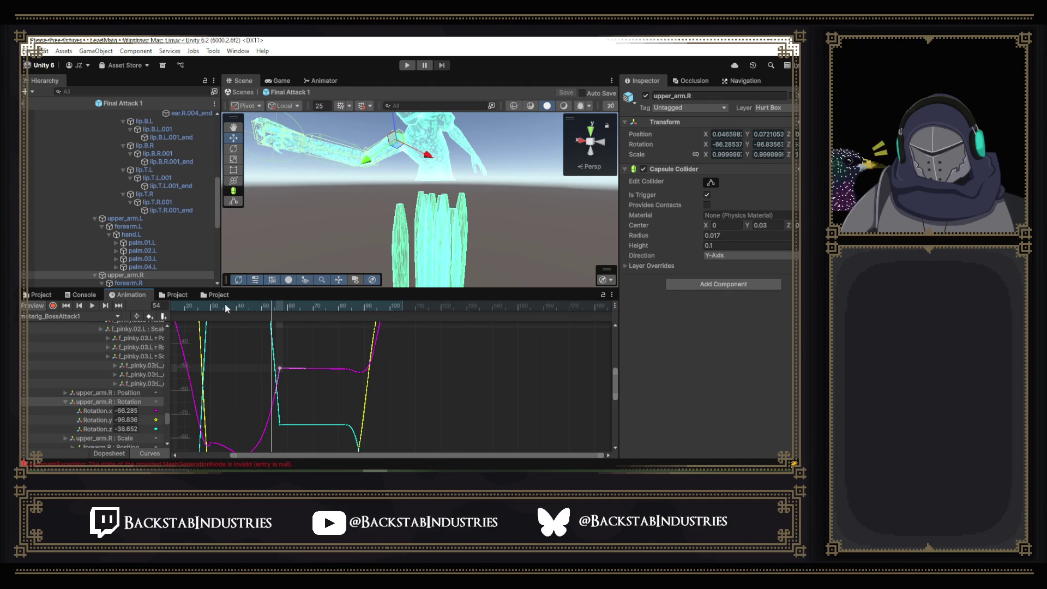
pyautogui.moveTo(226, 305); pyautogui.dragTo(202, 304)
pyautogui.click(94, 306)
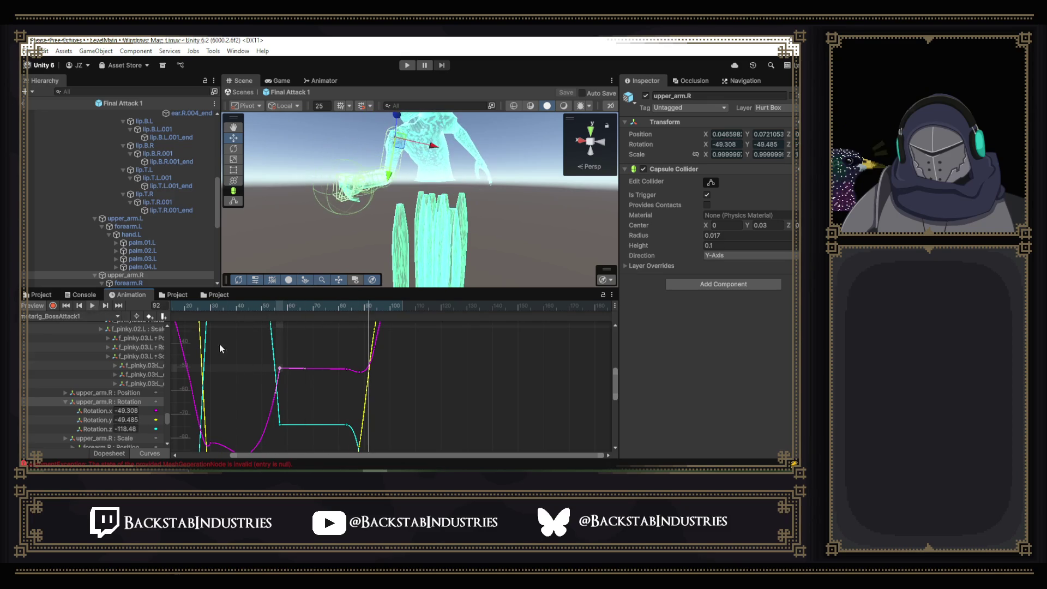
# - Review the arm swing in the preview from frame 30 to 48
pyautogui.moveTo(274, 302)
pyautogui.mouseDown()
pyautogui.moveTo(261, 319)
pyautogui.moveTo(279, 323)
pyautogui.moveTo(213, 325)
pyautogui.moveTo(302, 337)
pyautogui.moveTo(208, 333)
pyautogui.moveTo(267, 334)
pyautogui.mouseUp()
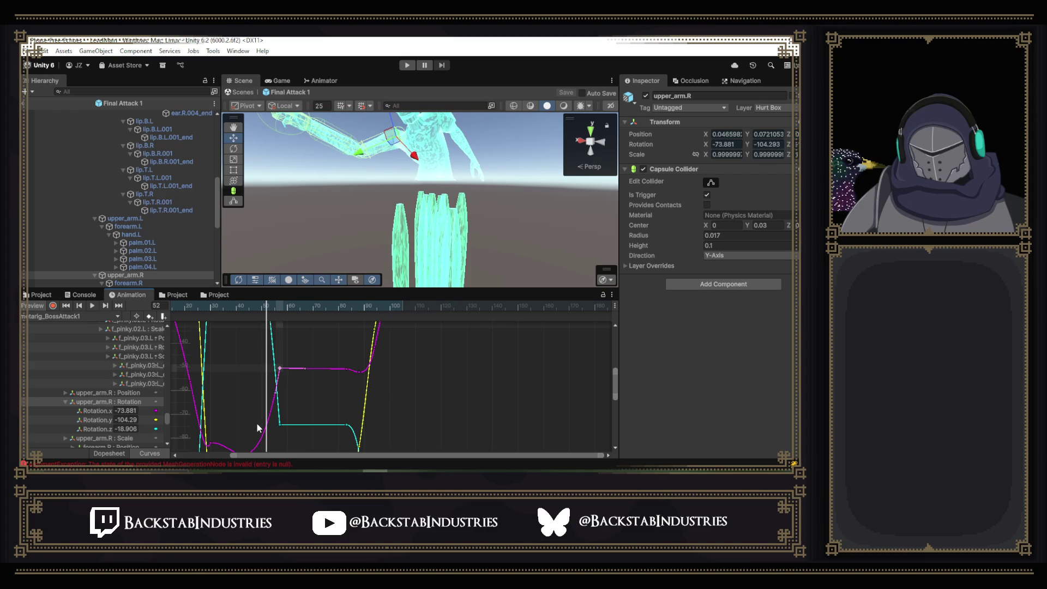
pyautogui.moveTo(257, 417); pyautogui.dragTo(253, 359)
pyautogui.scroll(-1, 253, 359)
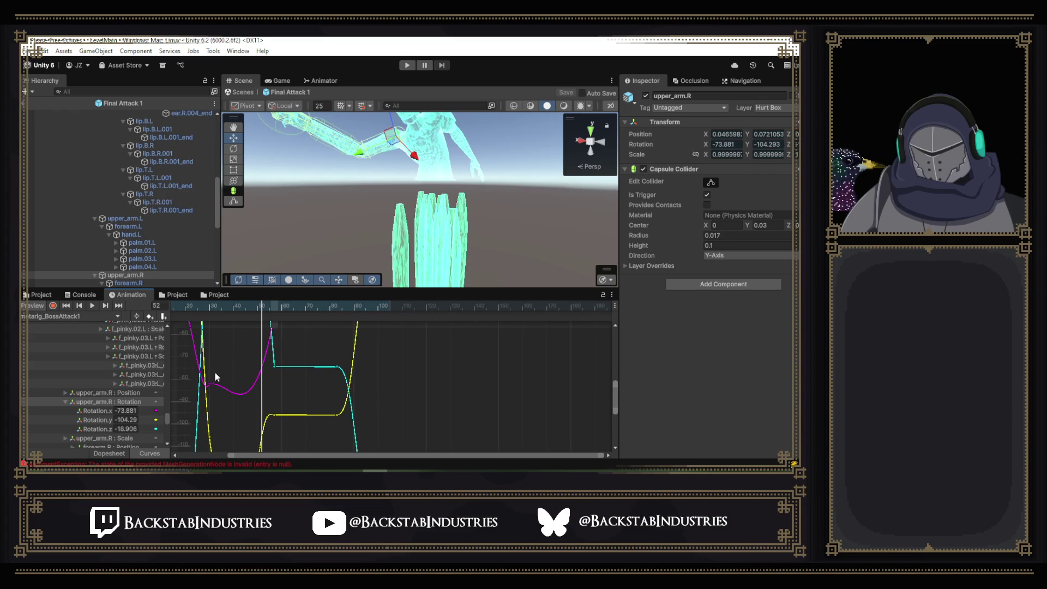
pyautogui.click(208, 308)
pyautogui.moveTo(211, 307)
pyautogui.mouseDown()
pyautogui.moveTo(277, 322)
pyautogui.moveTo(252, 321)
pyautogui.moveTo(272, 320)
pyautogui.moveTo(266, 325)
pyautogui.mouseUp()
pyautogui.scroll(-3, 307, 349)
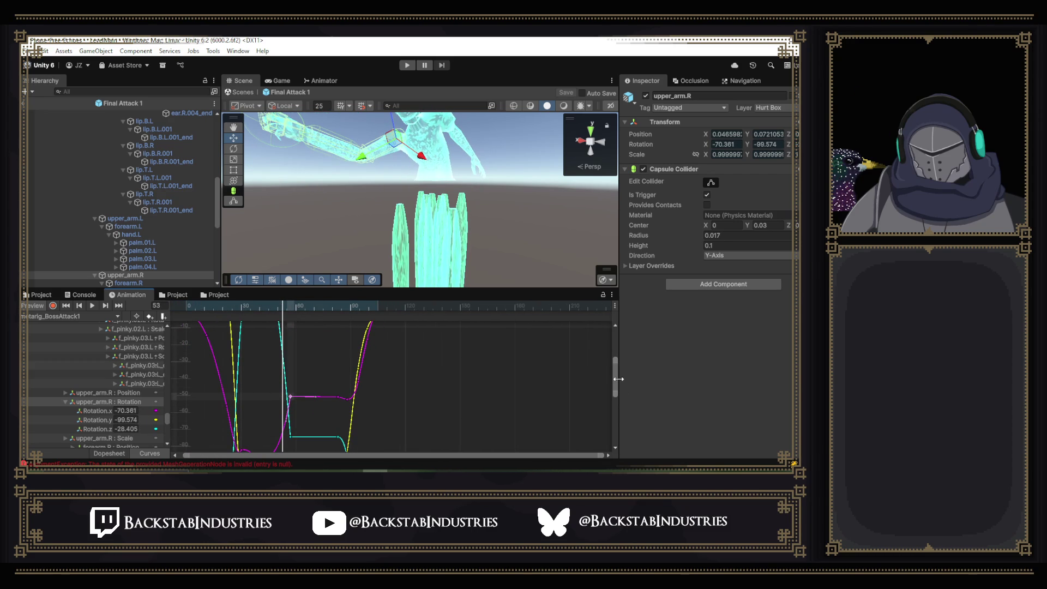
# - Set the cyan Rotation.z key's right tangent to Free and pull it downward
pyautogui.moveTo(616, 378); pyautogui.dragTo(613, 354)
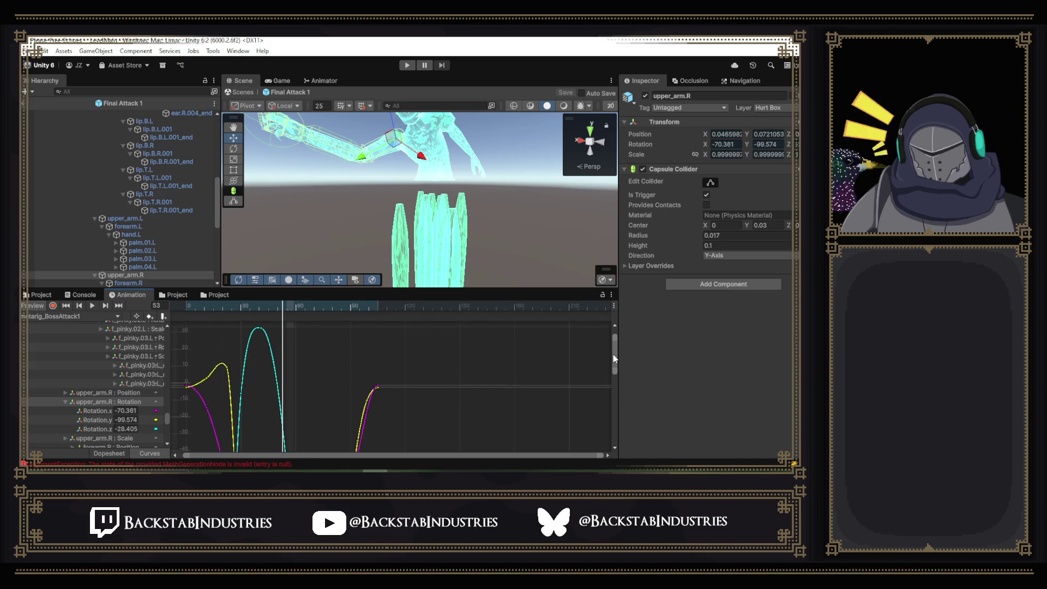
pyautogui.rightClick(261, 332)
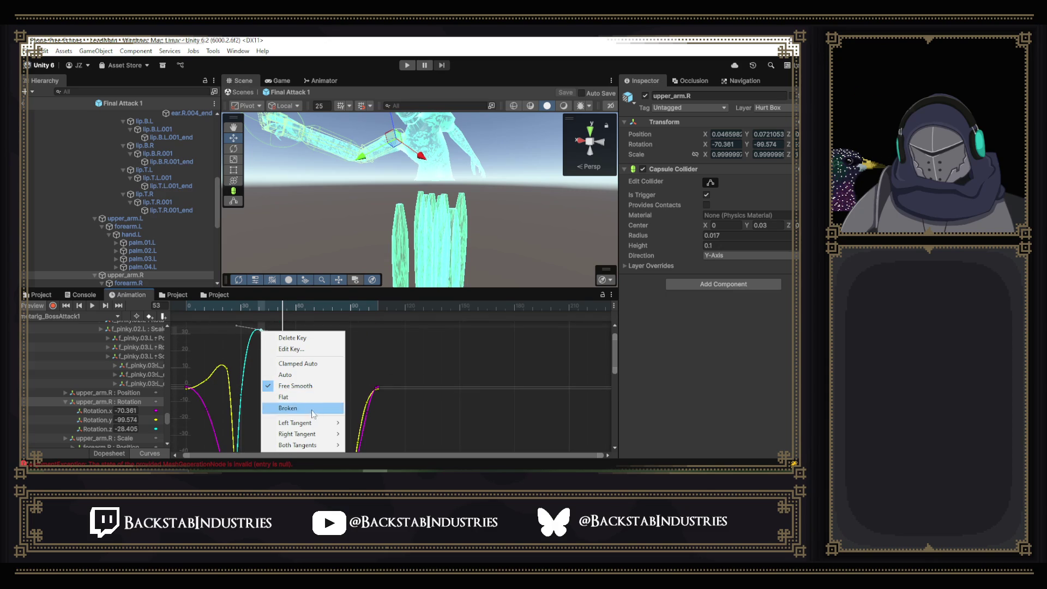
pyautogui.moveTo(308, 435)
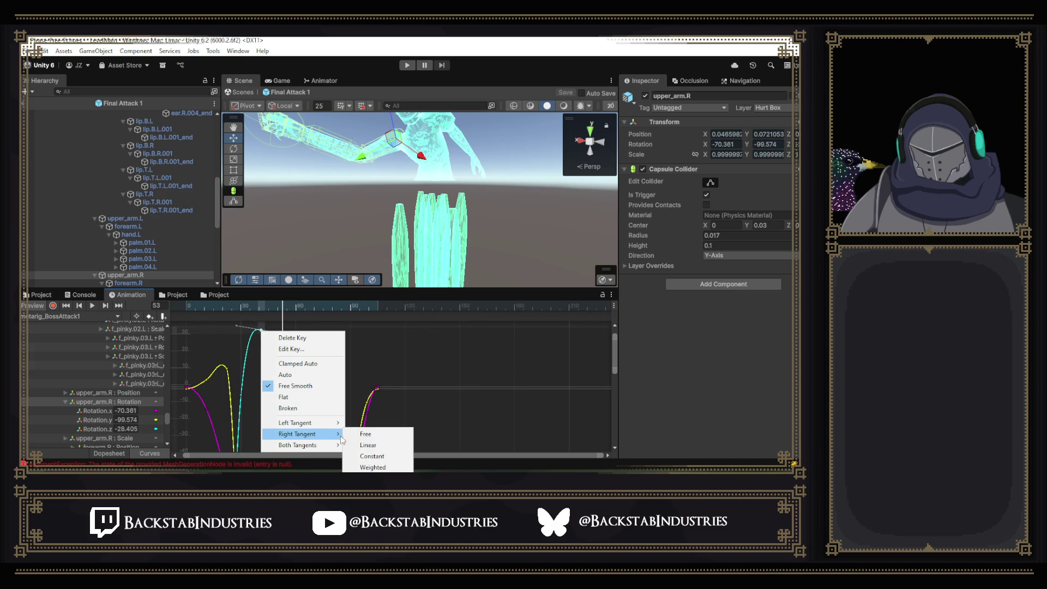
pyautogui.click(375, 436)
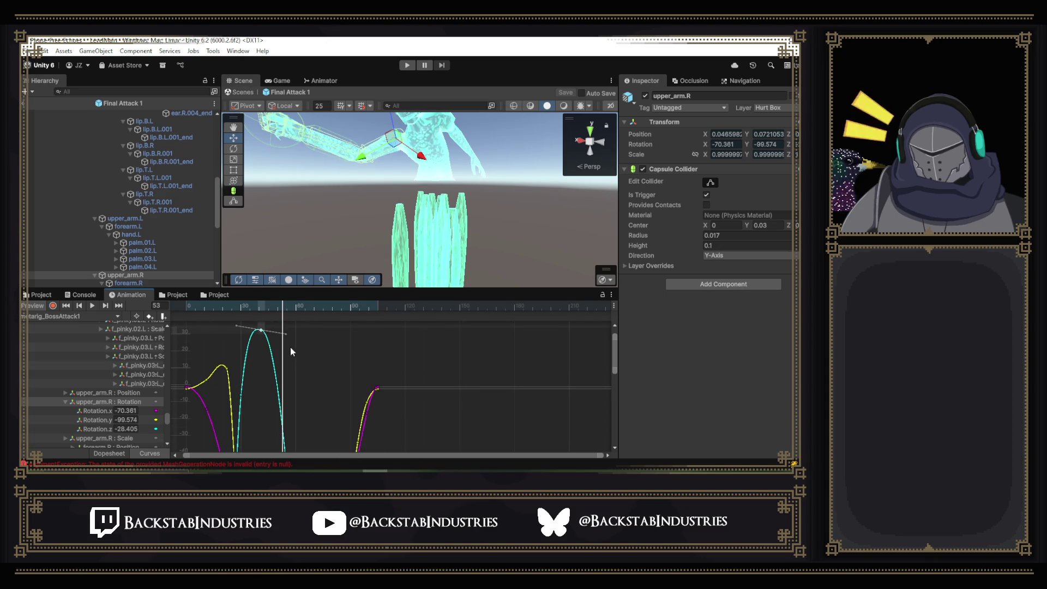
pyautogui.moveTo(285, 333); pyautogui.dragTo(265, 367)
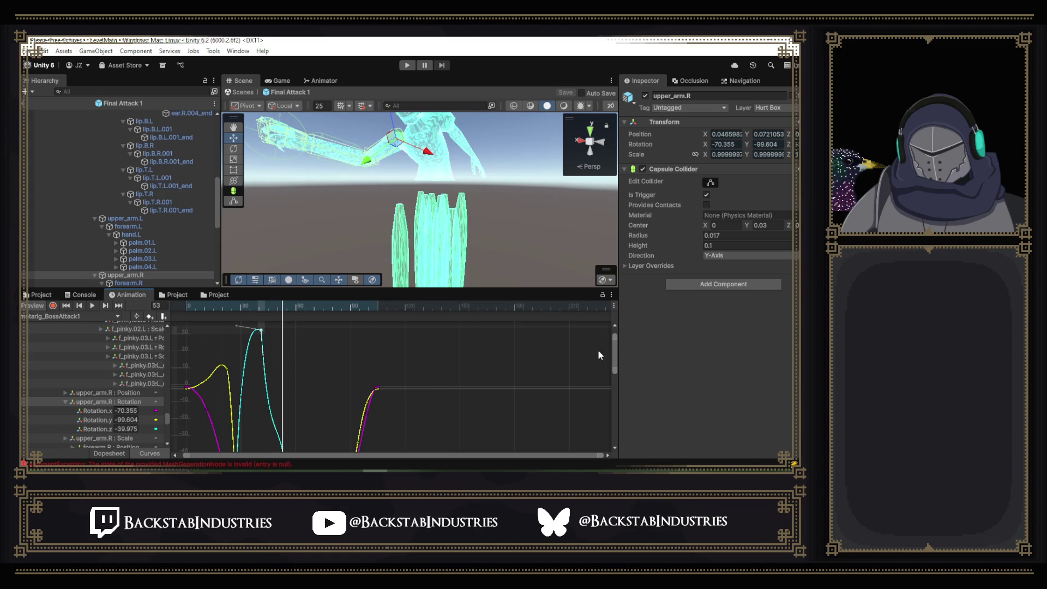
# - Adjust the yellow Rotation.y key at frame 53, bringing it back to about -99.6
pyautogui.moveTo(613, 348); pyautogui.dragTo(614, 401)
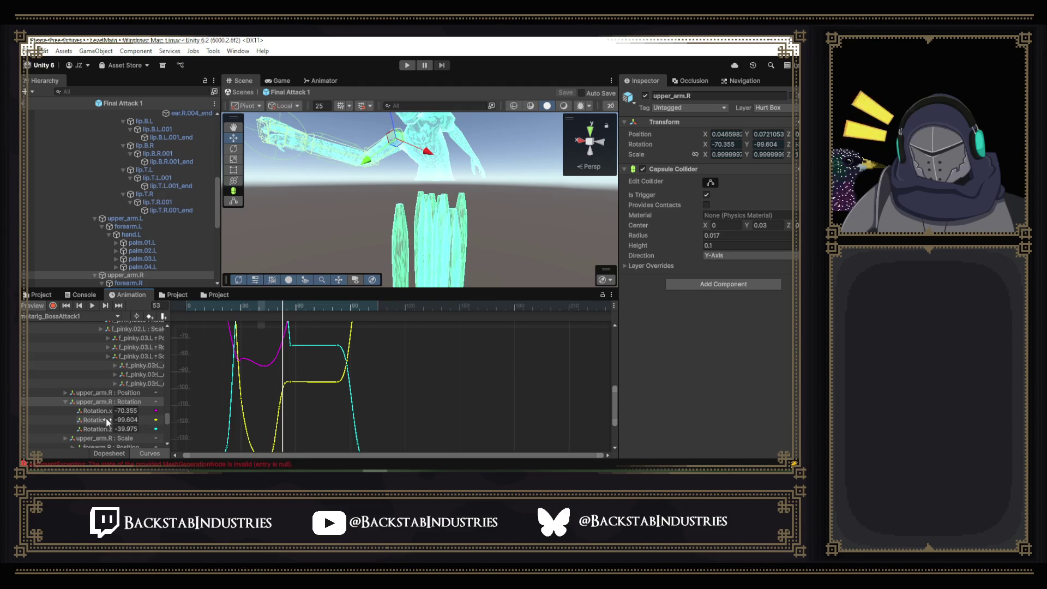
pyautogui.moveTo(66, 424)
pyautogui.mouseDown()
pyautogui.moveTo(709, 406)
pyautogui.moveTo(259, 407)
pyautogui.moveTo(387, 415)
pyautogui.moveTo(379, 381)
pyautogui.mouseUp()
pyautogui.moveTo(328, 410)
pyautogui.mouseDown()
pyautogui.moveTo(323, 381)
pyautogui.moveTo(277, 430)
pyautogui.mouseUp()
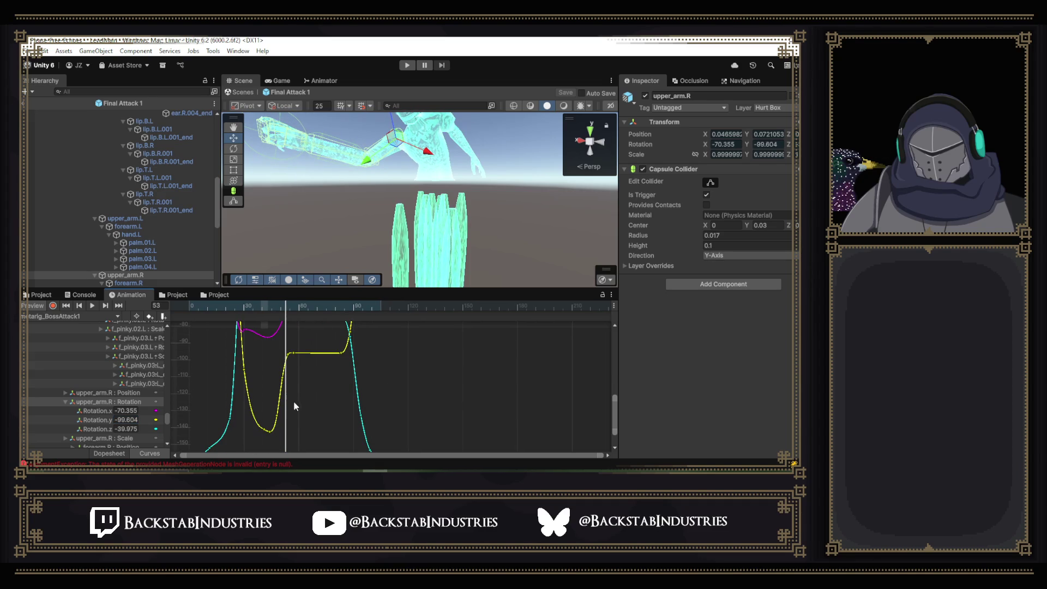
pyautogui.moveTo(289, 360); pyautogui.dragTo(279, 425)
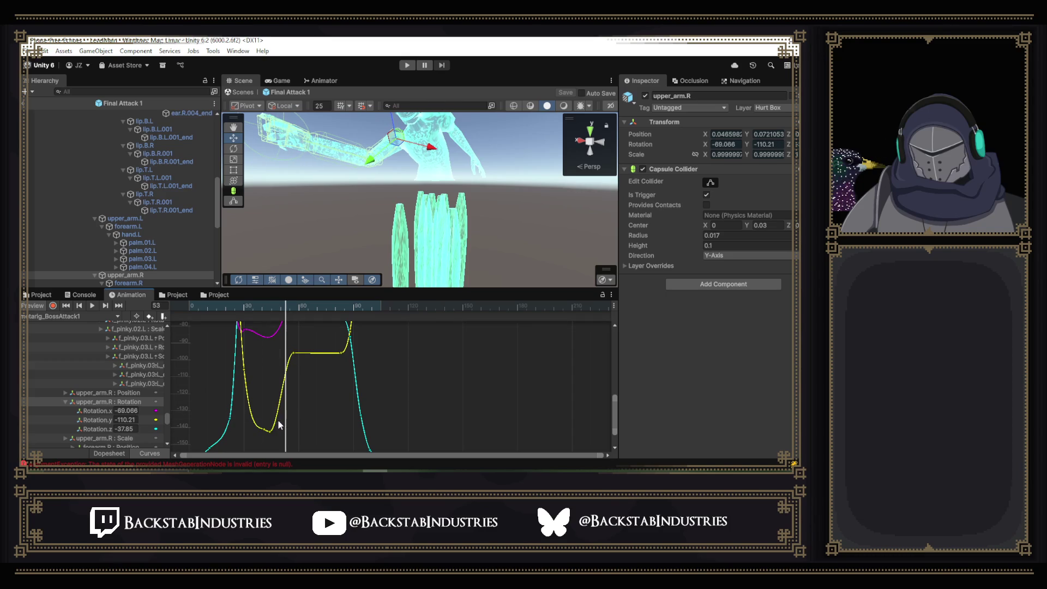
# - Change the yellow key's left tangent mode, tilt it down, play from frame 46, then raise it into a bump
pyautogui.rightClick(294, 355)
pyautogui.moveTo(349, 320)
pyautogui.click(398, 320)
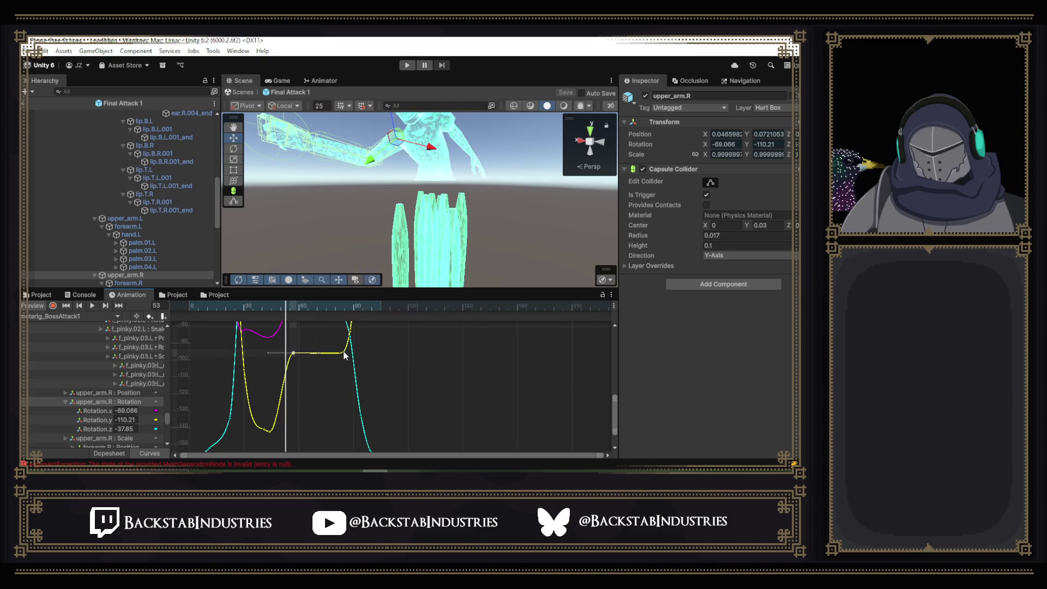
pyautogui.moveTo(270, 353); pyautogui.dragTo(292, 380)
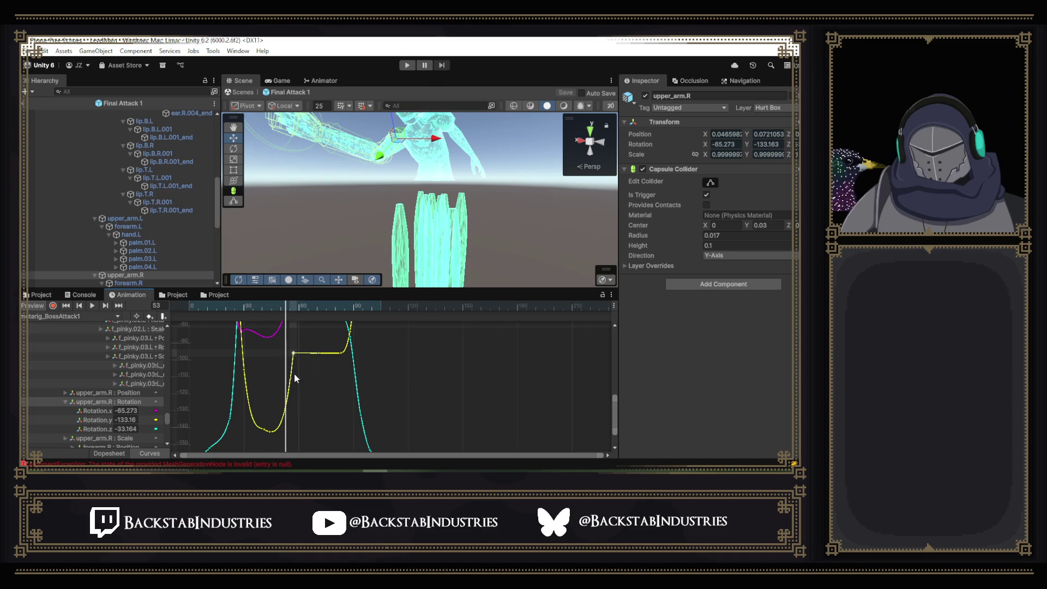
pyautogui.moveTo(289, 311)
pyautogui.mouseDown()
pyautogui.moveTo(269, 307)
pyautogui.moveTo(299, 309)
pyautogui.moveTo(268, 312)
pyautogui.mouseUp()
pyautogui.click(93, 306)
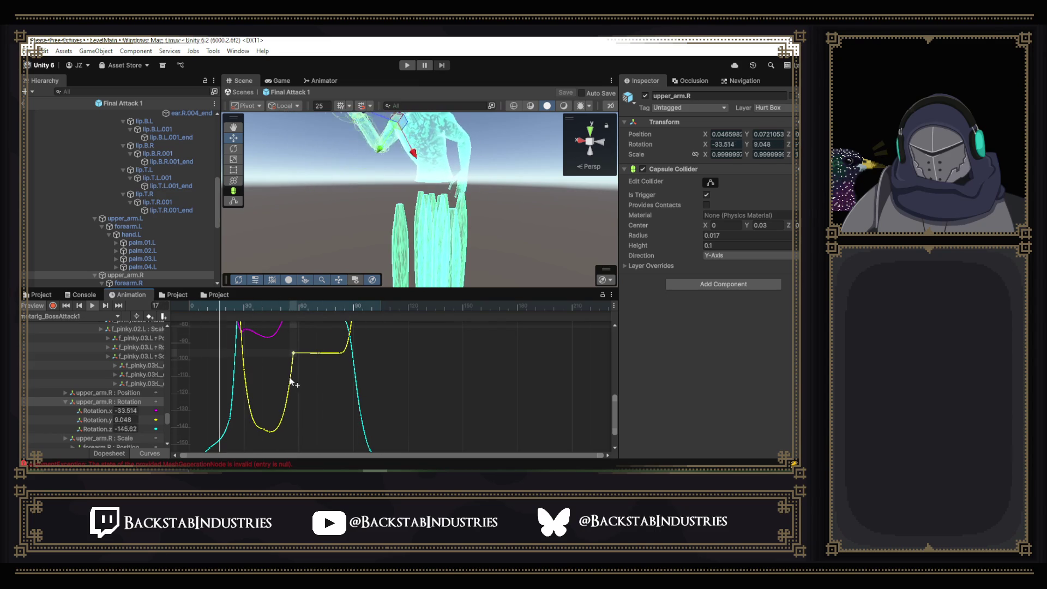
pyautogui.moveTo(266, 331); pyautogui.dragTo(289, 320)
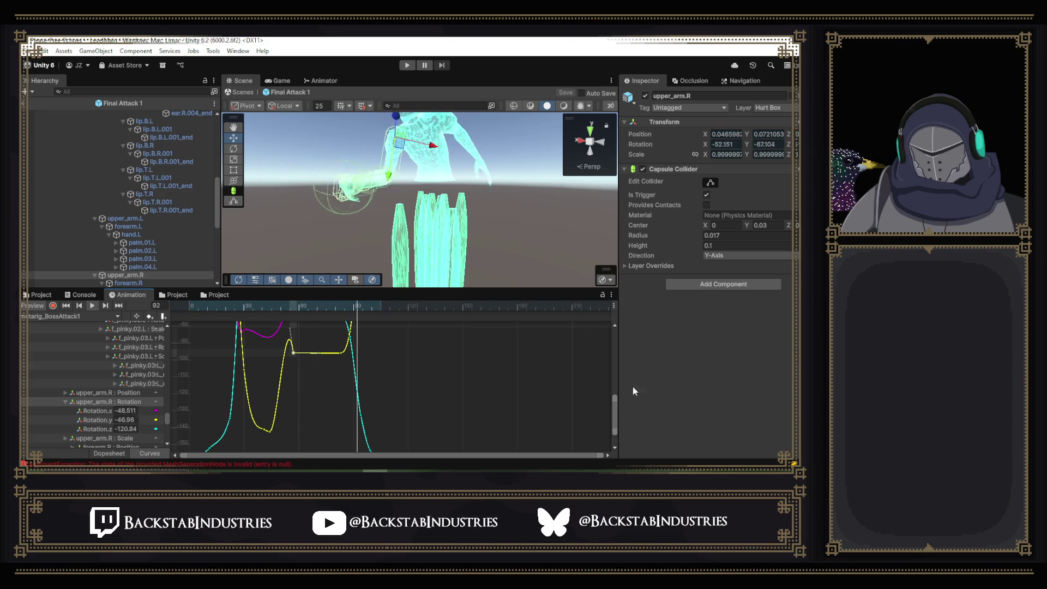
pyautogui.moveTo(615, 404); pyautogui.dragTo(616, 366)
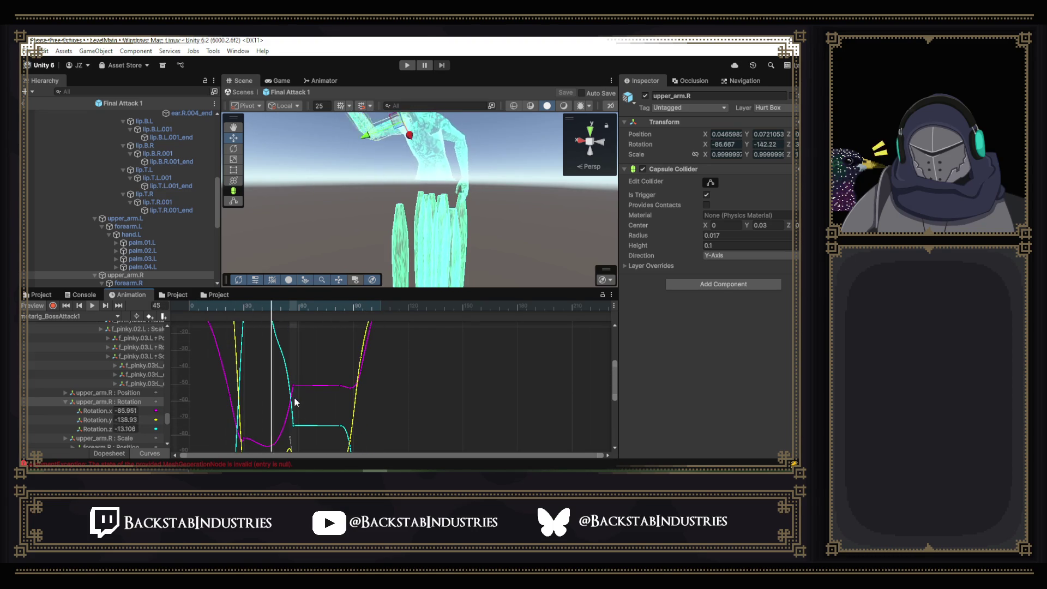
# - Raise the magenta Rotation.x key's tangent near frame 55 and view the arm from another angle
pyautogui.click(289, 416)
pyautogui.moveTo(289, 415)
pyautogui.mouseDown()
pyautogui.moveTo(277, 397)
pyautogui.moveTo(288, 367)
pyautogui.mouseUp()
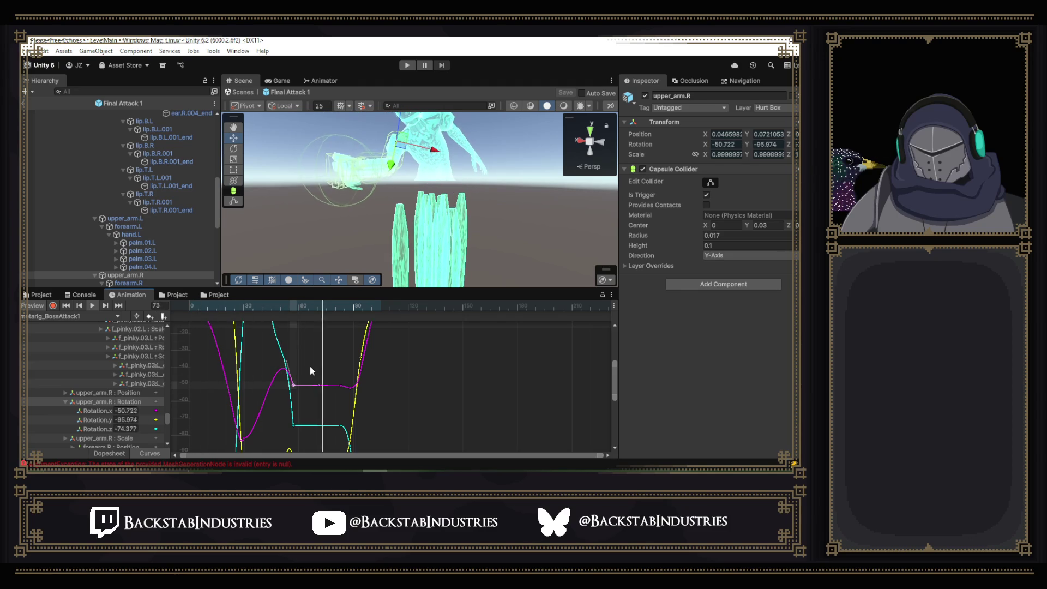
pyautogui.moveTo(436, 188)
pyautogui.mouseDown()
pyautogui.moveTo(457, 177)
pyautogui.moveTo(353, 191)
pyautogui.mouseUp()
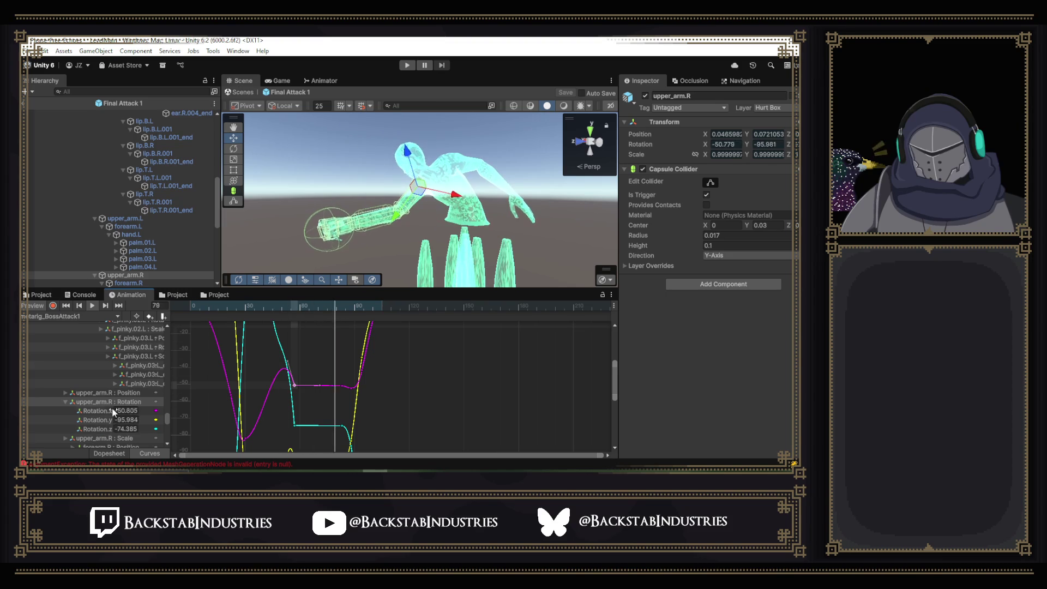
# - Add a new Rotation.x key near frame 43, lower it to deepen the dip, and smooth the curve
pyautogui.moveTo(242, 307); pyautogui.dragTo(244, 309)
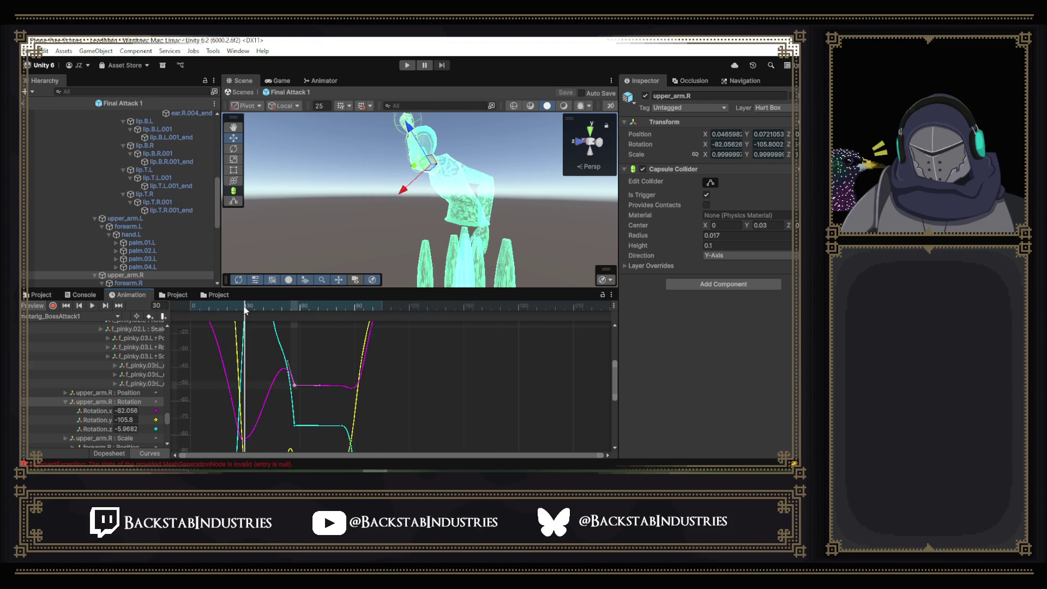
pyautogui.moveTo(248, 306); pyautogui.dragTo(259, 310)
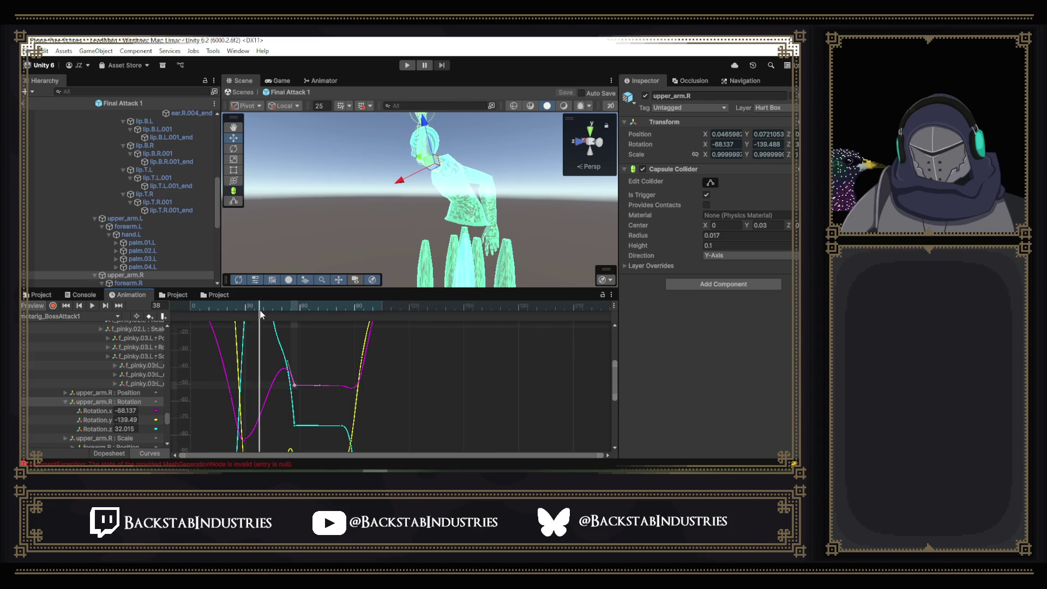
pyautogui.scroll(-5, 550, 389)
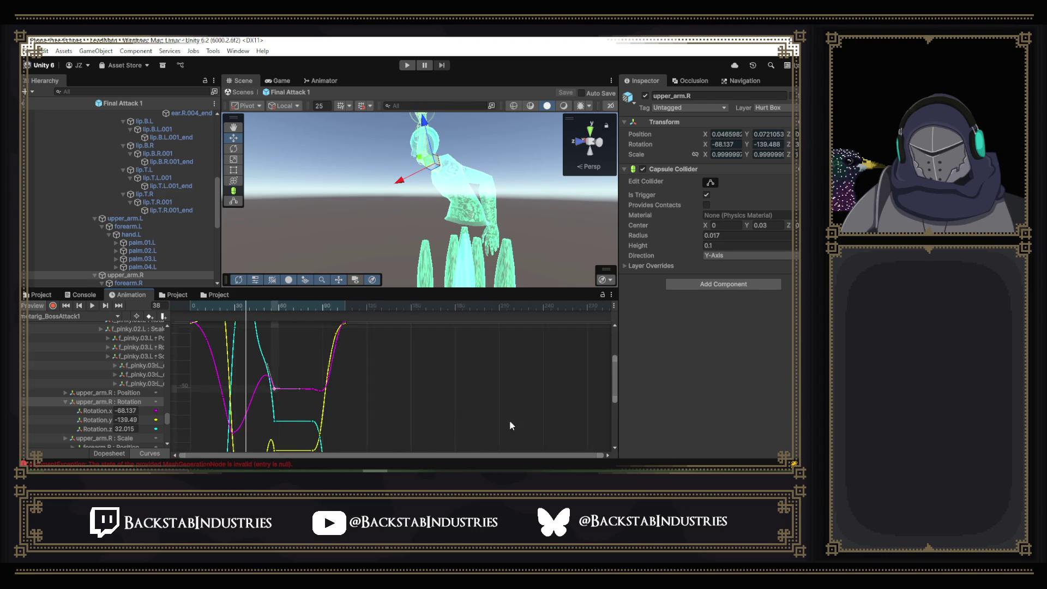
pyautogui.moveTo(615, 388)
pyautogui.mouseDown()
pyautogui.moveTo(615, 421)
pyautogui.moveTo(614, 411)
pyautogui.mouseUp()
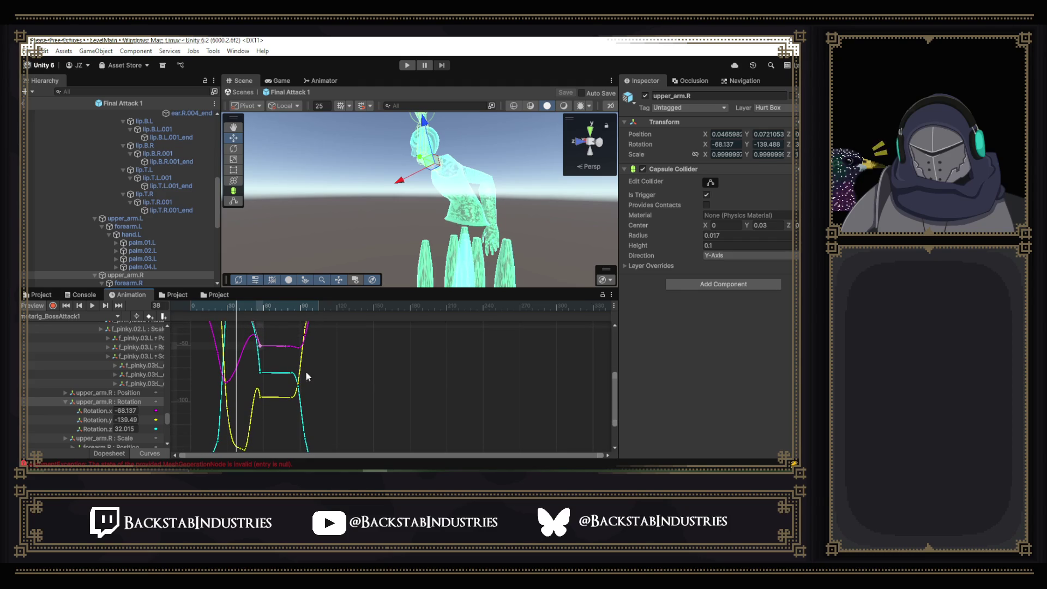
pyautogui.doubleClick(241, 355)
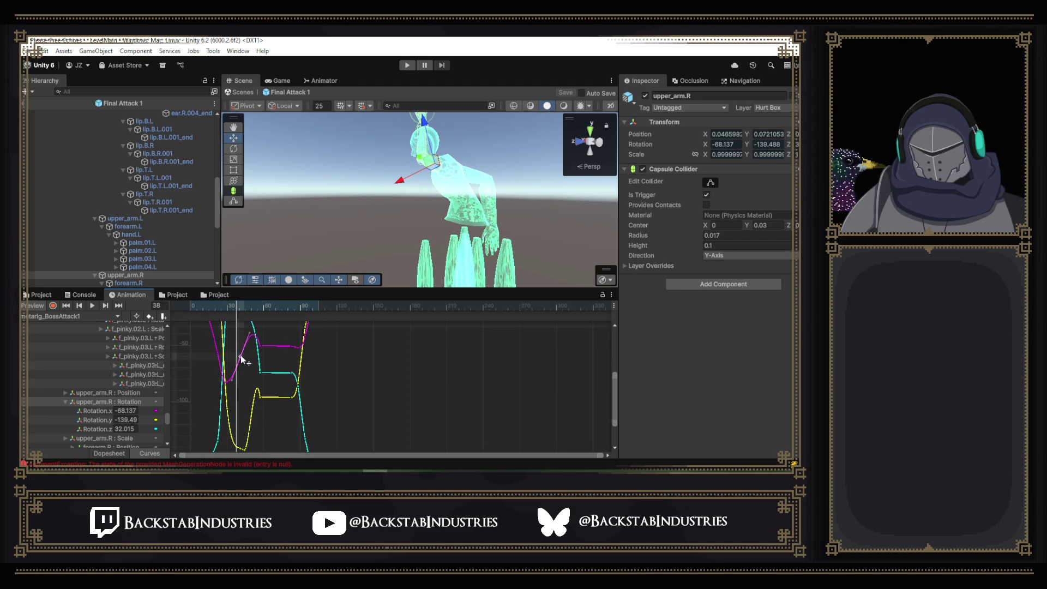
pyautogui.moveTo(241, 356); pyautogui.dragTo(246, 373)
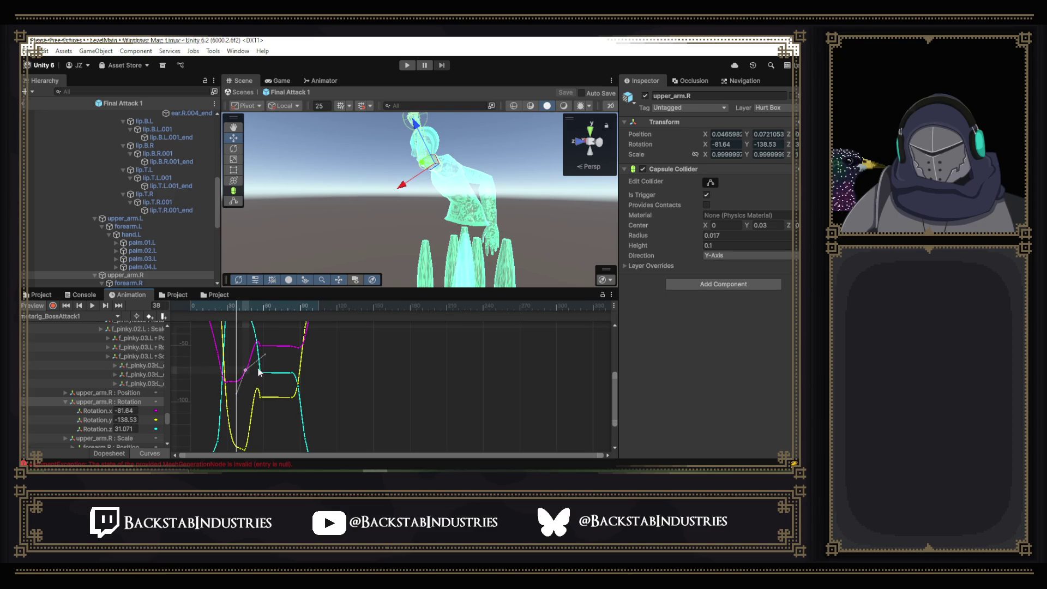
pyautogui.moveTo(240, 395); pyautogui.dragTo(231, 388)
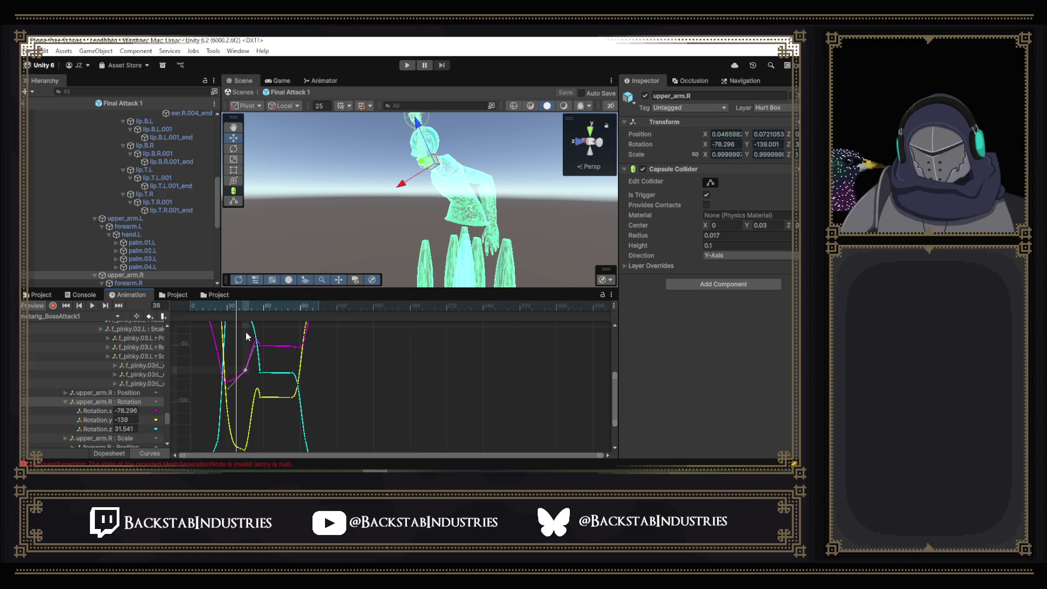
# - Lower the Rotation.x key near frame 48 further, then scrub from frame 31 and play the attack
pyautogui.moveTo(237, 307)
pyautogui.mouseDown()
pyautogui.moveTo(272, 322)
pyautogui.moveTo(231, 322)
pyautogui.mouseUp()
pyautogui.click(93, 307)
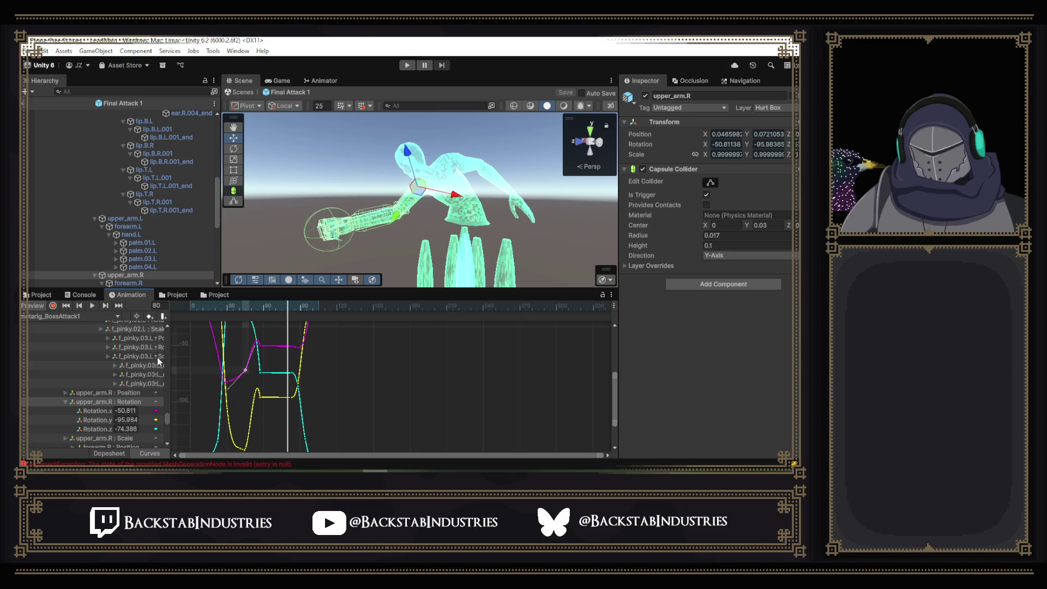
pyautogui.moveTo(247, 374); pyautogui.dragTo(255, 377)
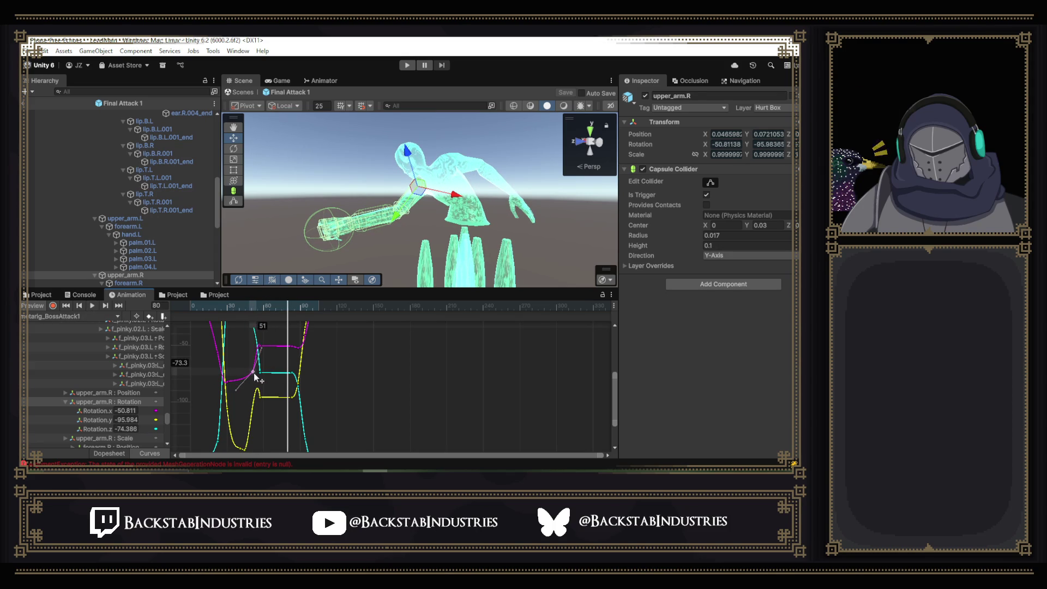
pyautogui.click(229, 307)
pyautogui.moveTo(229, 307)
pyautogui.mouseDown()
pyautogui.moveTo(256, 316)
pyautogui.moveTo(238, 317)
pyautogui.mouseUp()
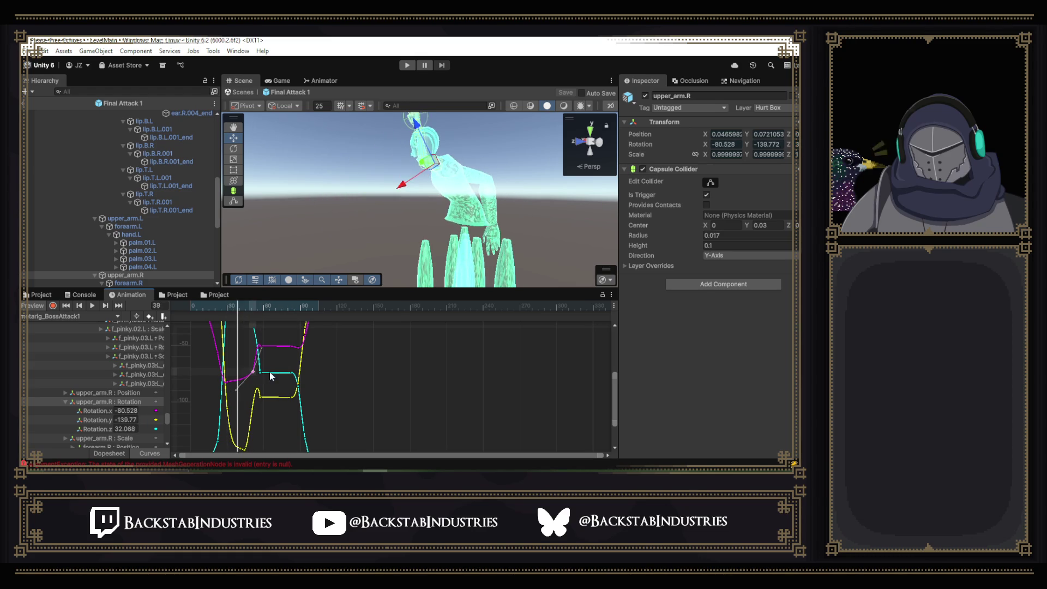
pyautogui.moveTo(614, 401); pyautogui.dragTo(612, 386)
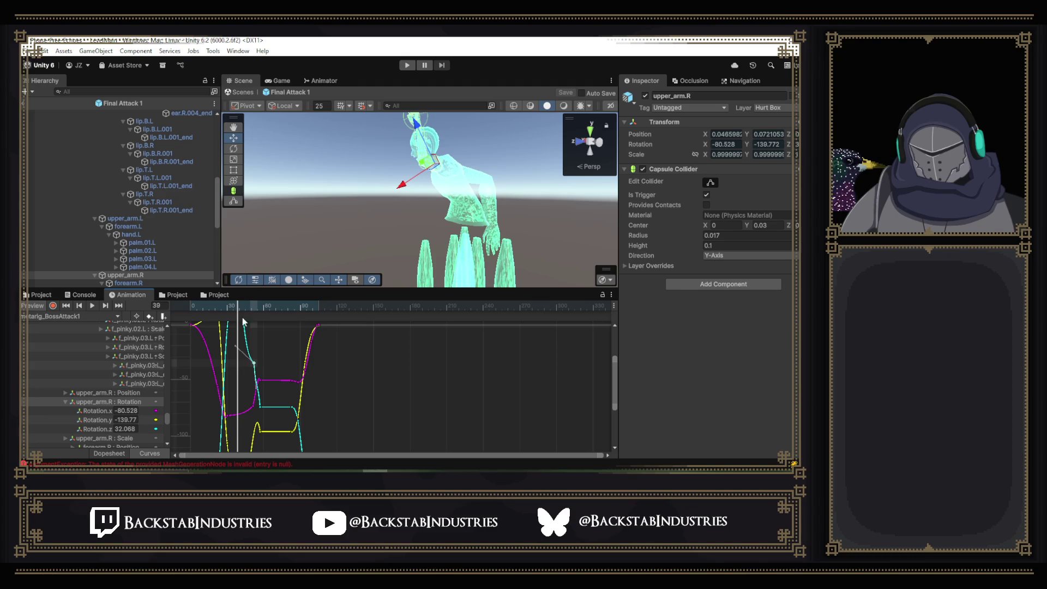
pyautogui.click(97, 306)
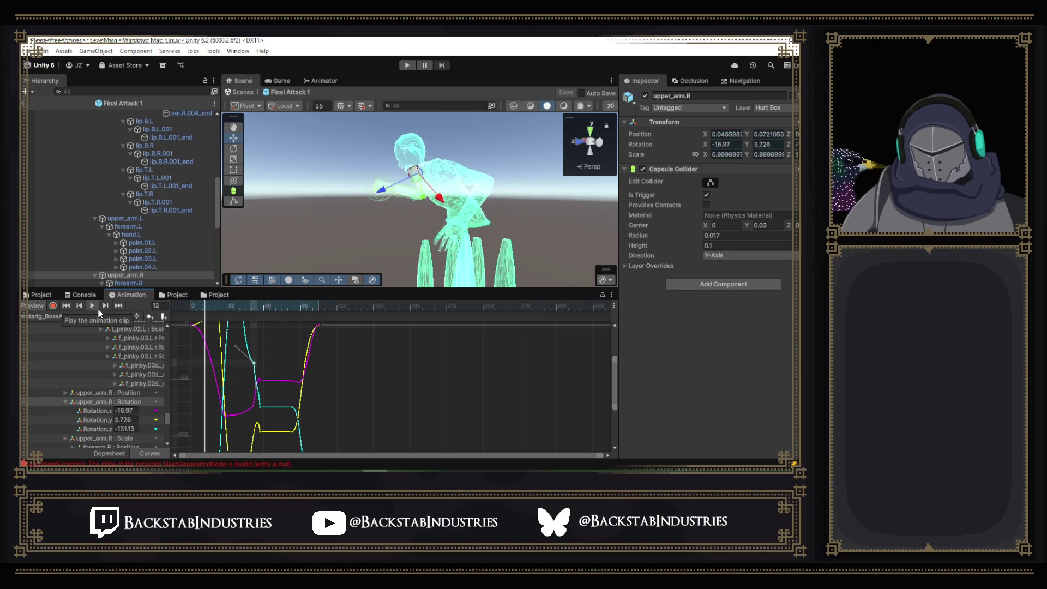
pyautogui.click(98, 309)
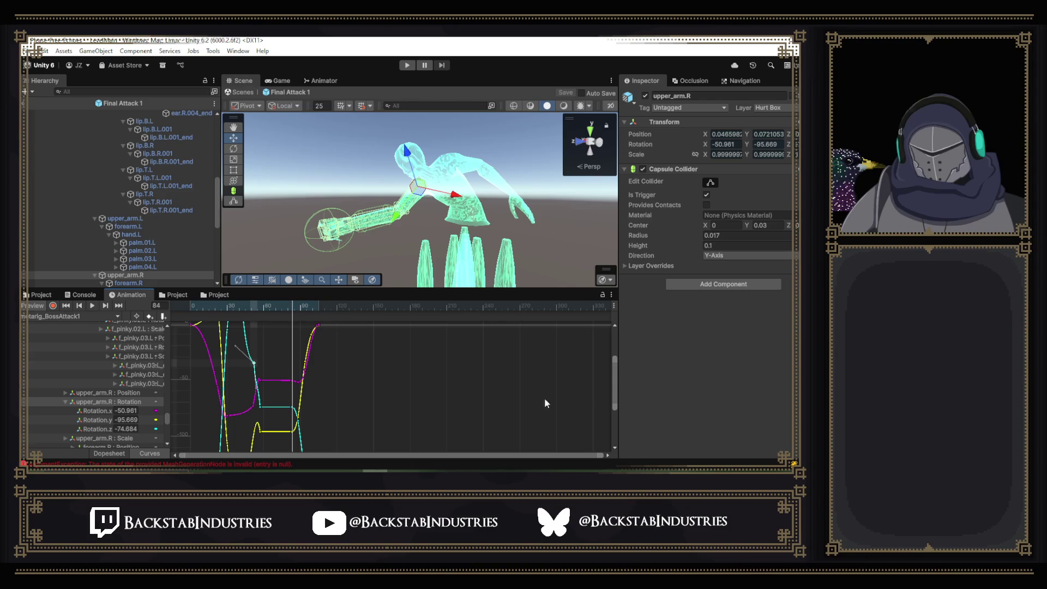
pyautogui.moveTo(615, 385)
pyautogui.mouseDown()
pyautogui.moveTo(600, 404)
pyautogui.moveTo(329, 424)
pyautogui.mouseUp()
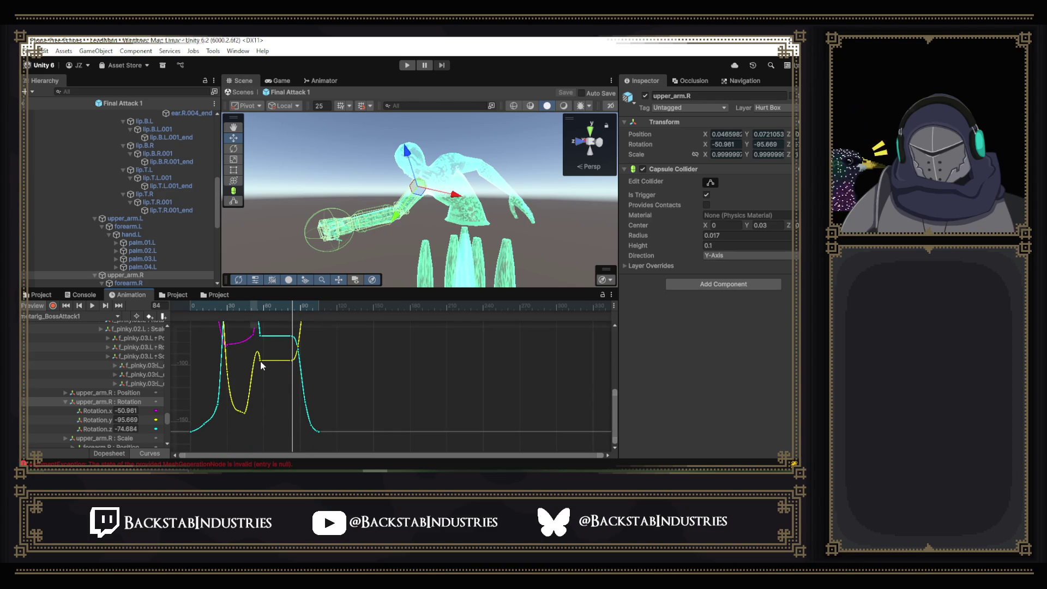
# - Drag the yellow Rotation.y tangent at frame 57 down-left, then play and return to frame 57 to review
pyautogui.click(246, 308)
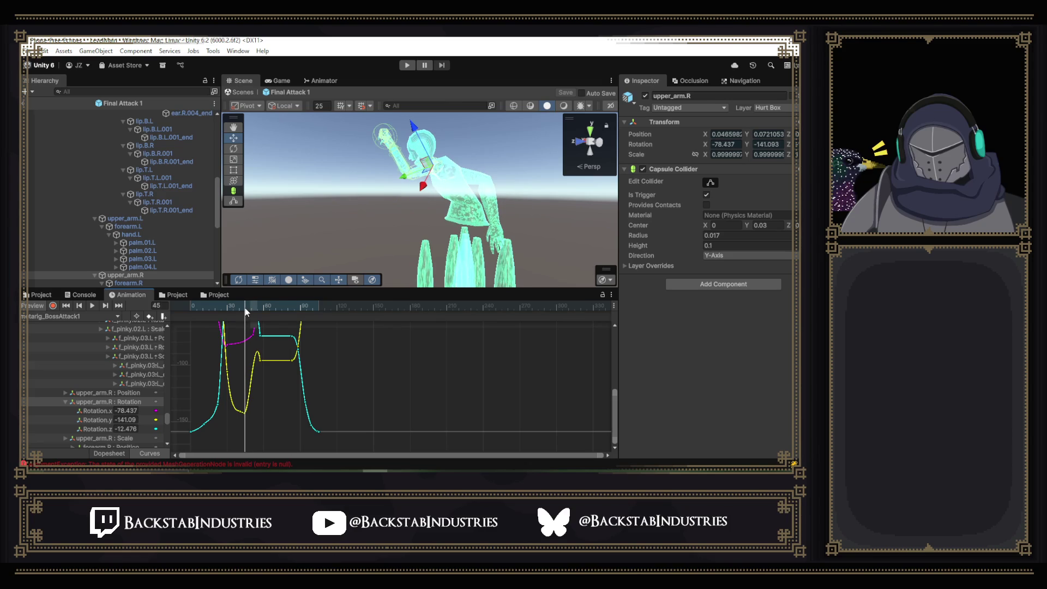
pyautogui.moveTo(250, 309)
pyautogui.mouseDown()
pyautogui.moveTo(272, 316)
pyautogui.moveTo(260, 316)
pyautogui.mouseUp()
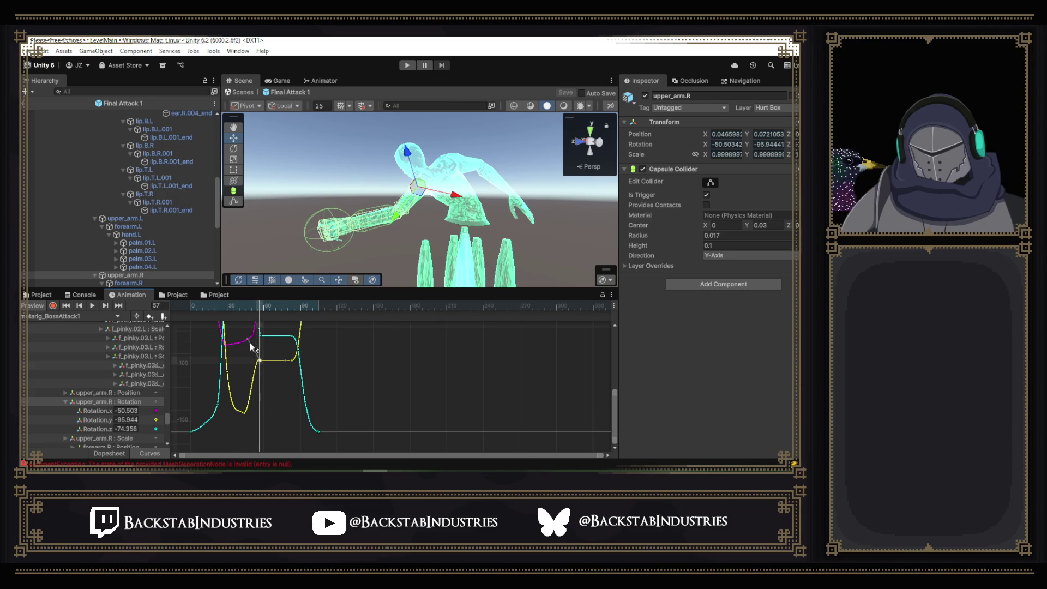
pyautogui.moveTo(246, 361); pyautogui.dragTo(256, 396)
pyautogui.moveTo(260, 310); pyautogui.dragTo(240, 313)
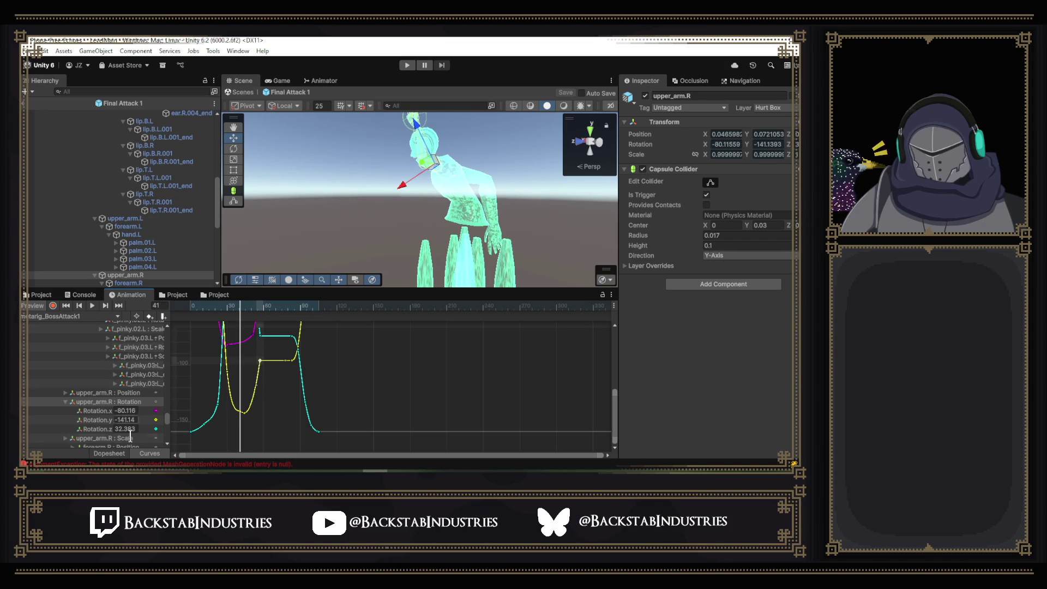
pyautogui.click(91, 307)
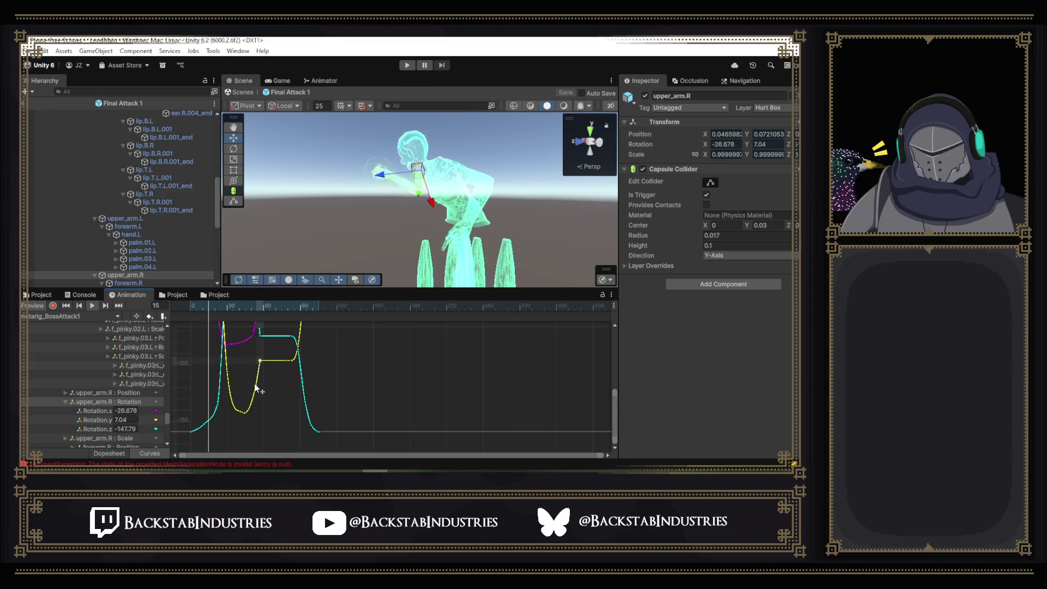
pyautogui.click(245, 413)
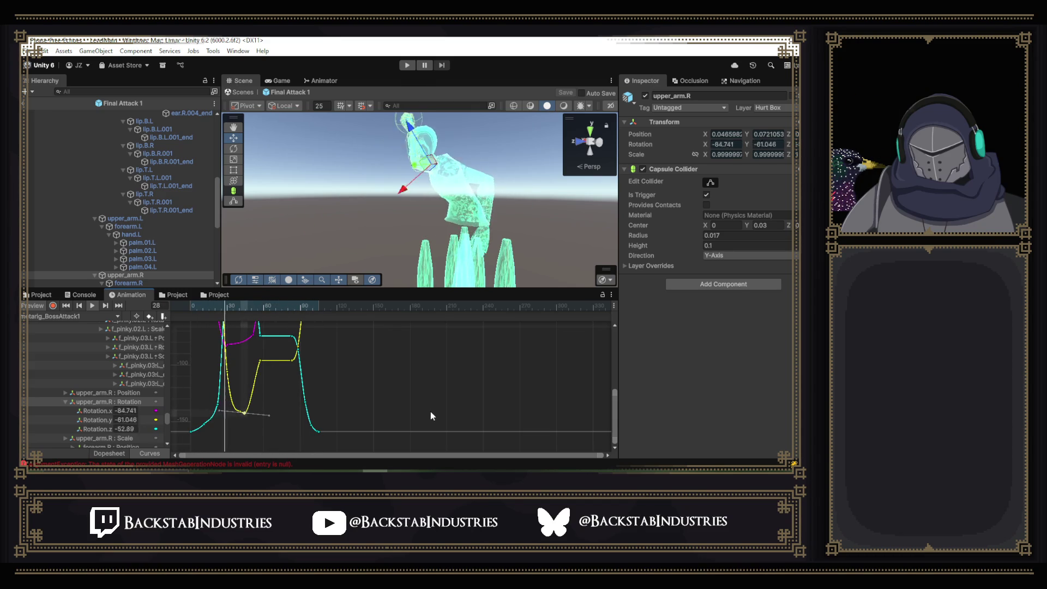
pyautogui.moveTo(247, 309)
pyautogui.mouseDown()
pyautogui.moveTo(227, 307)
pyautogui.moveTo(262, 315)
pyautogui.mouseUp()
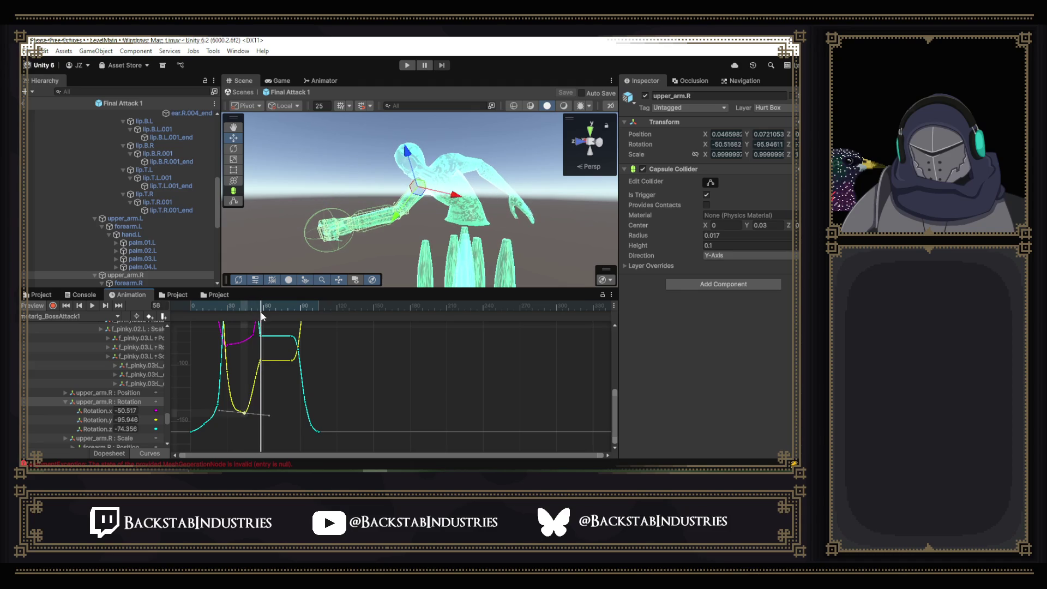
pyautogui.moveTo(262, 315); pyautogui.dragTo(260, 315)
# - Raise the magenta Rotation.x key at frame 51 so the arm lifts higher
pyautogui.moveTo(613, 416); pyautogui.dragTo(610, 384)
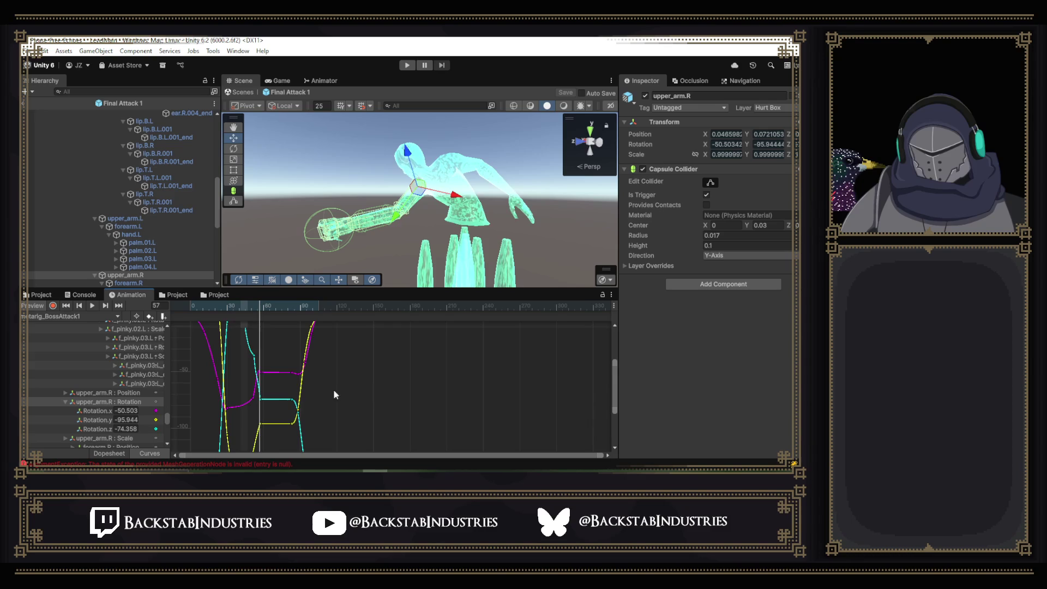
pyautogui.click(253, 311)
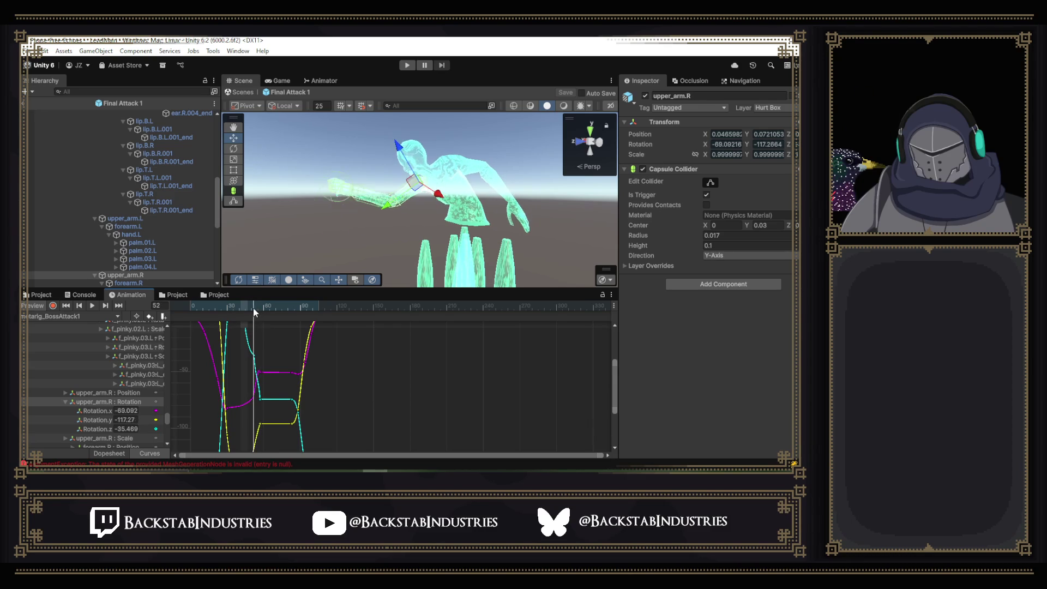
pyautogui.moveTo(254, 312)
pyautogui.mouseDown()
pyautogui.moveTo(225, 303)
pyautogui.moveTo(254, 312)
pyautogui.mouseUp()
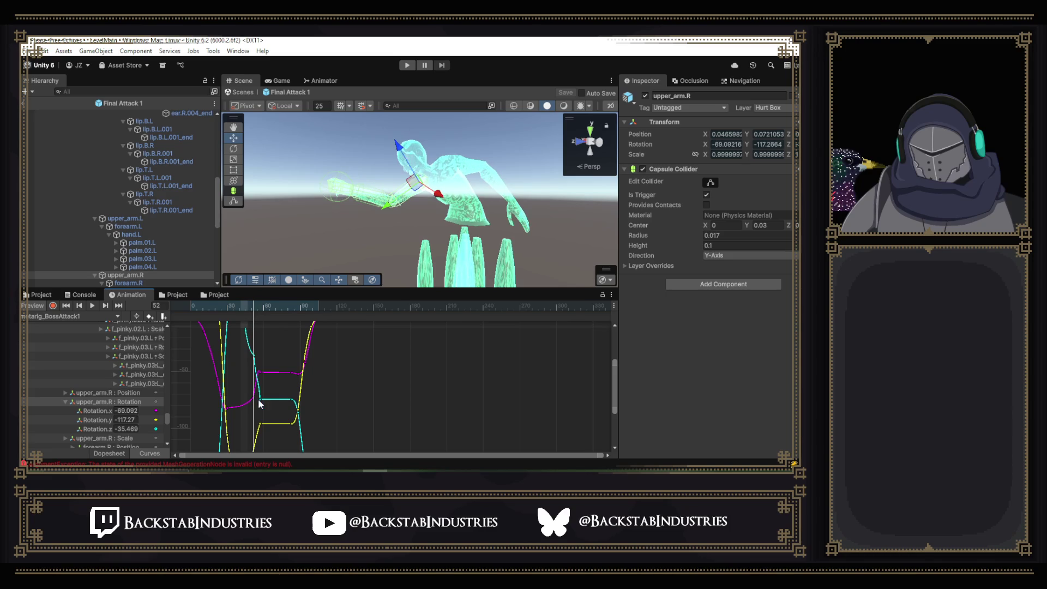
pyautogui.moveTo(253, 397); pyautogui.dragTo(253, 417)
pyautogui.moveTo(352, 234); pyautogui.dragTo(505, 256)
pyautogui.moveTo(254, 419); pyautogui.dragTo(251, 365)
pyautogui.moveTo(262, 304); pyautogui.dragTo(254, 302)
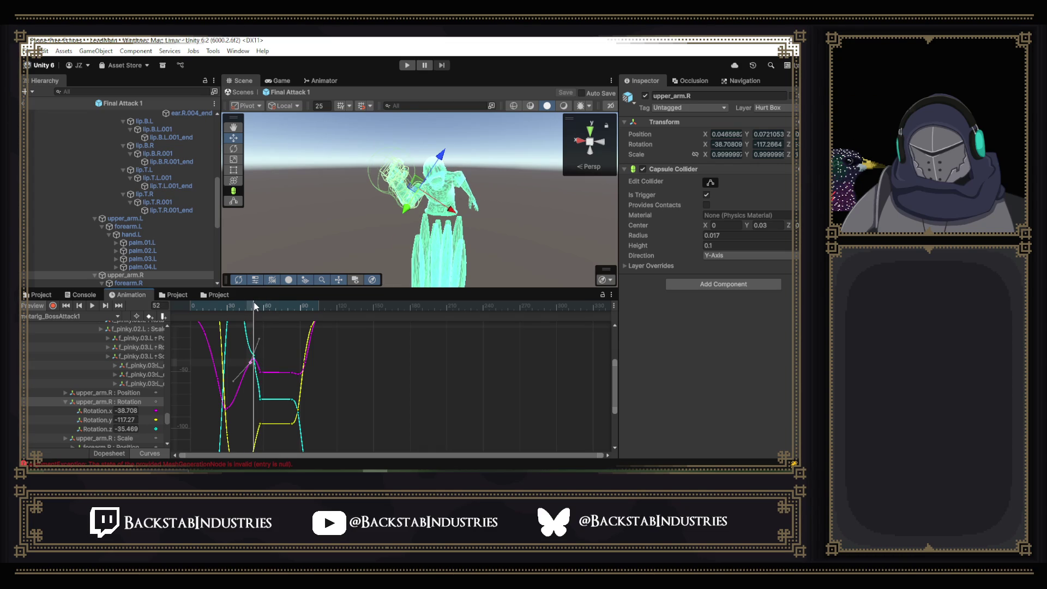
# - Raise the cyan Rotation.z key at frame 52 to about -25 and play from frame 22
pyautogui.moveTo(254, 358); pyautogui.dragTo(257, 340)
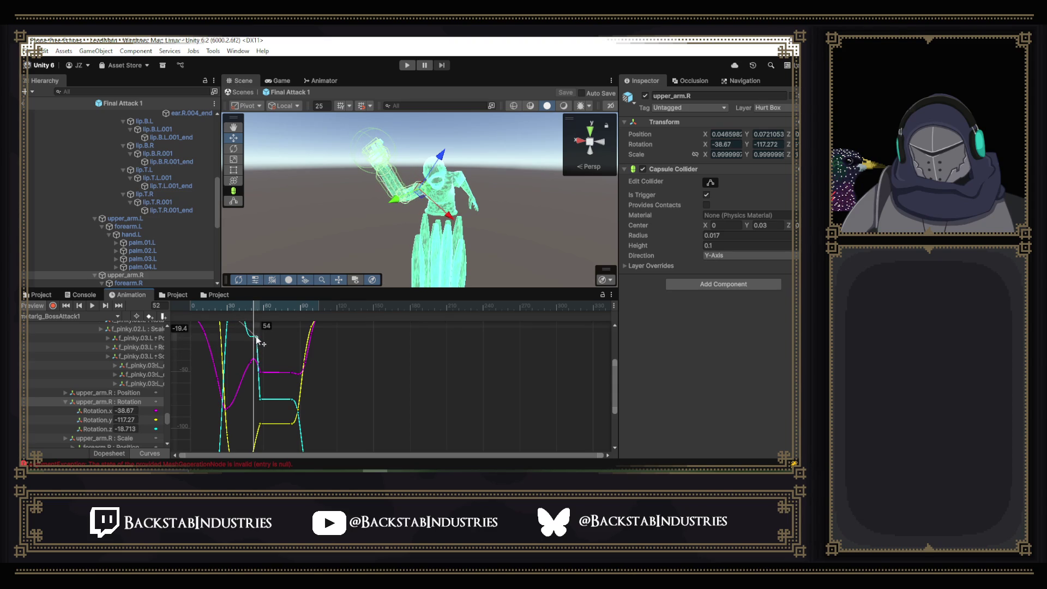
pyautogui.moveTo(257, 341); pyautogui.dragTo(256, 345)
pyautogui.moveTo(253, 307)
pyautogui.mouseDown()
pyautogui.moveTo(234, 306)
pyautogui.moveTo(273, 317)
pyautogui.moveTo(240, 322)
pyautogui.moveTo(264, 325)
pyautogui.moveTo(251, 346)
pyautogui.mouseUp()
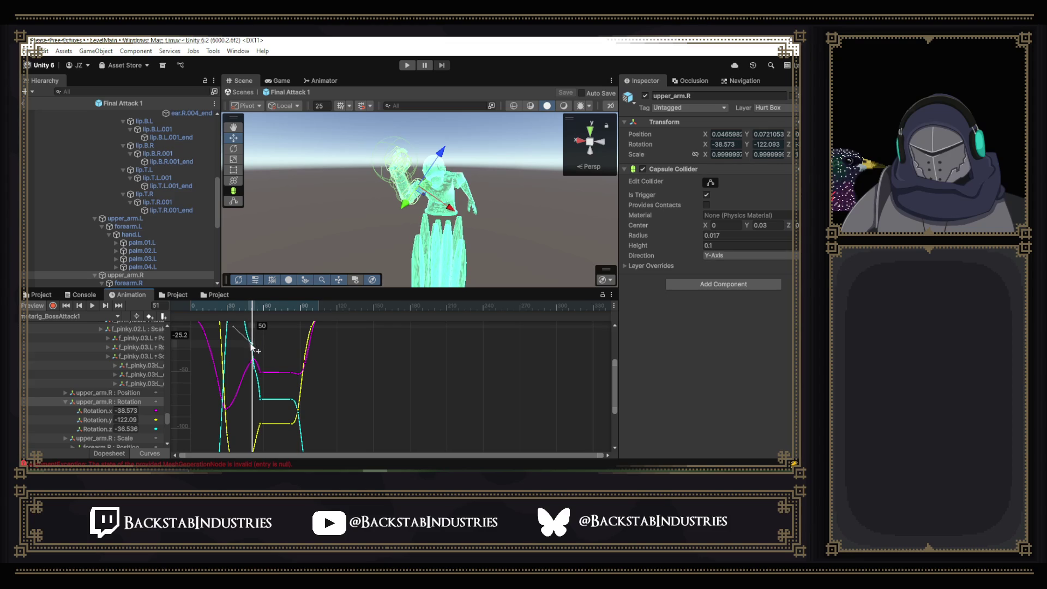
pyautogui.moveTo(252, 311); pyautogui.dragTo(217, 309)
pyautogui.click(94, 305)
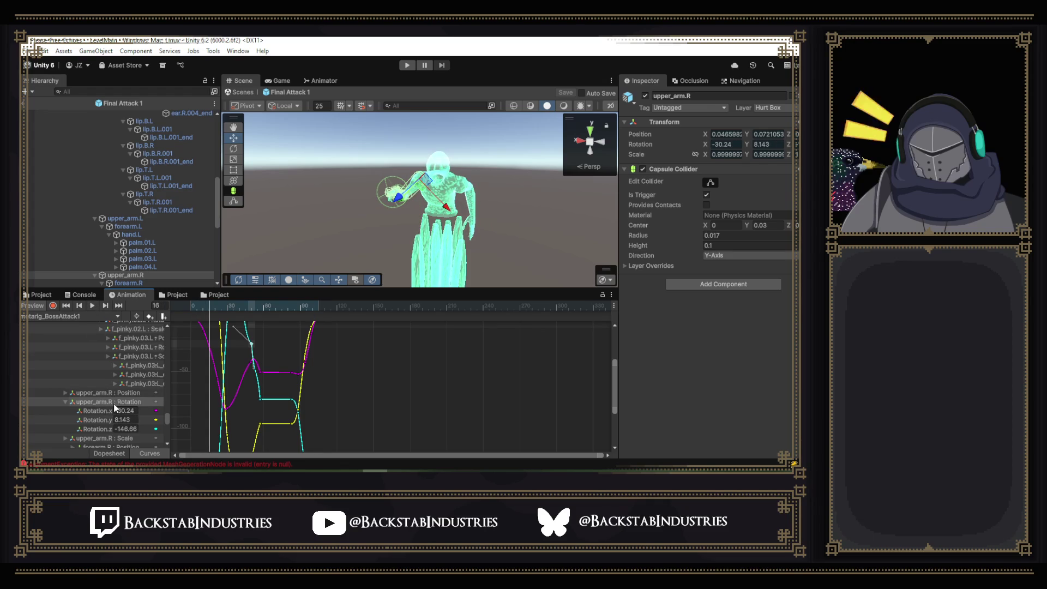
# - Show the forearm.R rotation curves, raise its keys near frame 45, and play from frame 14
pyautogui.scroll(-3, 88, 405)
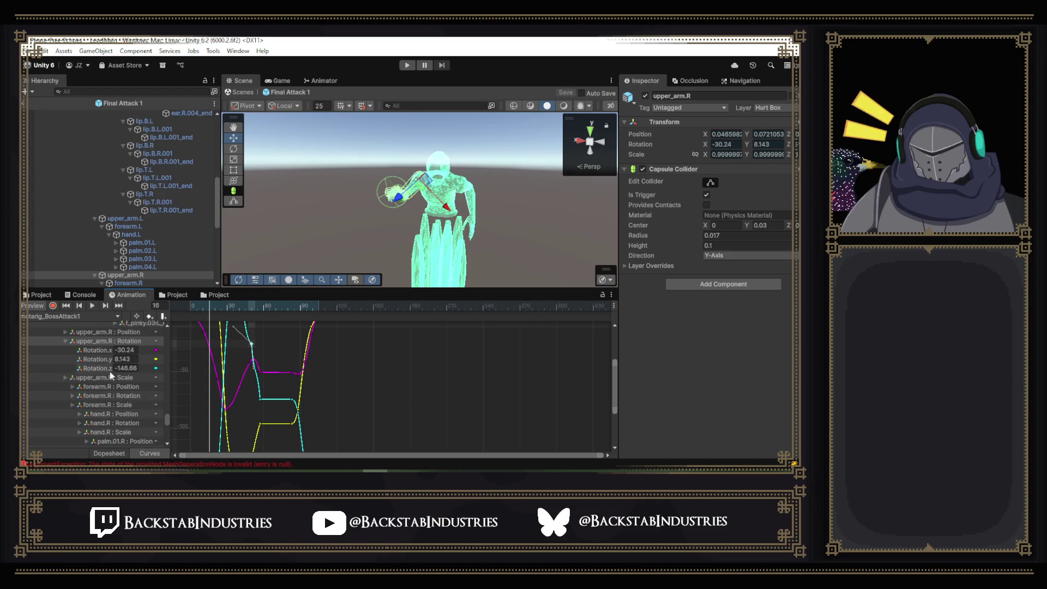
pyautogui.click(109, 389)
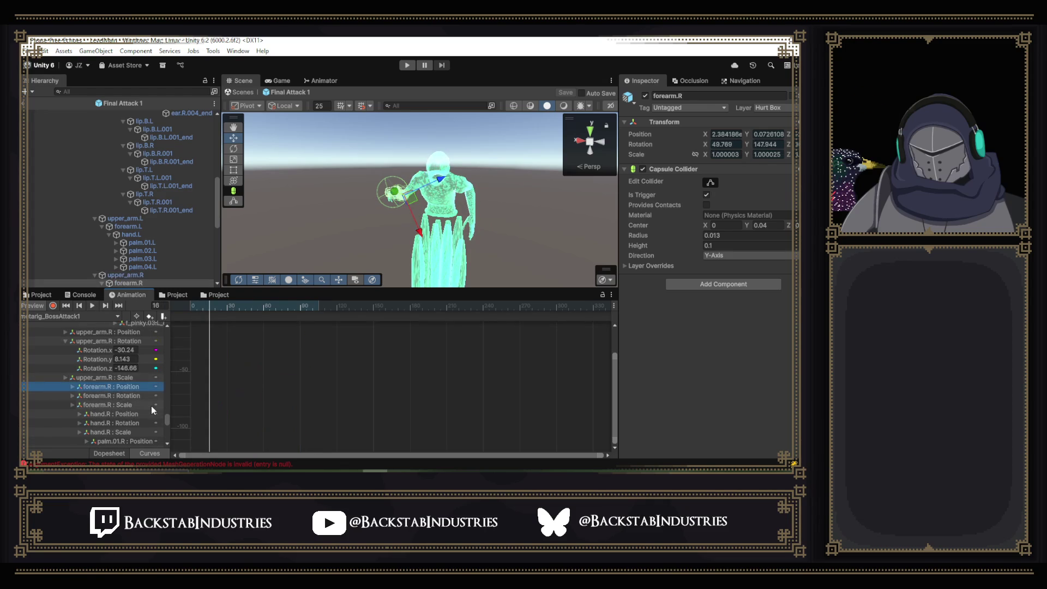
pyautogui.click(134, 397)
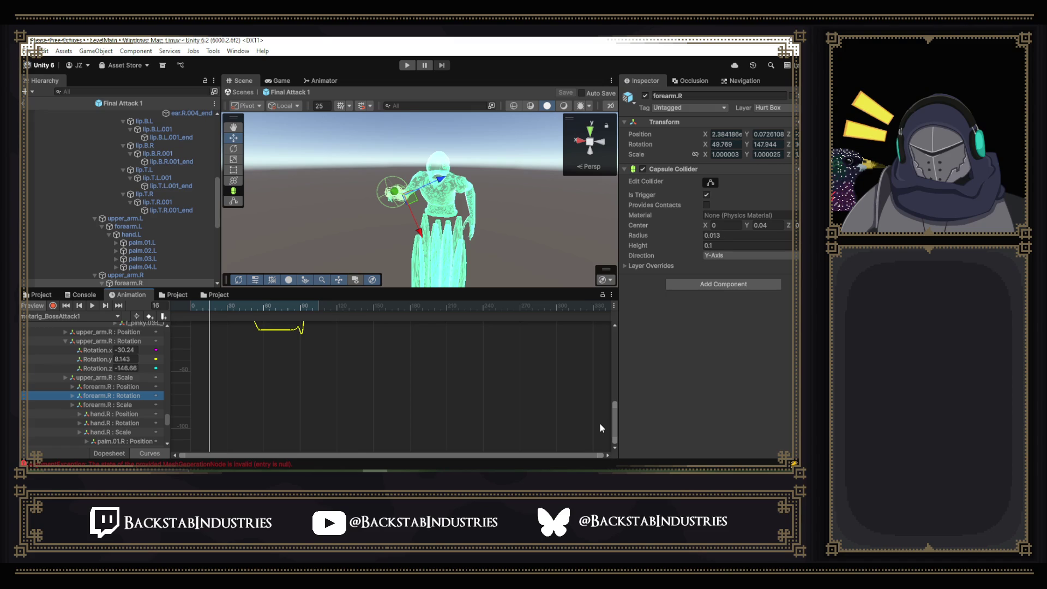
pyautogui.moveTo(615, 403); pyautogui.dragTo(615, 363)
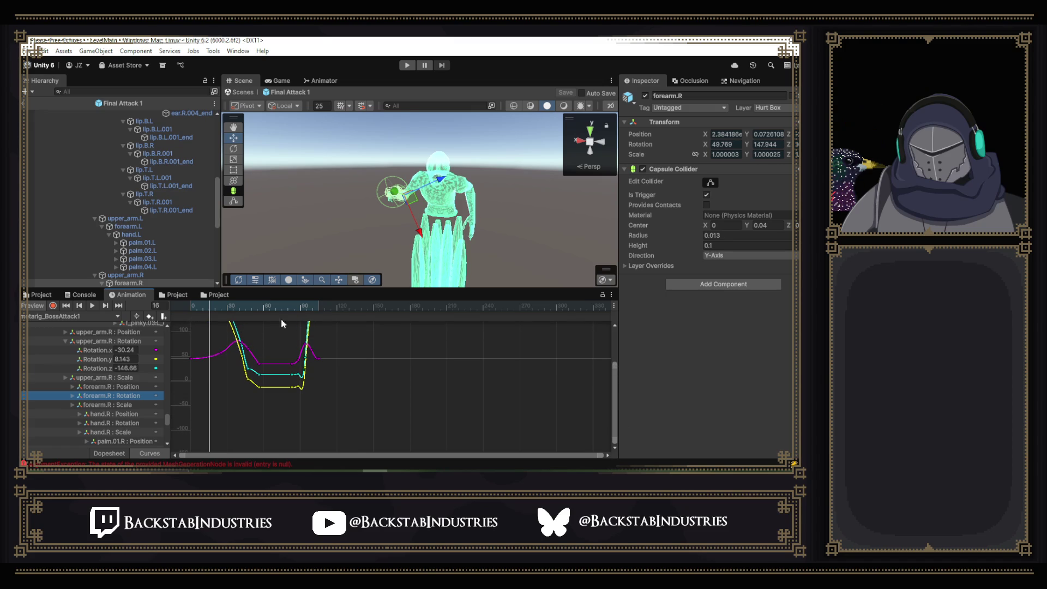
pyautogui.moveTo(234, 306); pyautogui.dragTo(244, 306)
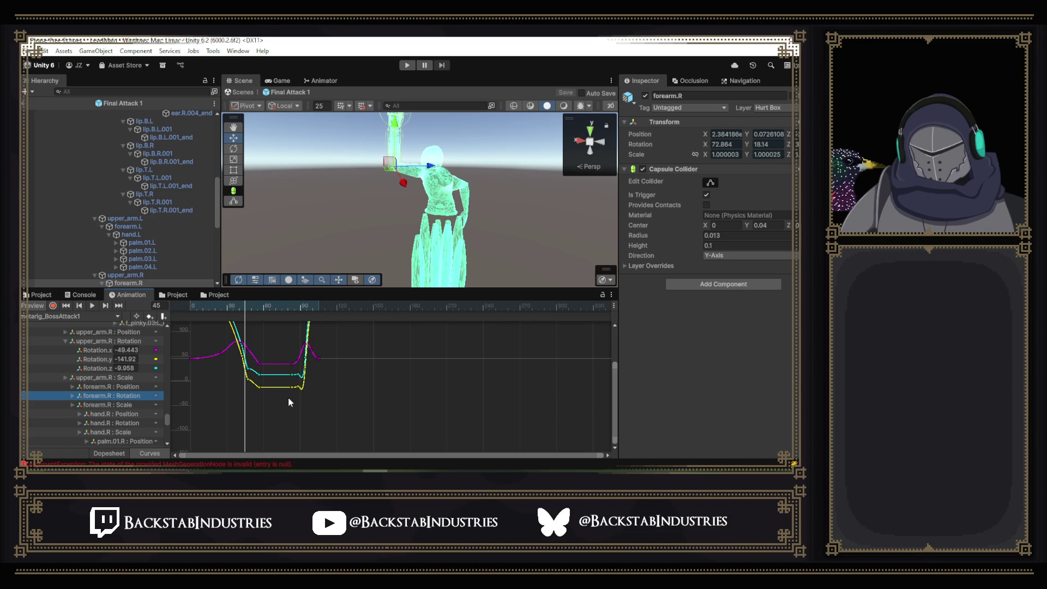
pyautogui.scroll(-2, 234, 360)
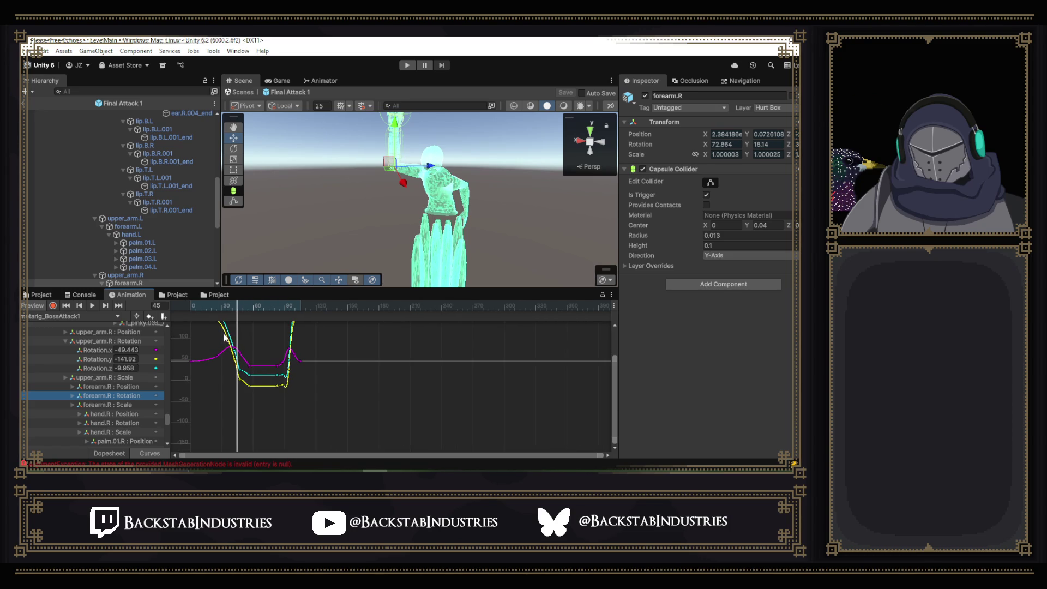
pyautogui.moveTo(227, 336); pyautogui.dragTo(247, 398)
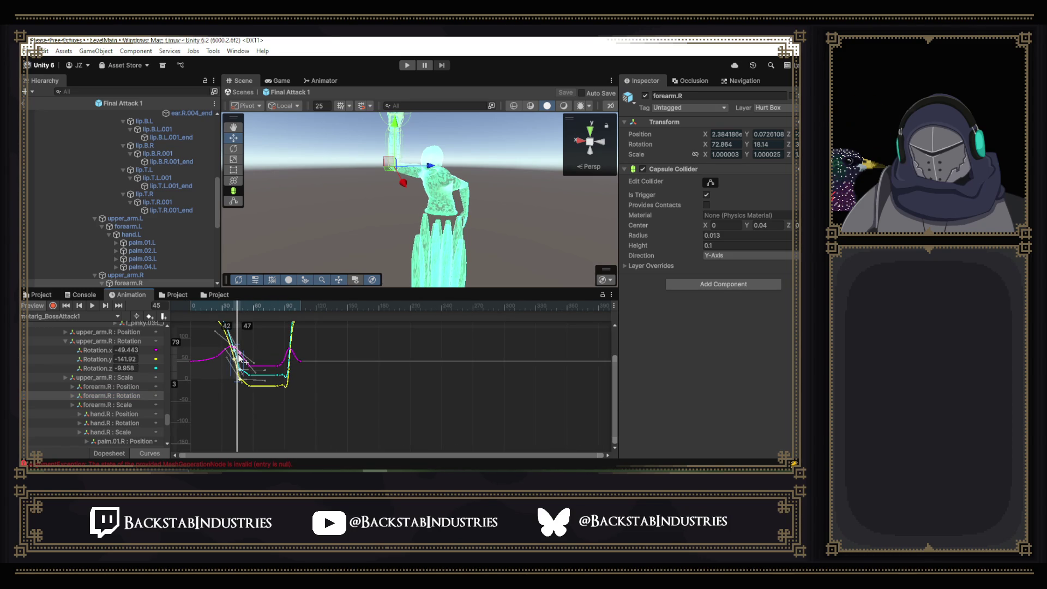
pyautogui.moveTo(239, 355); pyautogui.dragTo(240, 310)
pyautogui.click(206, 306)
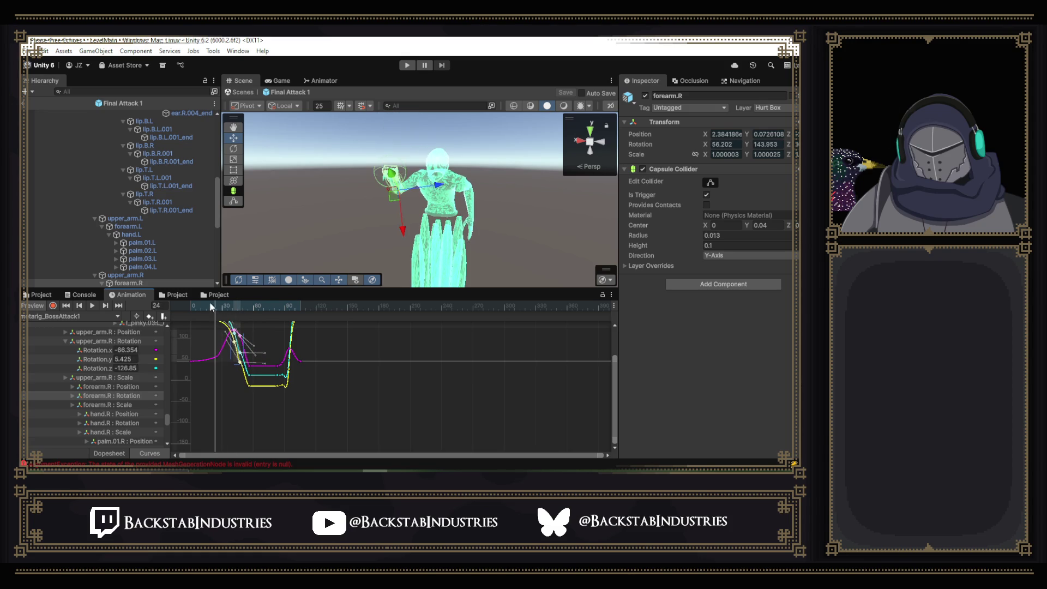
pyautogui.click(93, 307)
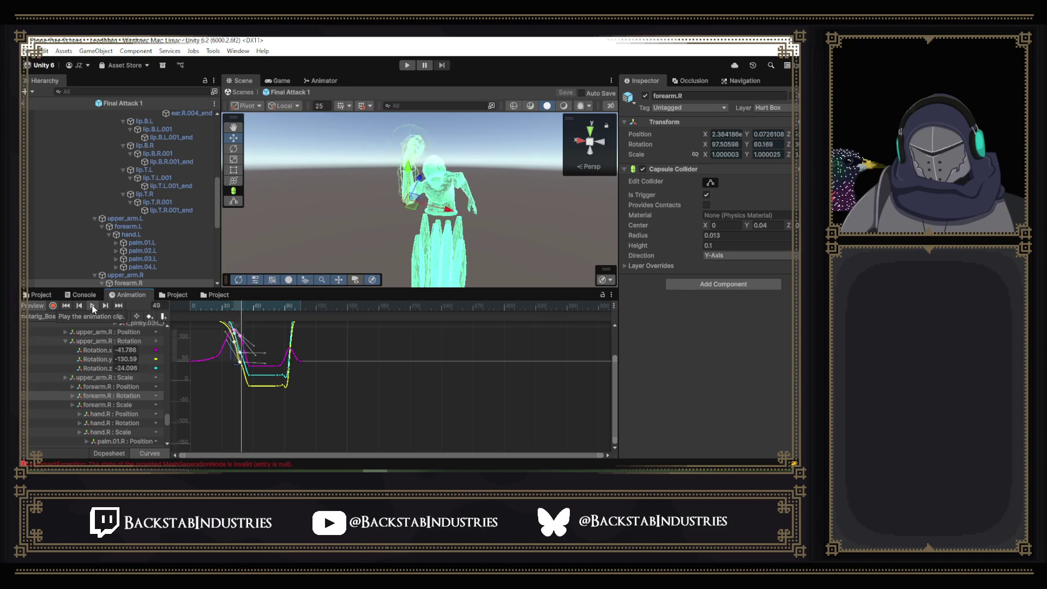
# - Inspect the right forearm collider across frames 39 to 55 and rework the forearm keys near frame 41
pyautogui.moveTo(258, 309)
pyautogui.mouseDown()
pyautogui.moveTo(235, 307)
pyautogui.moveTo(259, 312)
pyautogui.moveTo(250, 306)
pyautogui.mouseUp()
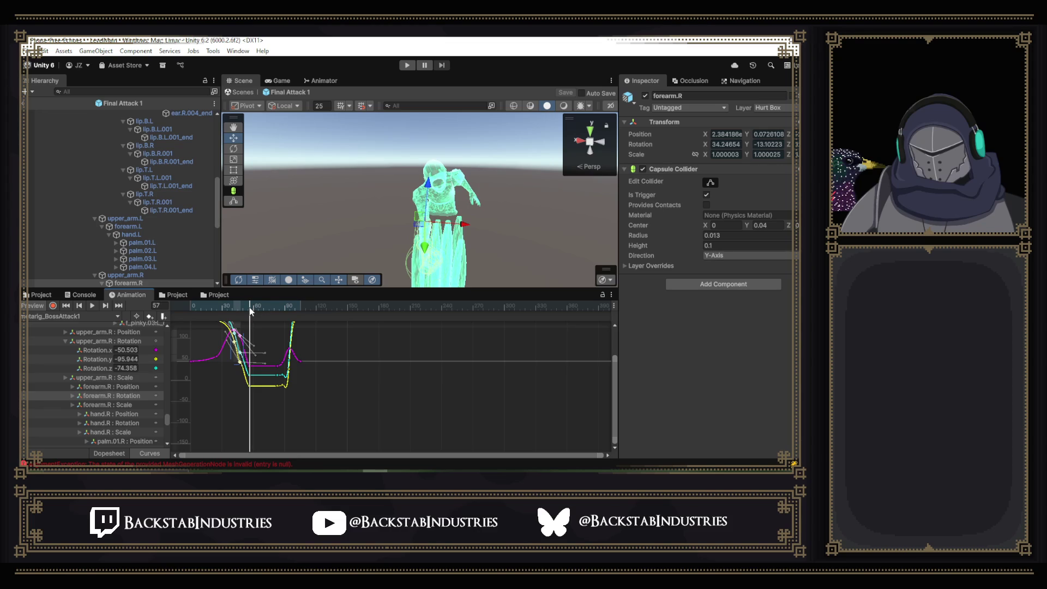
pyautogui.moveTo(531, 201); pyautogui.dragTo(321, 196)
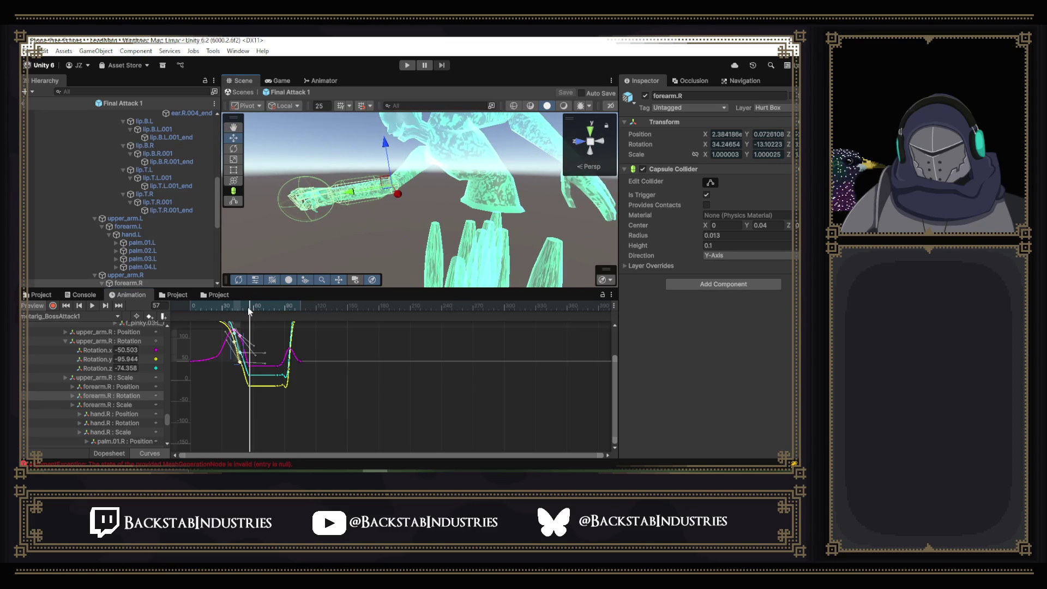
pyautogui.click(246, 309)
pyautogui.moveTo(247, 309); pyautogui.dragTo(237, 306)
pyautogui.moveTo(396, 191); pyautogui.dragTo(426, 112)
pyautogui.click(239, 307)
pyautogui.moveTo(238, 308); pyautogui.dragTo(233, 304)
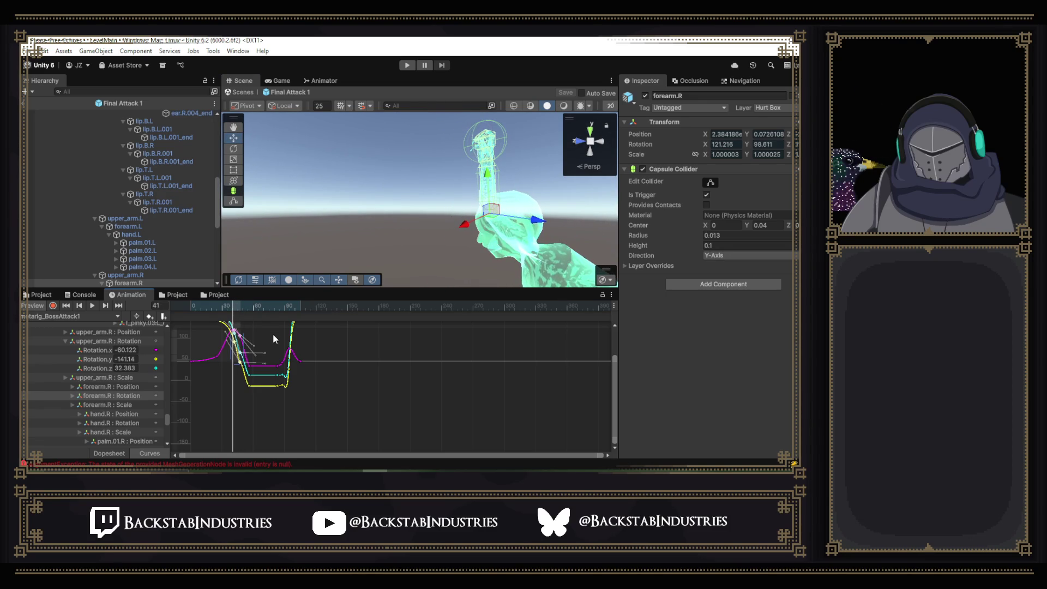
pyautogui.hotkey('ctrl', 'z')
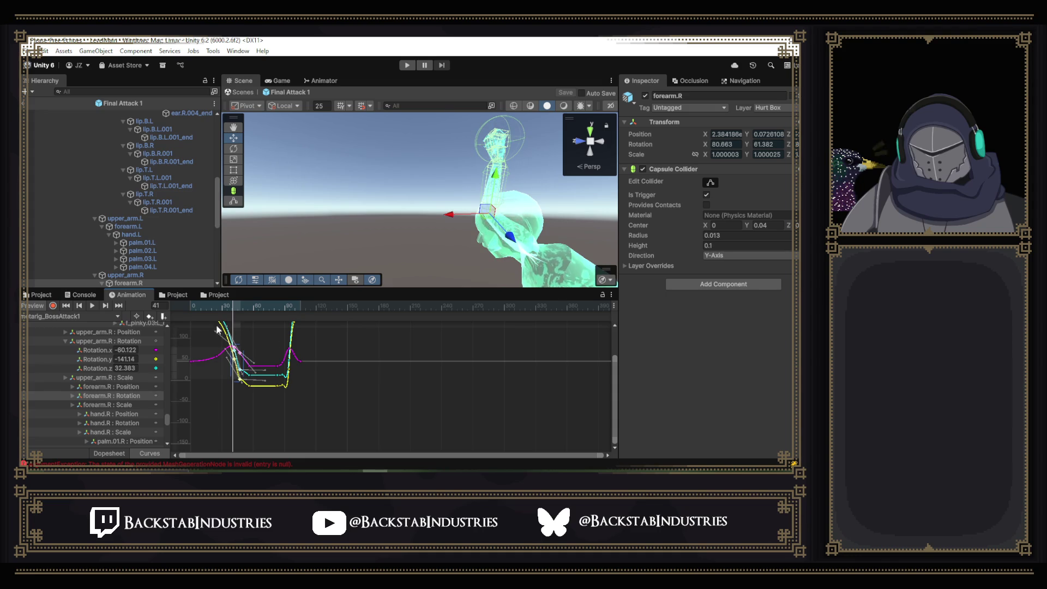
pyautogui.moveTo(222, 304); pyautogui.dragTo(233, 311)
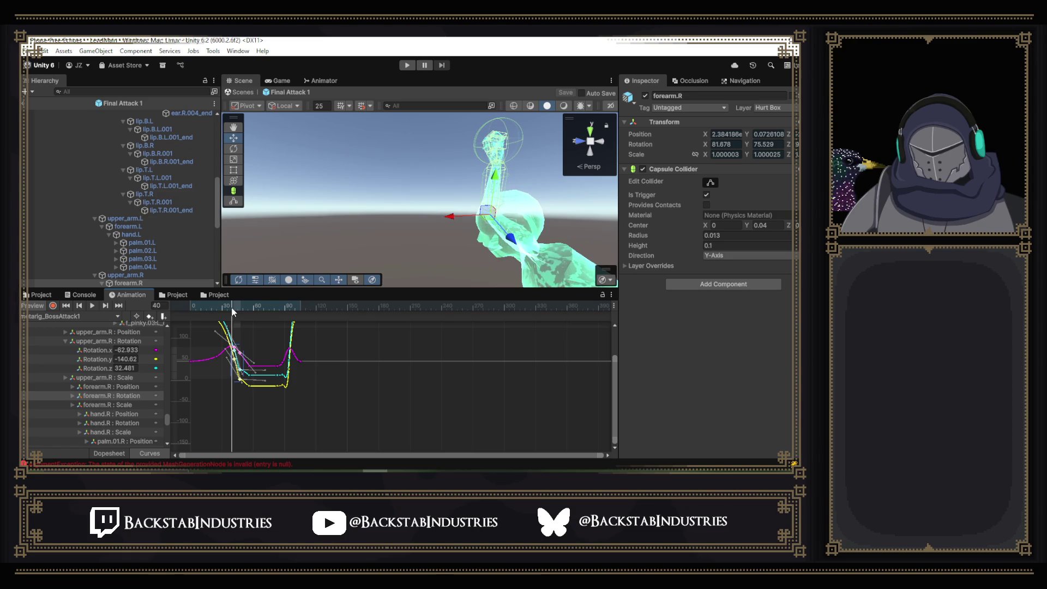
# - Move a forearm.R rotation key to frame 40 and raise the keys at frames 41 and 50
pyautogui.click(243, 334)
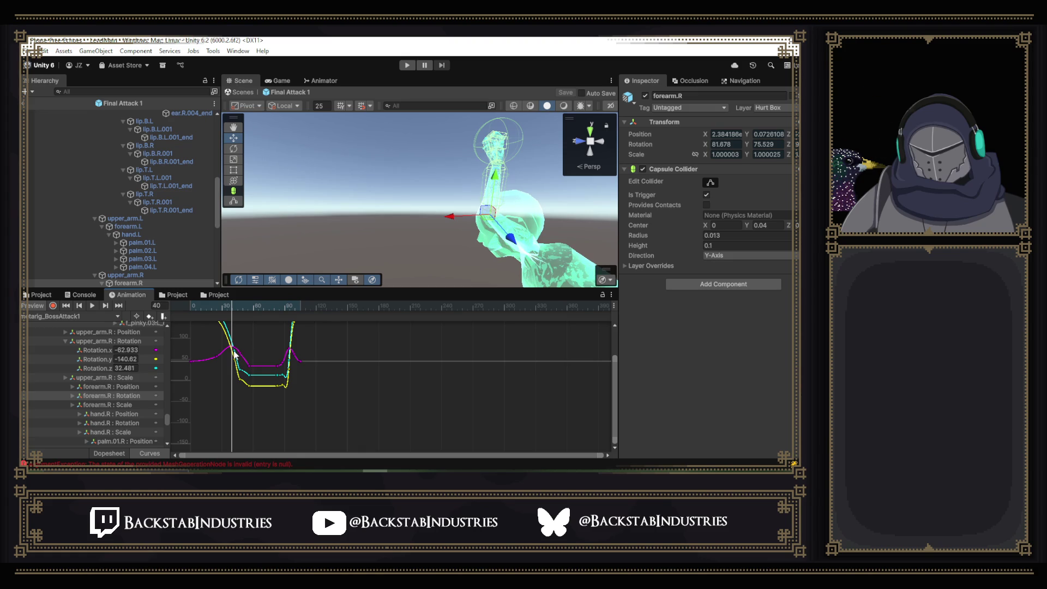
pyautogui.moveTo(233, 309); pyautogui.dragTo(233, 309)
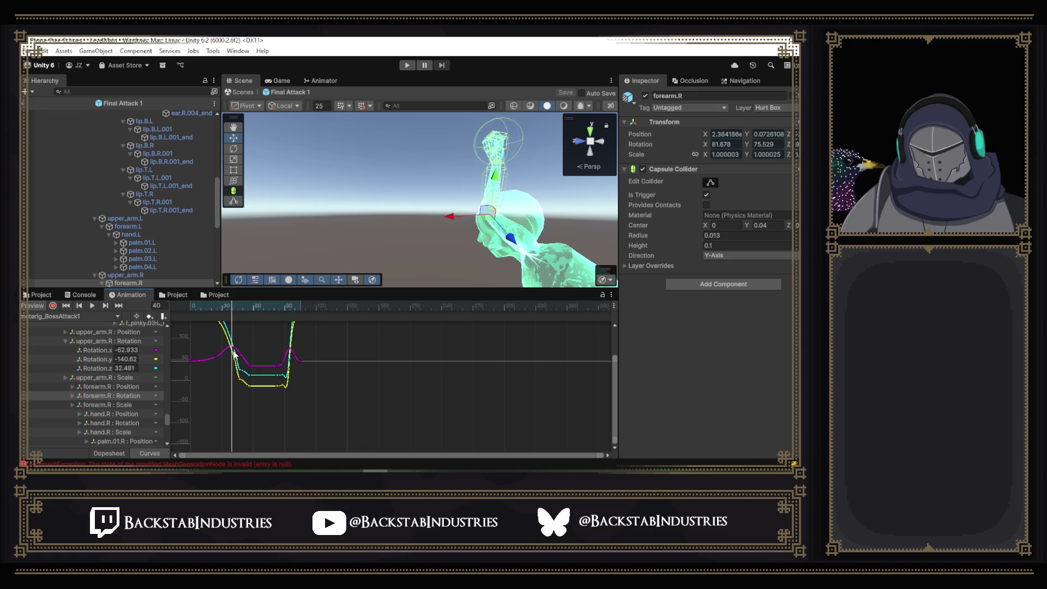
pyautogui.moveTo(236, 354)
pyautogui.mouseDown()
pyautogui.moveTo(228, 307)
pyautogui.moveTo(211, 307)
pyautogui.moveTo(252, 324)
pyautogui.moveTo(242, 321)
pyautogui.mouseUp()
pyautogui.moveTo(356, 226)
pyautogui.keyDown('alt'); pyautogui.mouseDown()
pyautogui.moveTo(540, 277)
pyautogui.moveTo(523, 280)
pyautogui.mouseUp(); pyautogui.keyUp('alt')
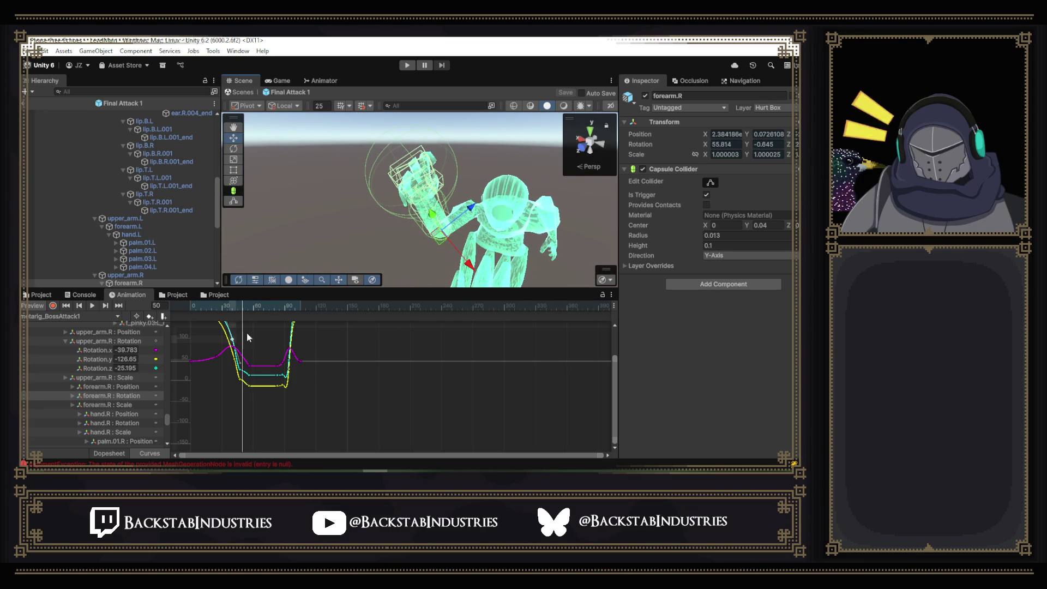
pyautogui.moveTo(240, 306); pyautogui.dragTo(244, 306)
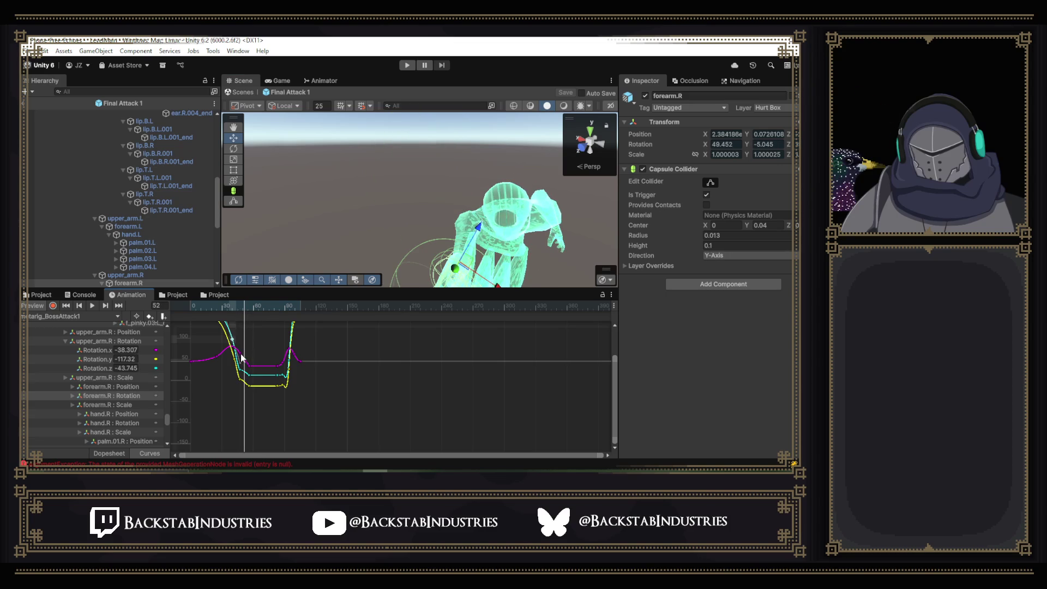
pyautogui.moveTo(242, 356); pyautogui.dragTo(245, 356)
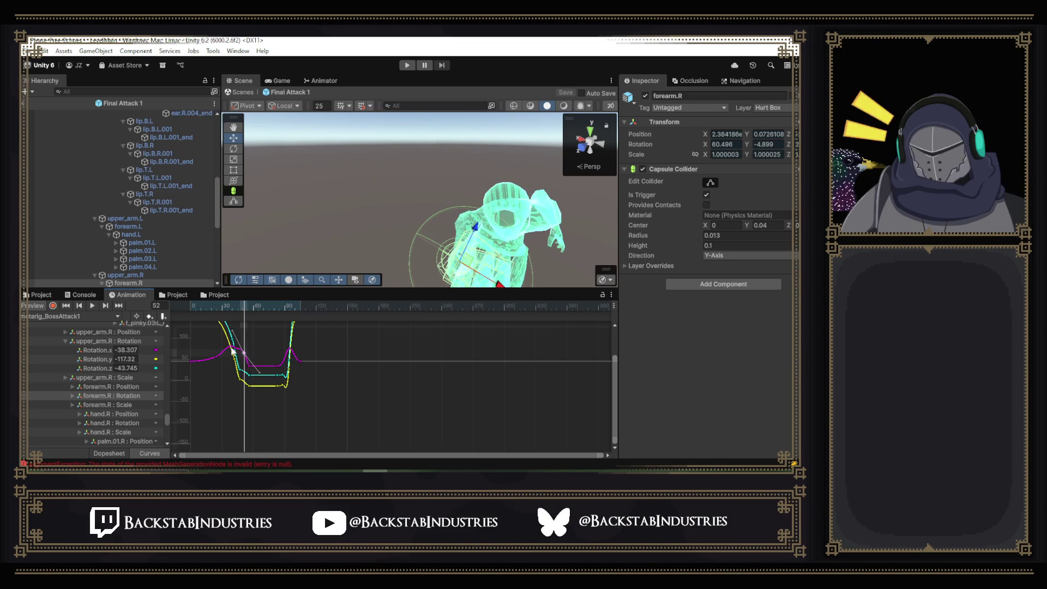
pyautogui.click(234, 349)
pyautogui.moveTo(243, 355); pyautogui.dragTo(243, 350)
# - Play BossAttack1 from frame 22, framed on the right forearm, to review the new swing
pyautogui.click(213, 303)
pyautogui.press('f')
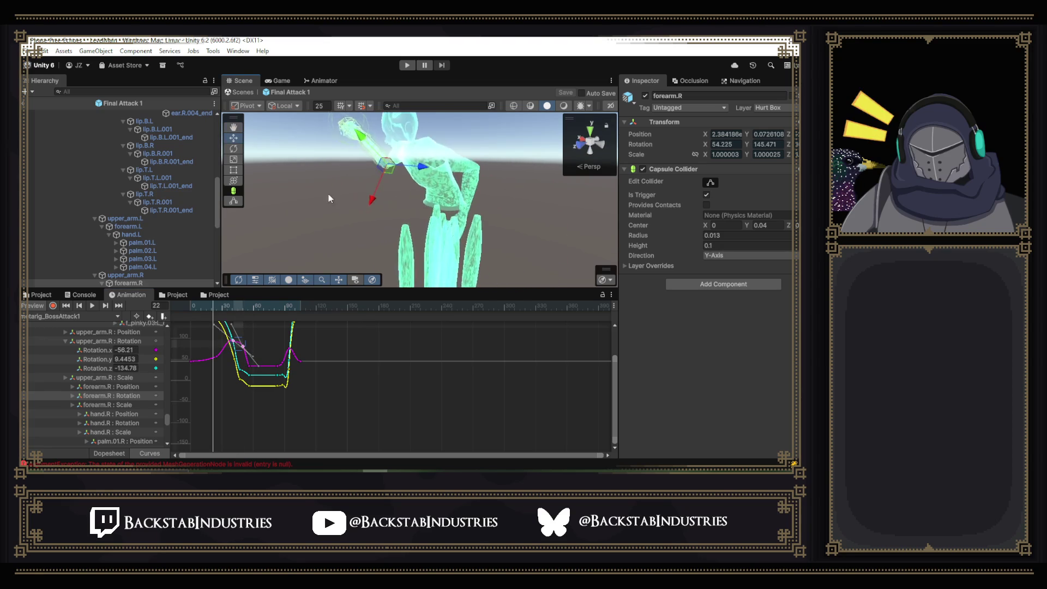
pyautogui.click(97, 308)
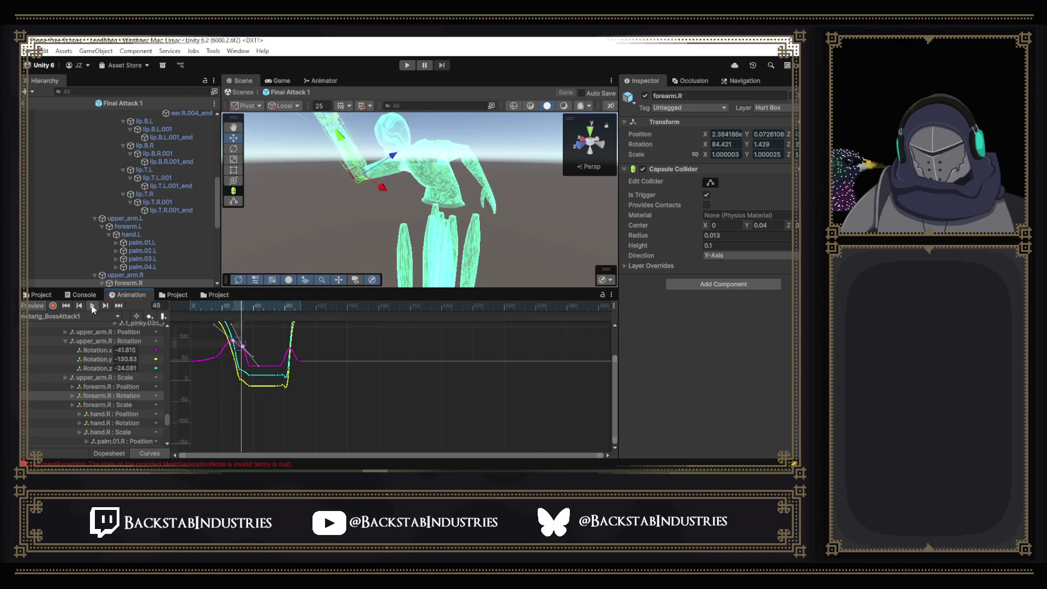
pyautogui.click(118, 454)
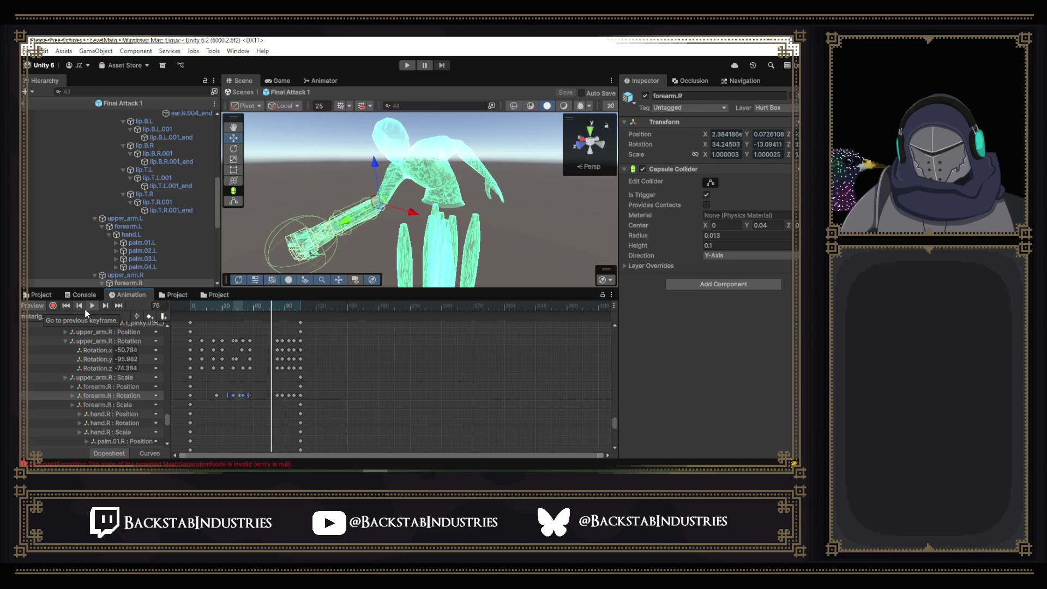
# - Scrub BossAttack1 to frame 55 and enable keyframe recording, bringing Sphere and Capsule into view
pyautogui.click(244, 306)
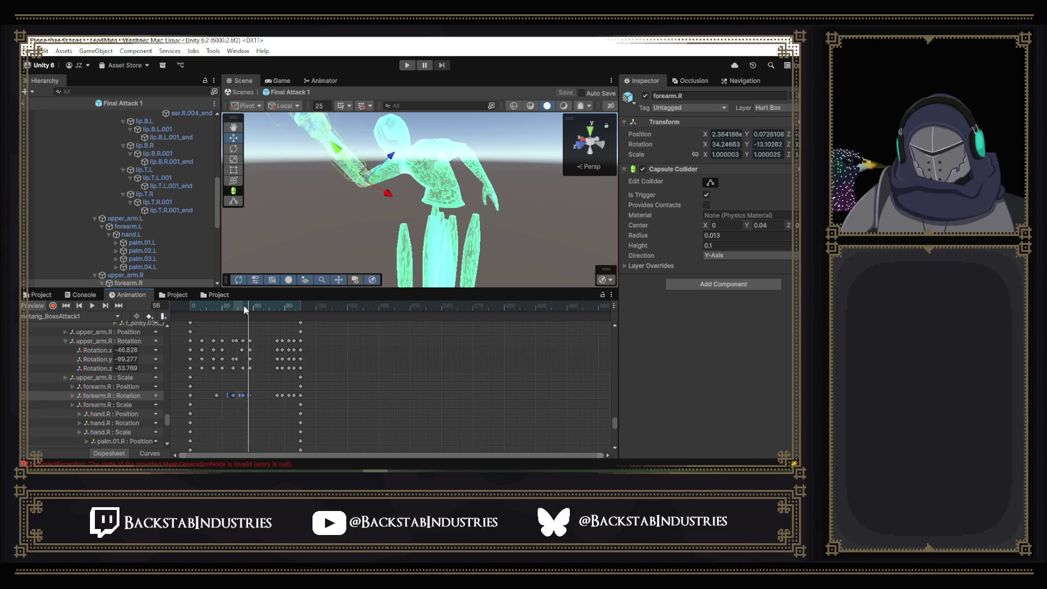
pyautogui.moveTo(242, 306)
pyautogui.mouseDown()
pyautogui.moveTo(232, 307)
pyautogui.moveTo(248, 309)
pyautogui.mouseUp()
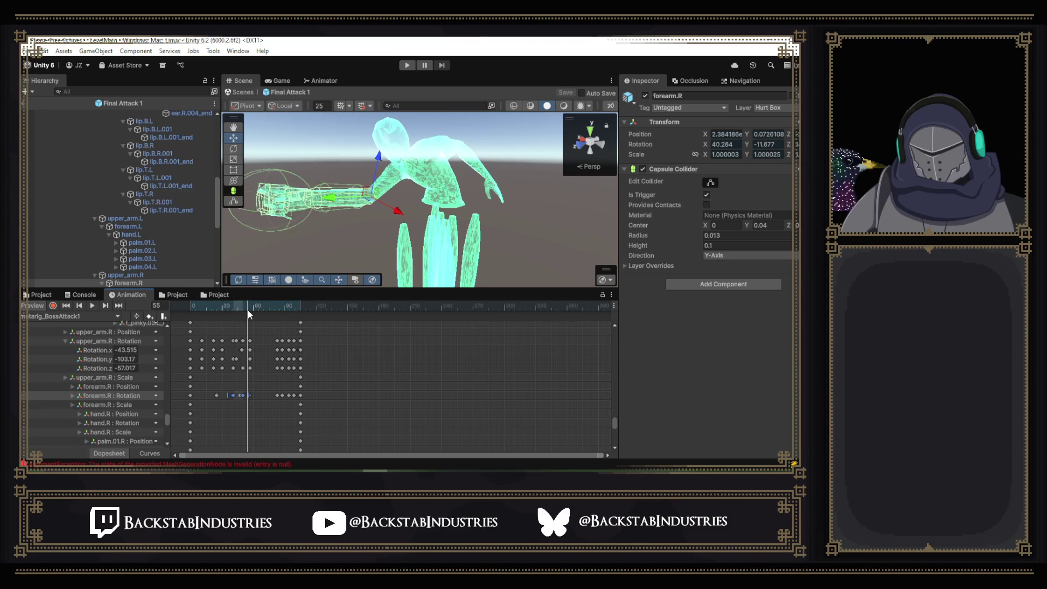
pyautogui.rightClick(249, 318)
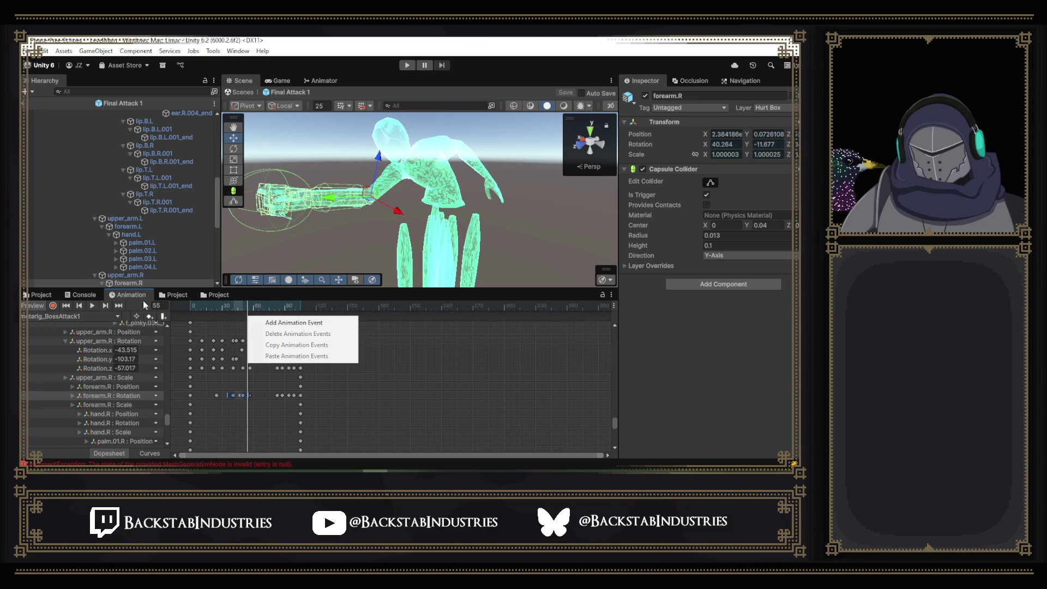
pyautogui.click(66, 306)
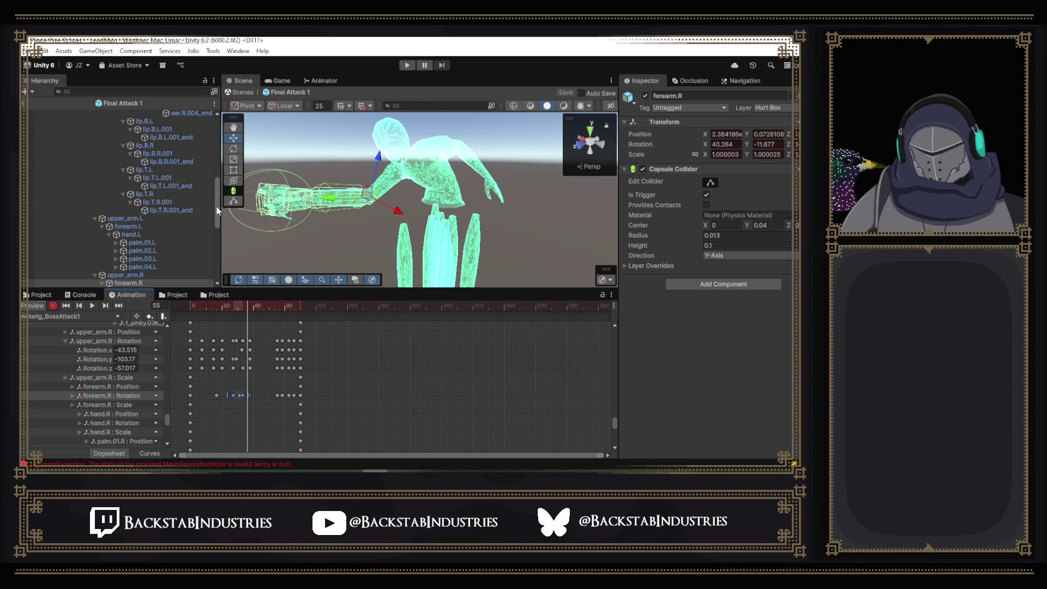
pyautogui.scroll(-1, 217, 212)
pyautogui.moveTo(218, 212); pyautogui.dragTo(215, 267)
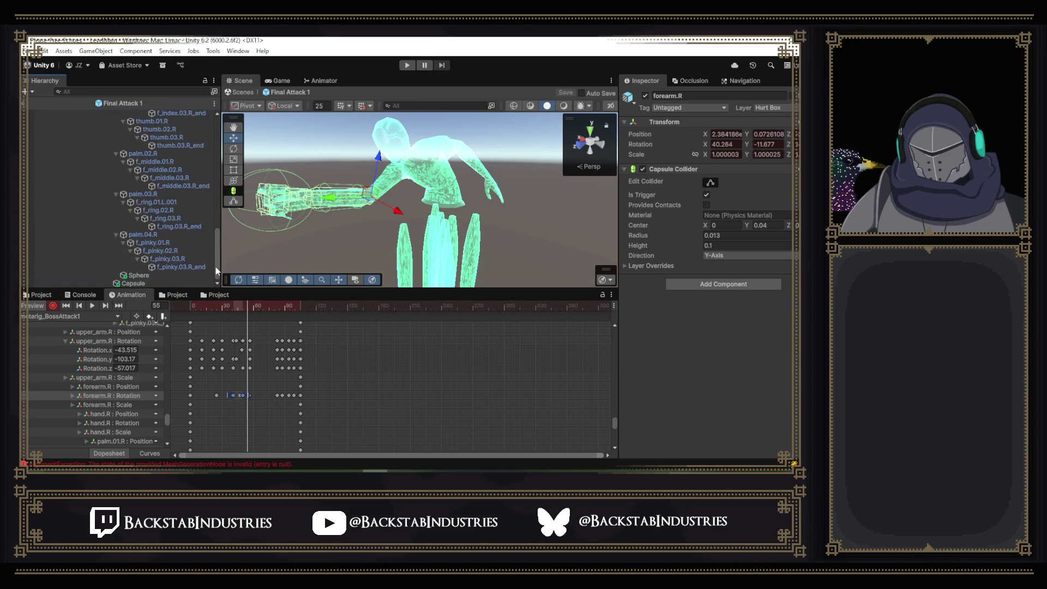
# - At frame 55, key the Sphere and Capsule meshes visible and enable the Capsule collider
pyautogui.click(152, 276)
pyautogui.keyDown('shift'); pyautogui.click(149, 281); pyautogui.keyUp('shift')
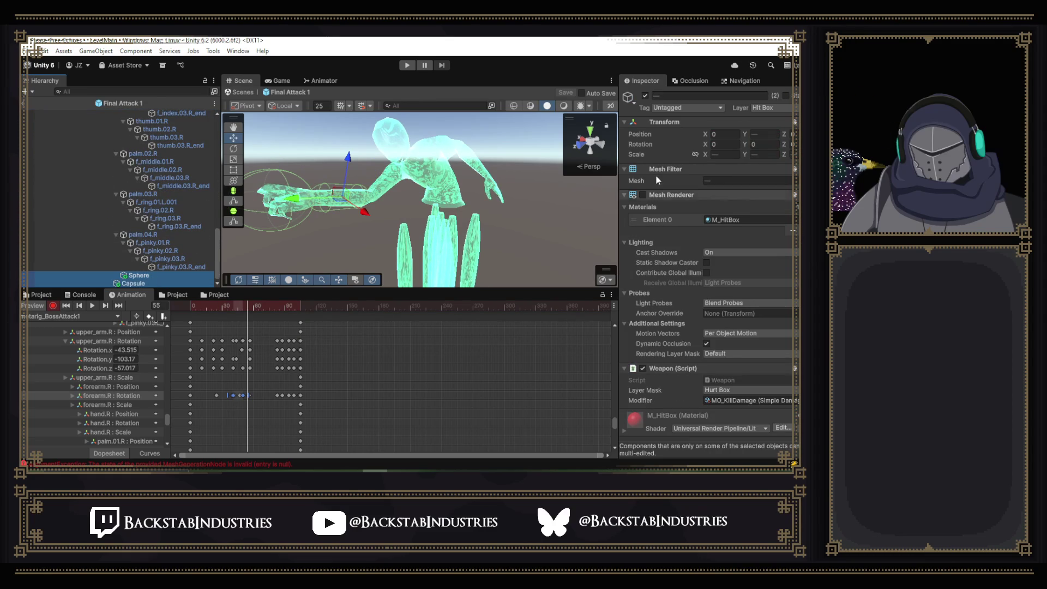
pyautogui.click(643, 194)
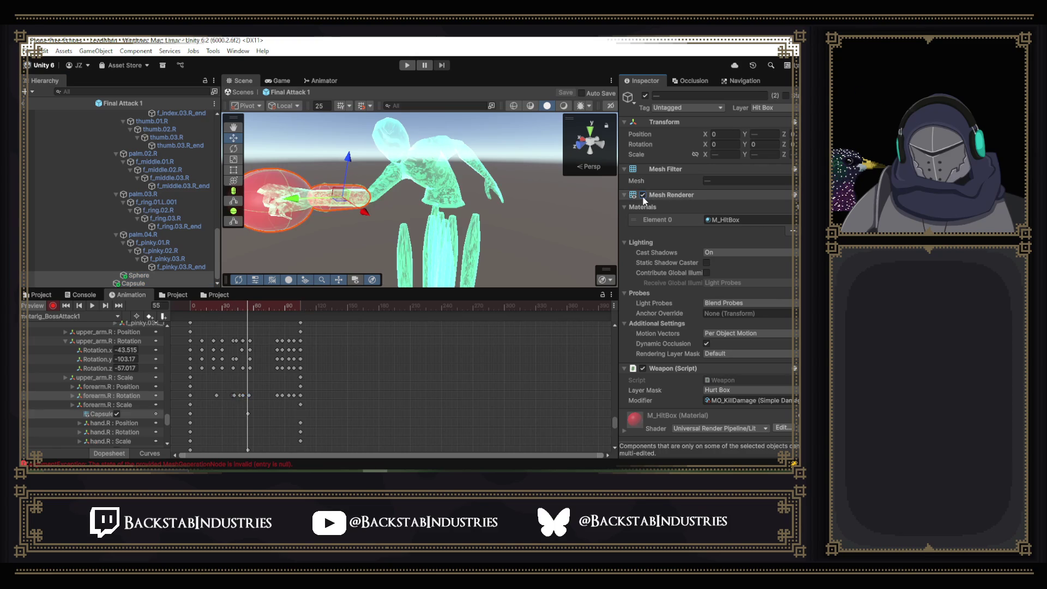
pyautogui.scroll(-2, 681, 248)
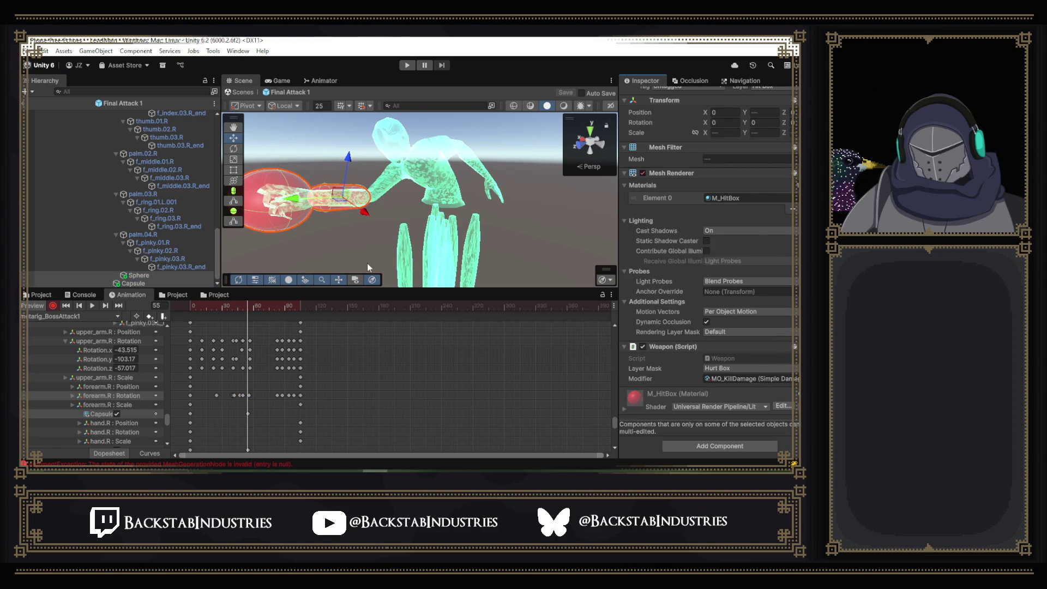
pyautogui.click(139, 276)
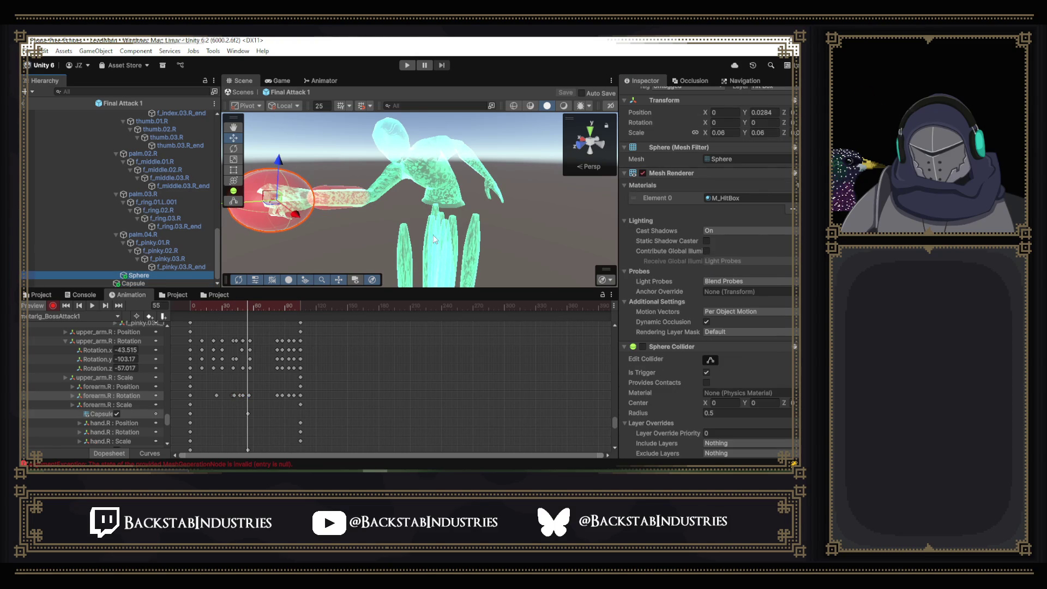
pyautogui.click(137, 284)
pyautogui.click(642, 347)
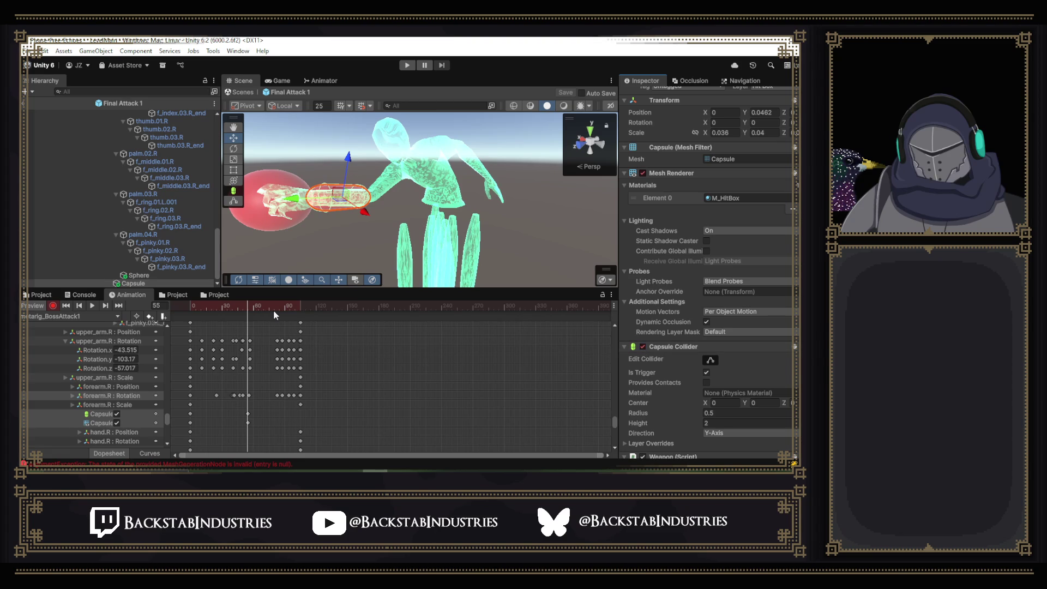
# - At frame 64, key both hitboxes' meshes hidden and colliders disabled, then stop recording
pyautogui.moveTo(248, 304); pyautogui.dragTo(256, 307)
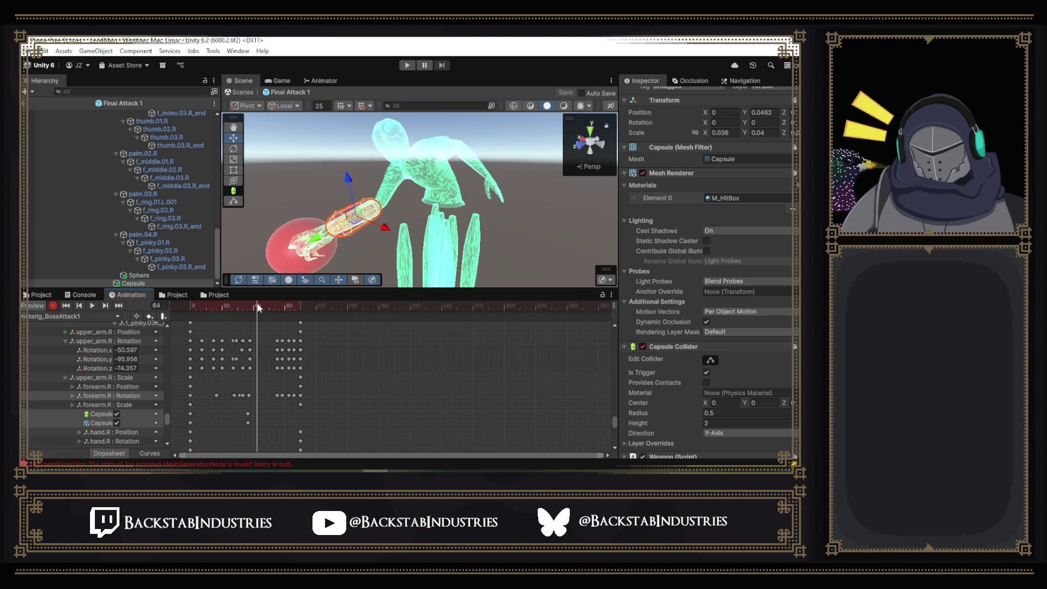
pyautogui.click(643, 346)
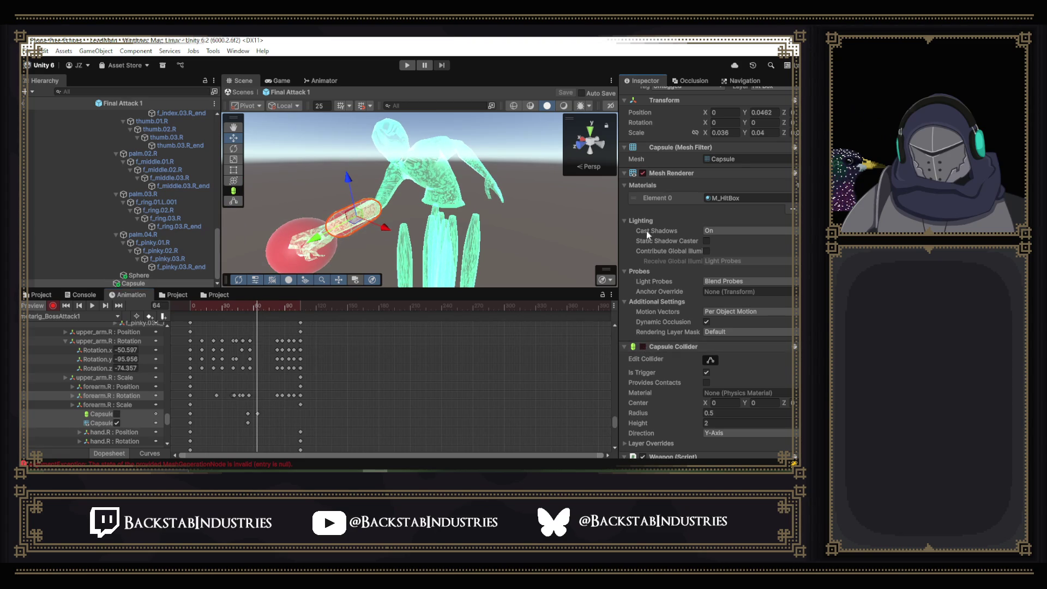
pyautogui.click(643, 172)
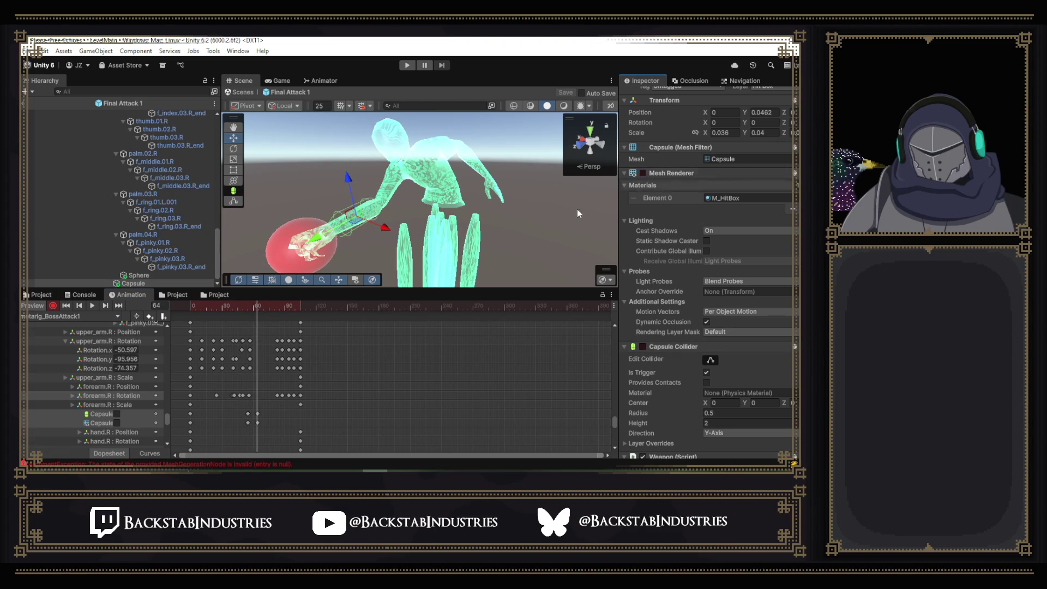
pyautogui.click(124, 276)
pyautogui.click(642, 172)
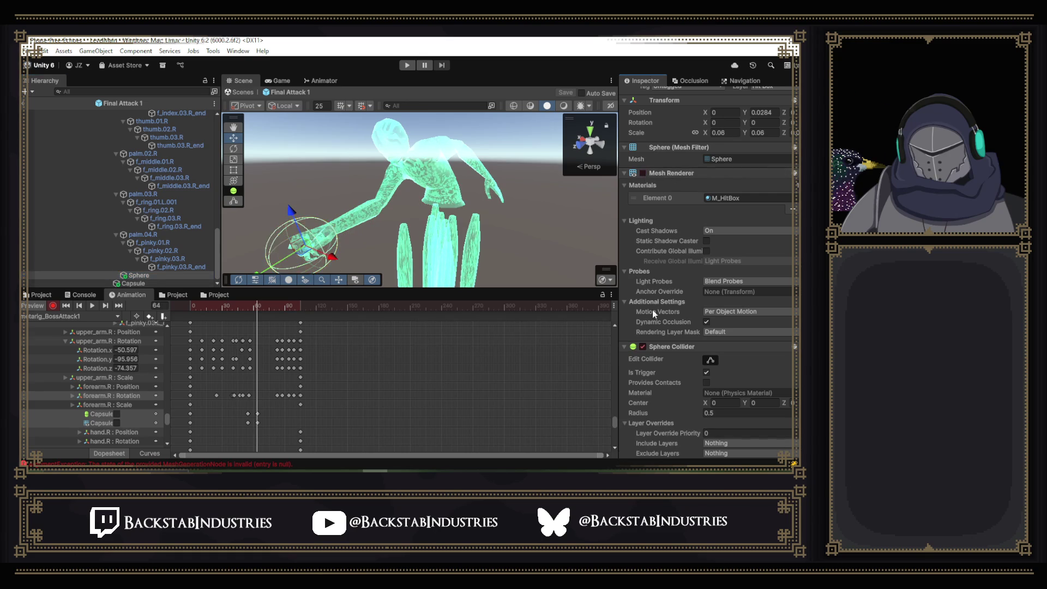
pyautogui.click(643, 346)
pyautogui.press('f')
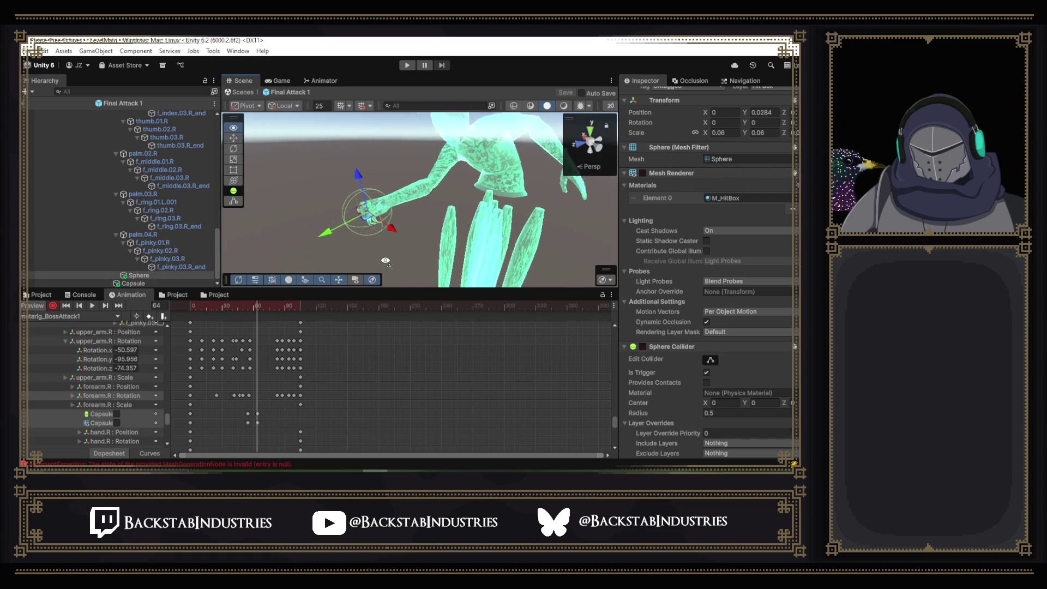
pyautogui.click(53, 305)
# - Orbit around the hand and scrub the clip forward to frame 71 to check the Sphere hitbox
pyautogui.moveTo(447, 240)
pyautogui.keyDown('alt'); pyautogui.mouseDown()
pyautogui.moveTo(518, 235)
pyautogui.moveTo(582, 254)
pyautogui.moveTo(563, 274)
pyautogui.moveTo(484, 248)
pyautogui.moveTo(529, 217)
pyautogui.moveTo(283, 162)
pyautogui.moveTo(303, 158)
pyautogui.mouseUp(); pyautogui.keyUp('alt')
pyautogui.scroll(5, 518, 224)
pyautogui.keyDown('alt'); pyautogui.moveTo(373, 191); pyautogui.dragTo(404, 208); pyautogui.keyUp('alt')
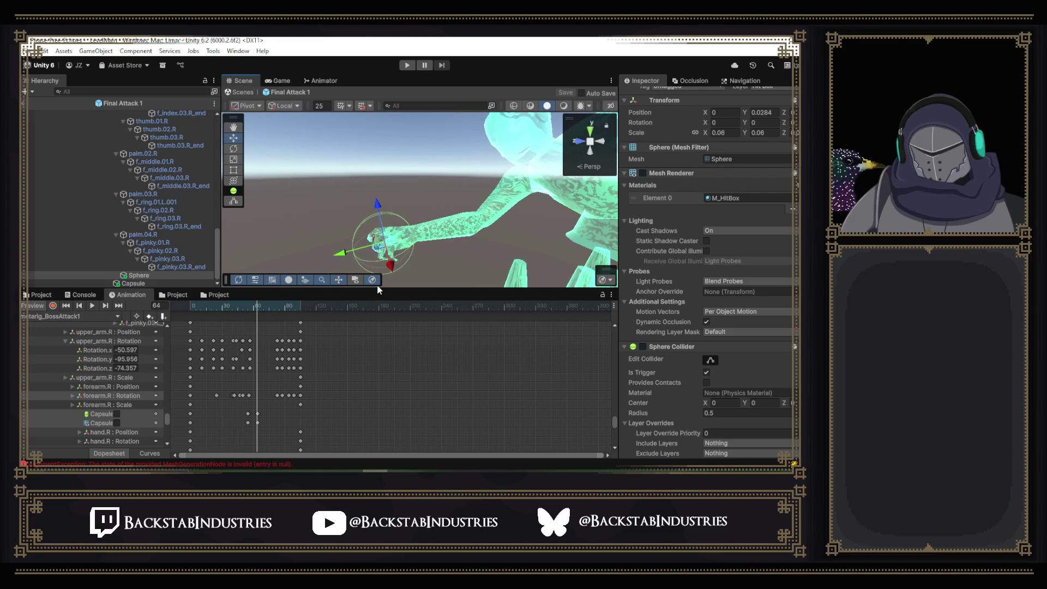
pyautogui.moveTo(254, 303)
pyautogui.mouseDown()
pyautogui.moveTo(323, 304)
pyautogui.moveTo(214, 303)
pyautogui.moveTo(301, 313)
pyautogui.mouseUp()
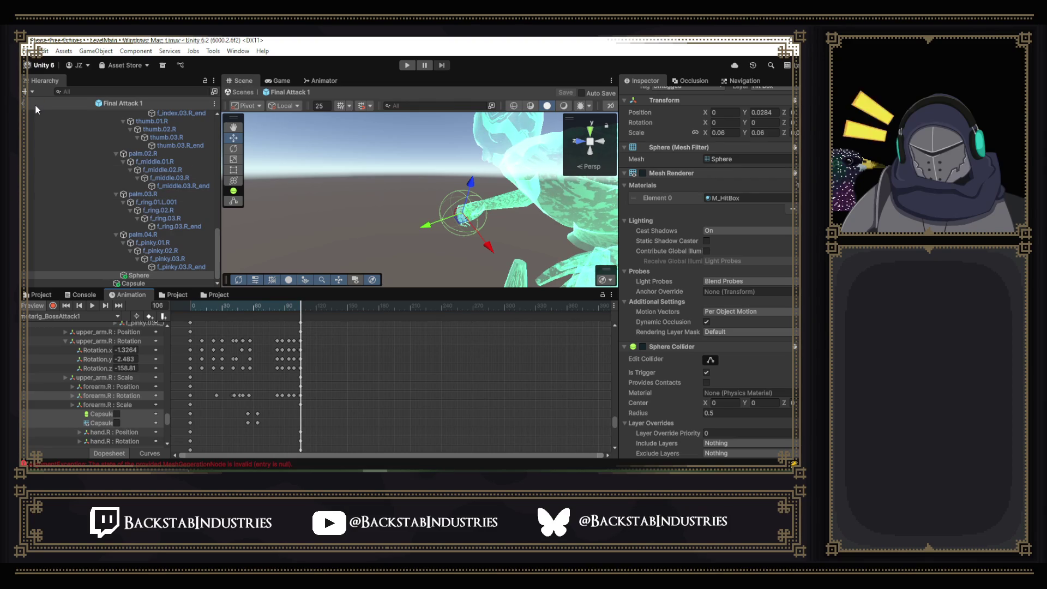
# - Inspect Mermaid Boss's Animator and Rigidbody, then select Final Attack 1 to show its Move State
pyautogui.scroll(20, 96, 165)
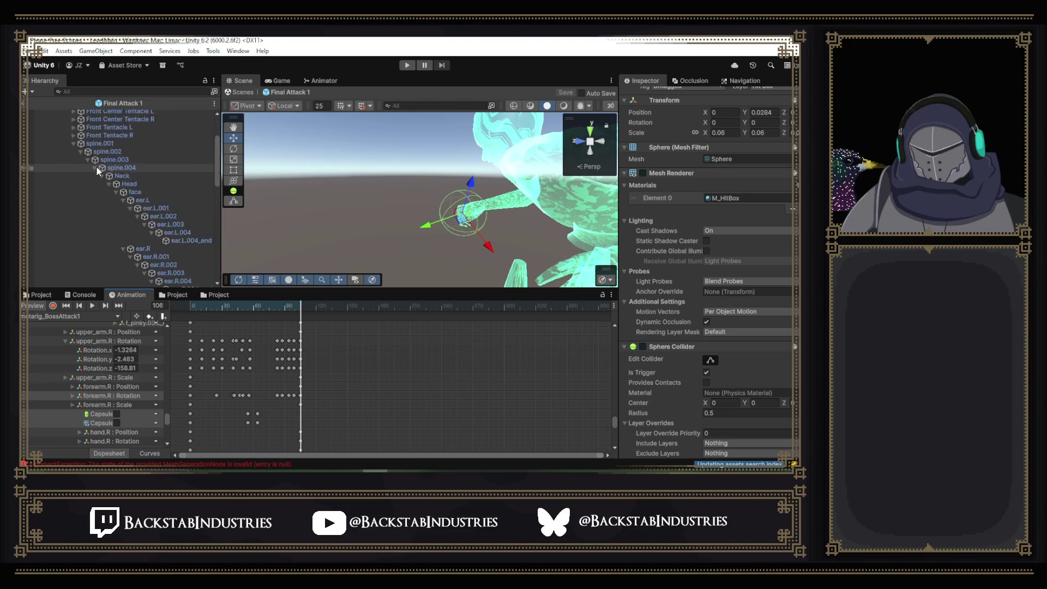
pyautogui.click(77, 122)
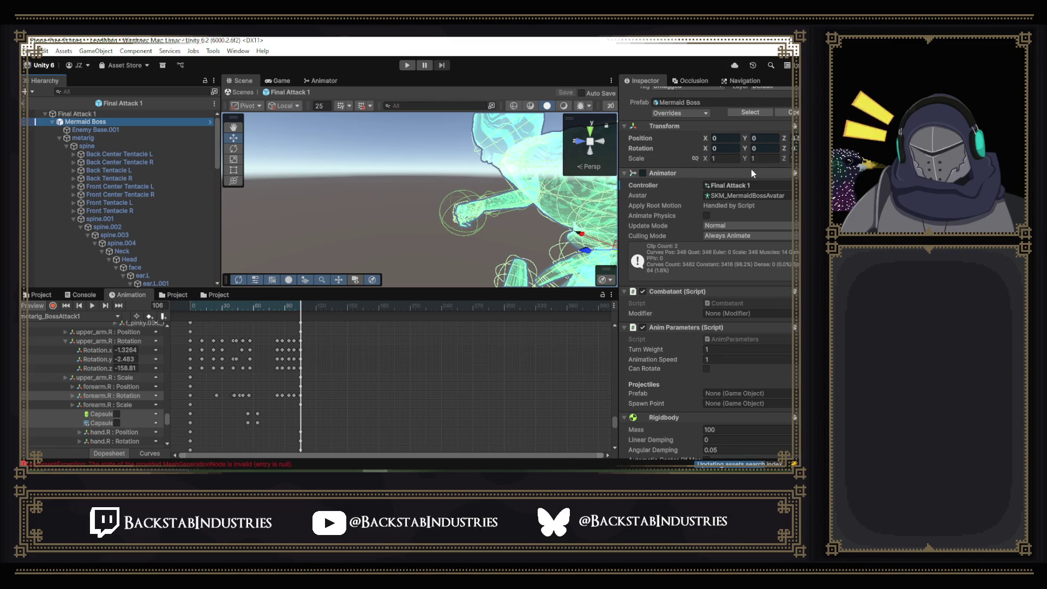
pyautogui.scroll(-2, 751, 169)
pyautogui.scroll(-2, 753, 211)
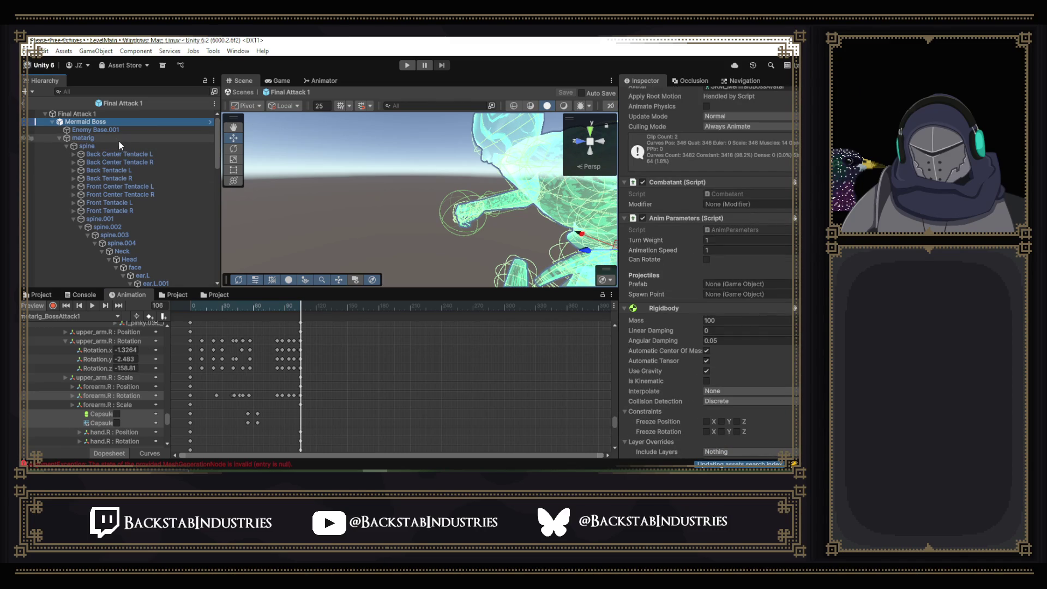
pyautogui.click(83, 113)
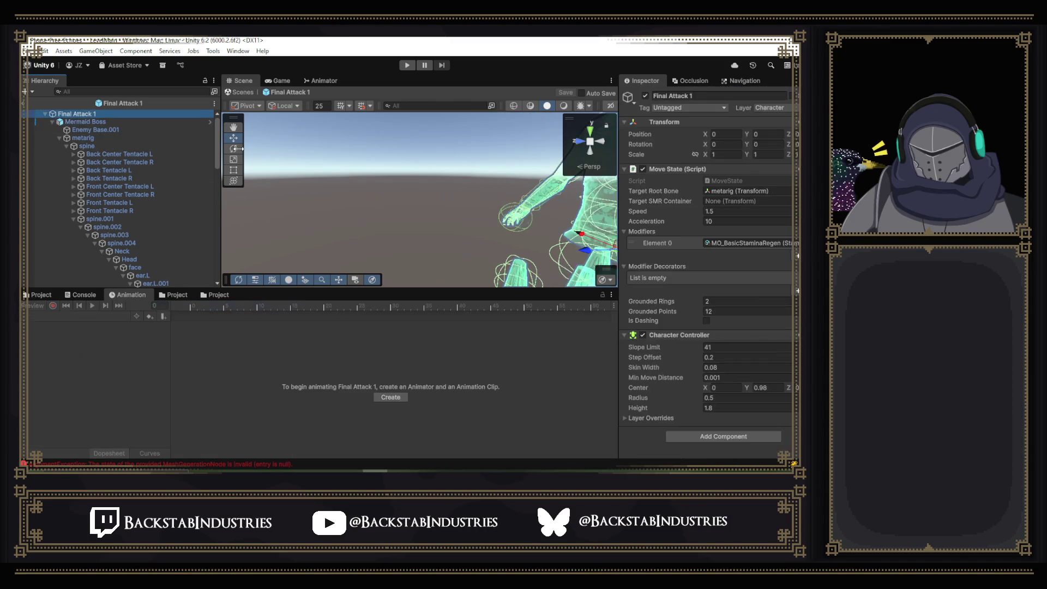
# - Remove Move State and add a Basic State component, then undo the addition
pyautogui.rightClick(684, 169)
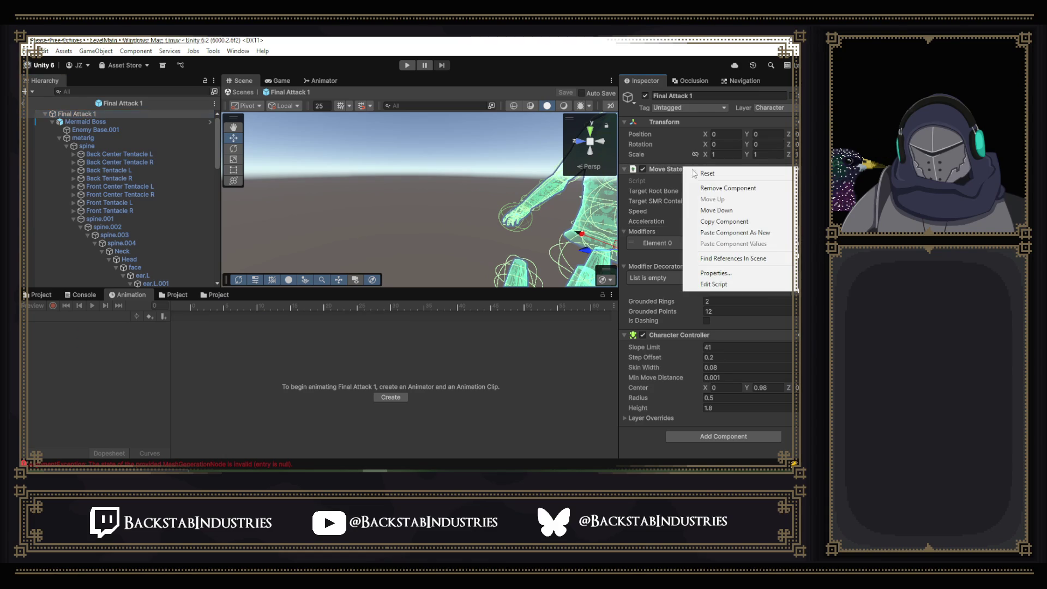
pyautogui.click(728, 188)
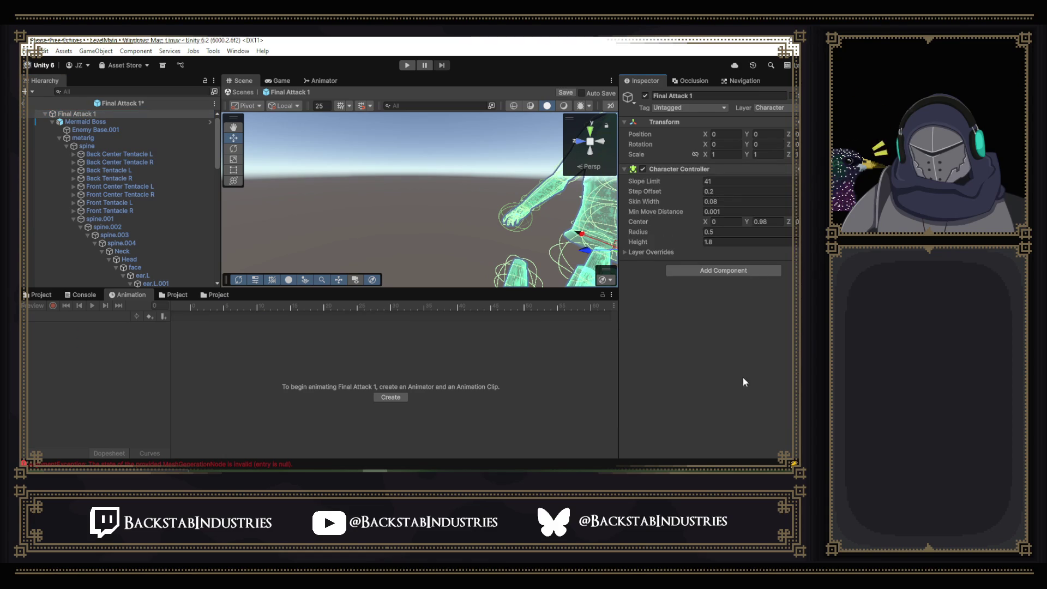
pyautogui.click(712, 271)
pyautogui.write('basic')
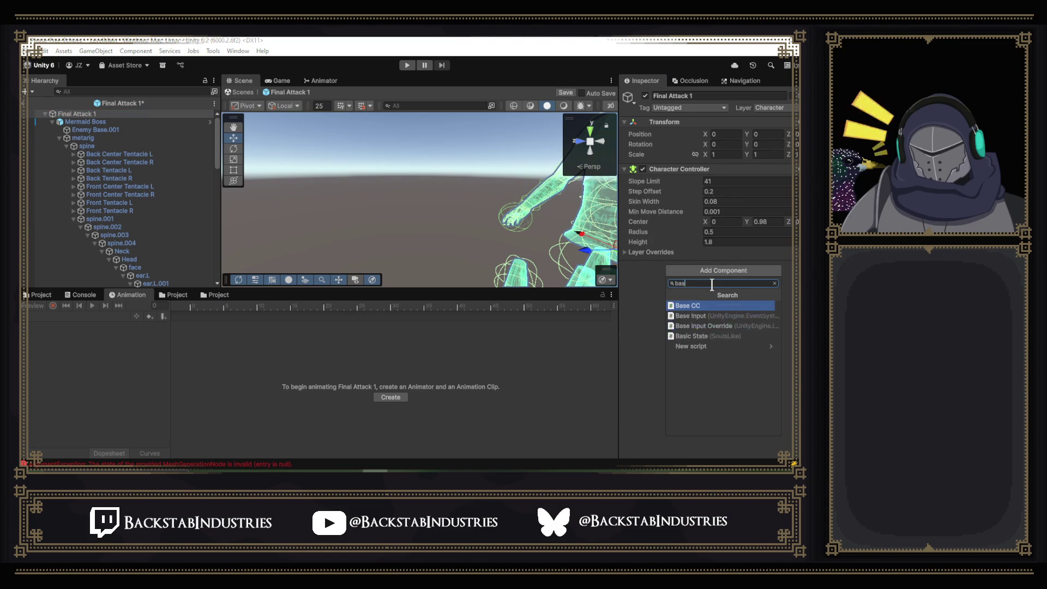
pyautogui.click(702, 305)
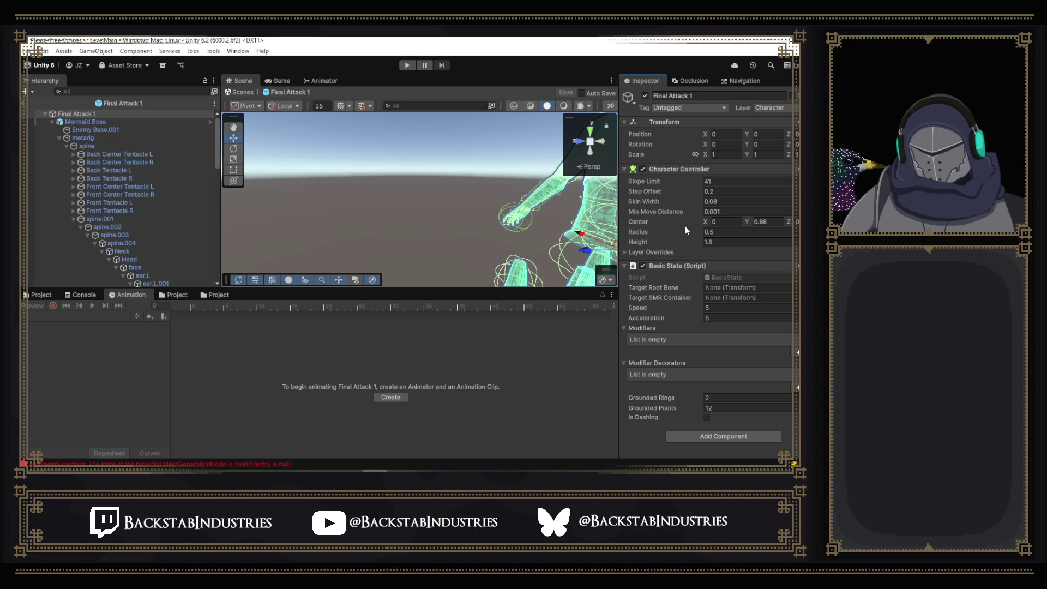
pyautogui.hotkey('ctrl', 'z')
pyautogui.hotkey('ctrl', 'z')
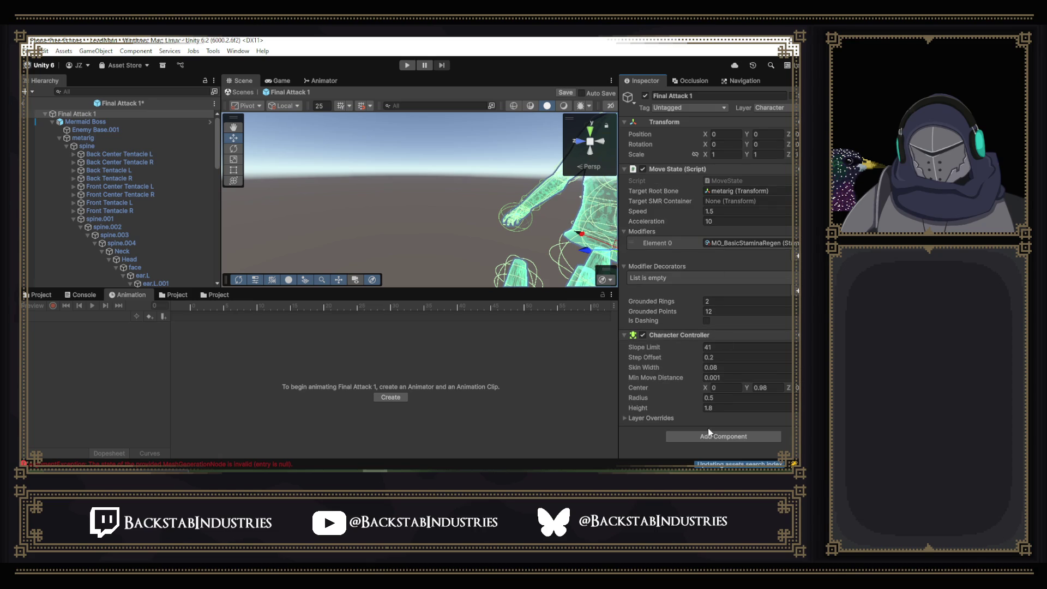
# - Re-add Basic State and drag metarig from the Hierarchy into its Target Root Bone
pyautogui.click(699, 436)
pyautogui.write('bas')
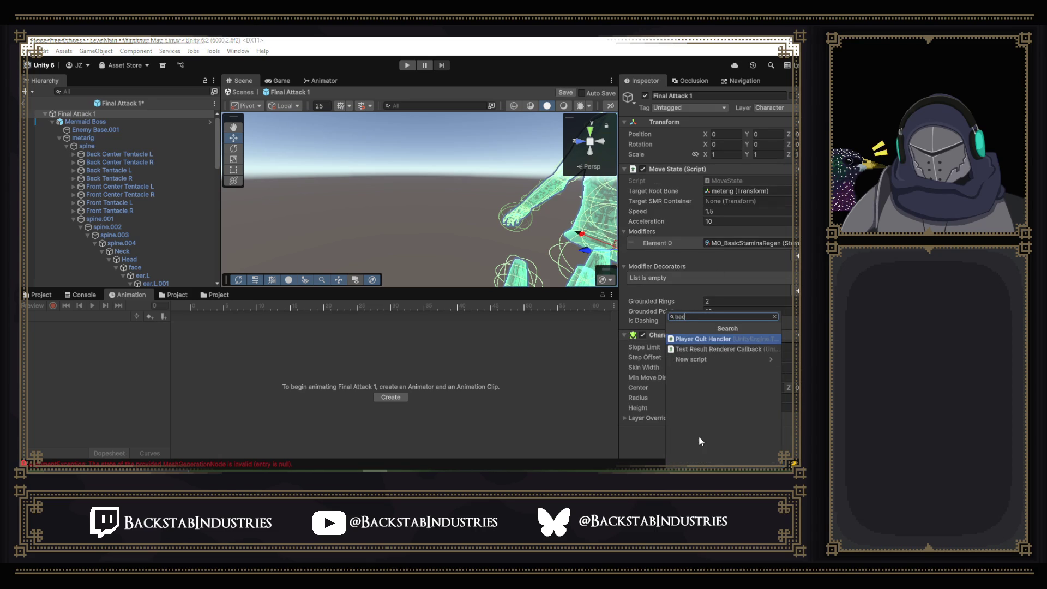
pyautogui.click(709, 369)
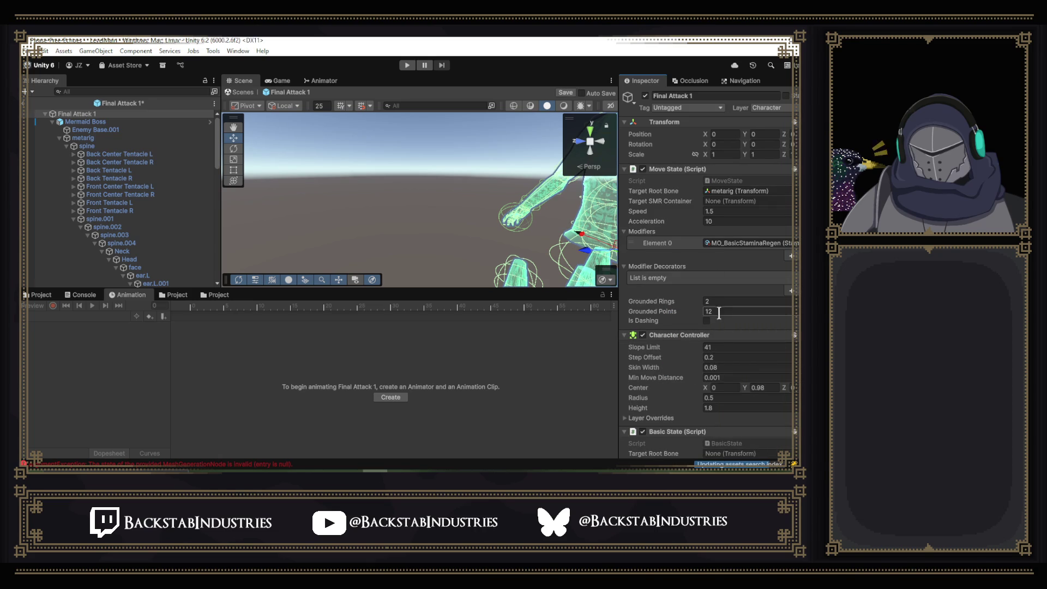
pyautogui.scroll(-2, 717, 316)
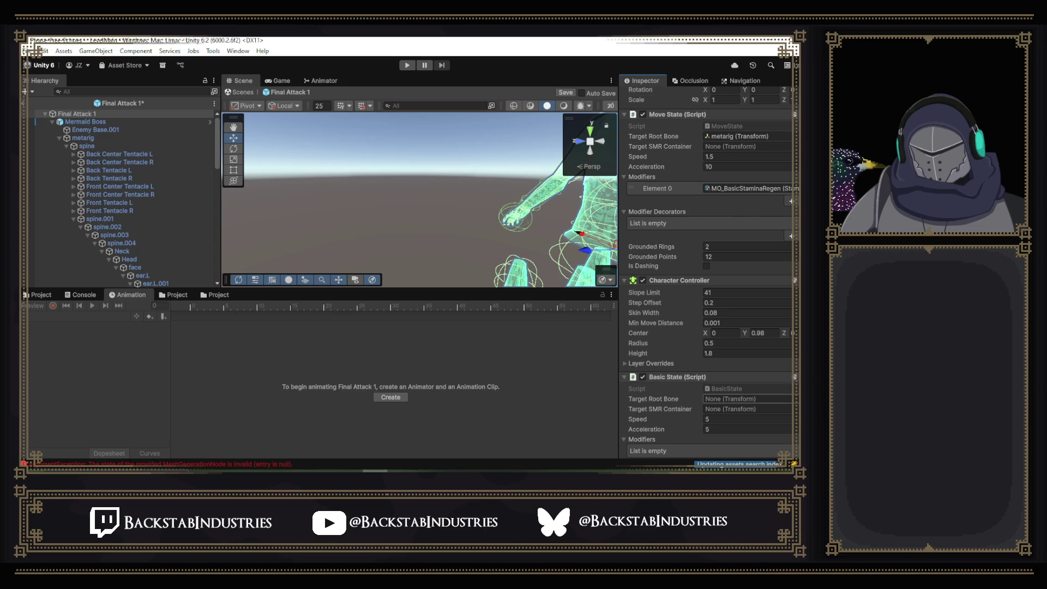
pyautogui.click(790, 399)
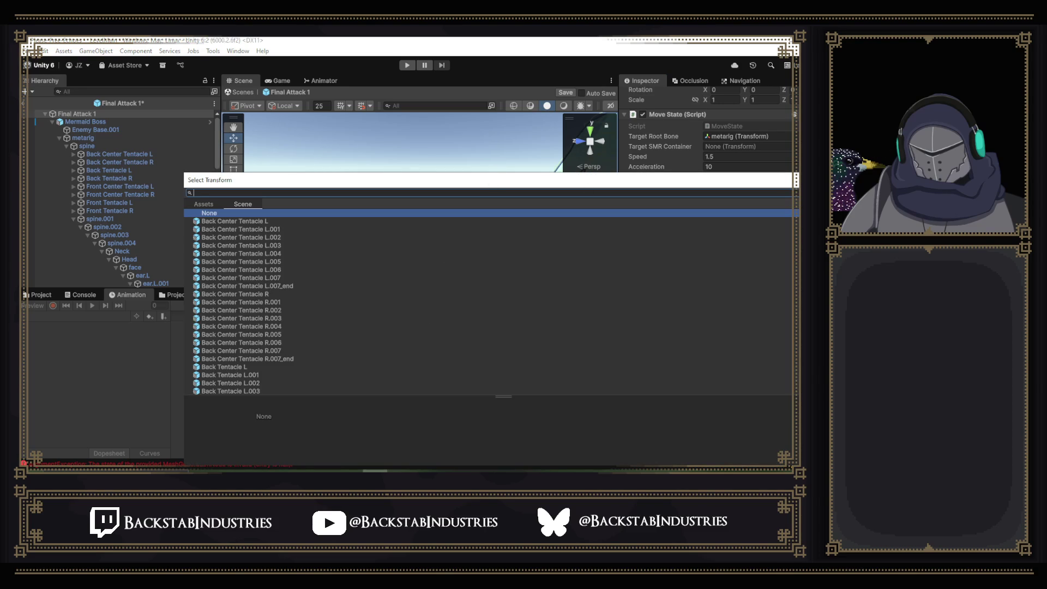
pyautogui.press('Escape')
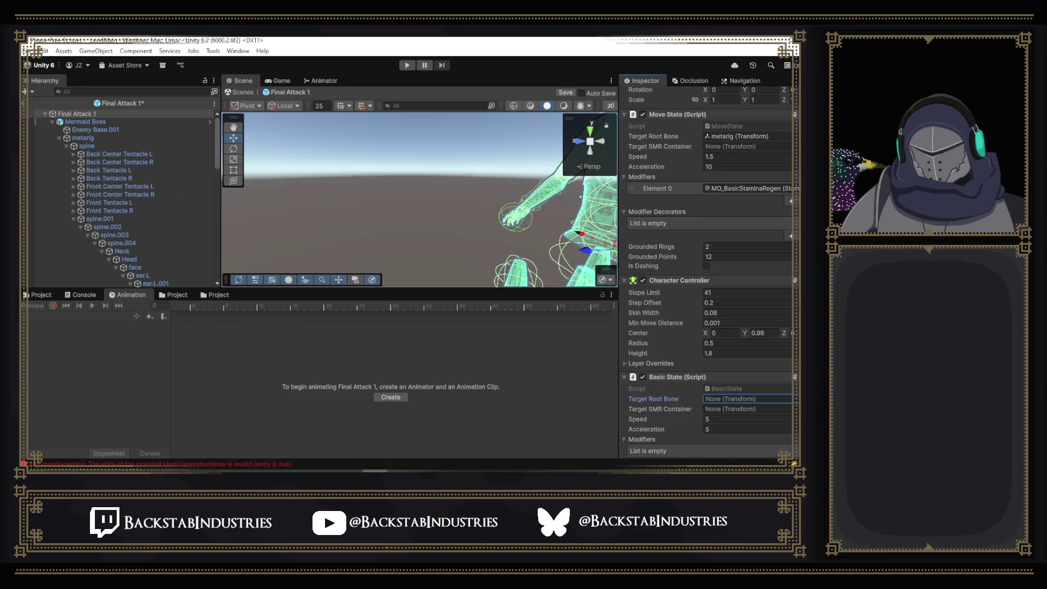
pyautogui.moveTo(83, 138)
pyautogui.mouseDown()
pyautogui.moveTo(719, 388)
pyautogui.moveTo(760, 324)
pyautogui.moveTo(749, 309)
pyautogui.mouseUp()
pyautogui.scroll(-3, 719, 387)
pyautogui.scroll(3, 717, 171)
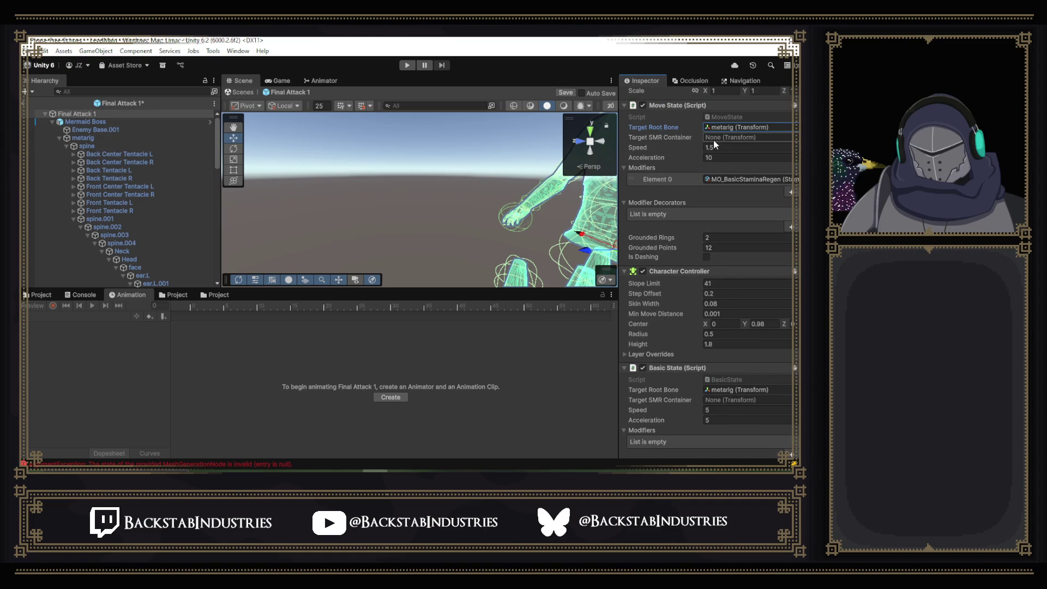
pyautogui.scroll(-3, 730, 389)
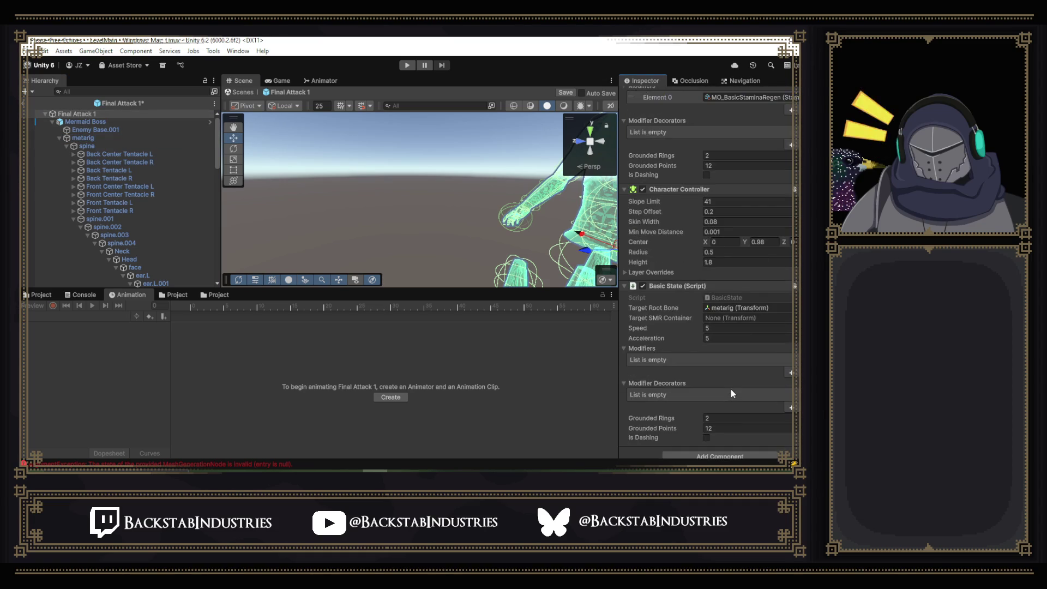
pyautogui.scroll(5, 754, 336)
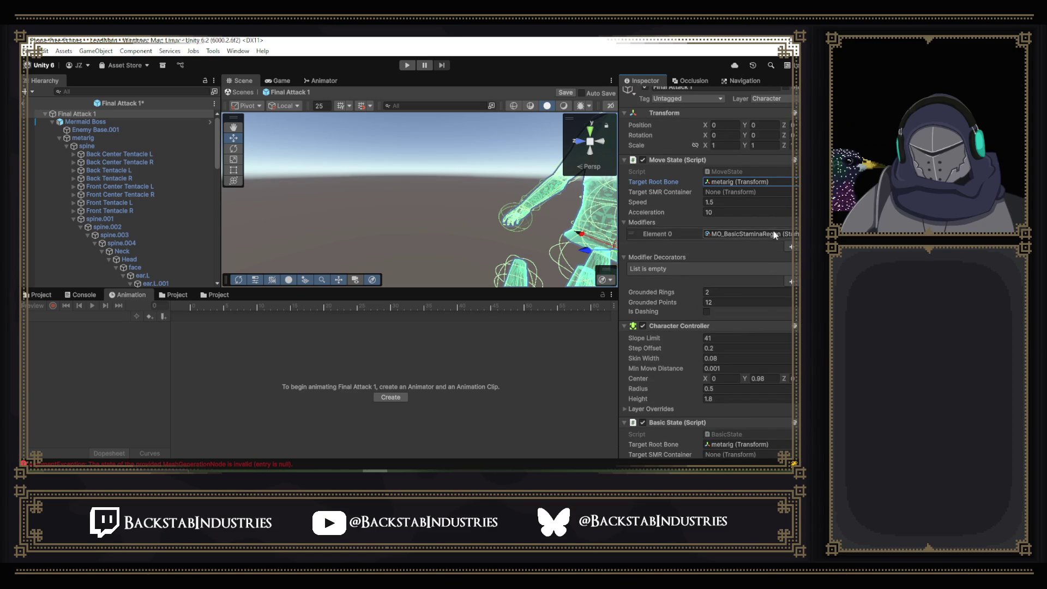
# - Remove Move State from Final Attack 1, save the prefab with Ctrl+S, and select Mermaid Boss
pyautogui.rightClick(693, 160)
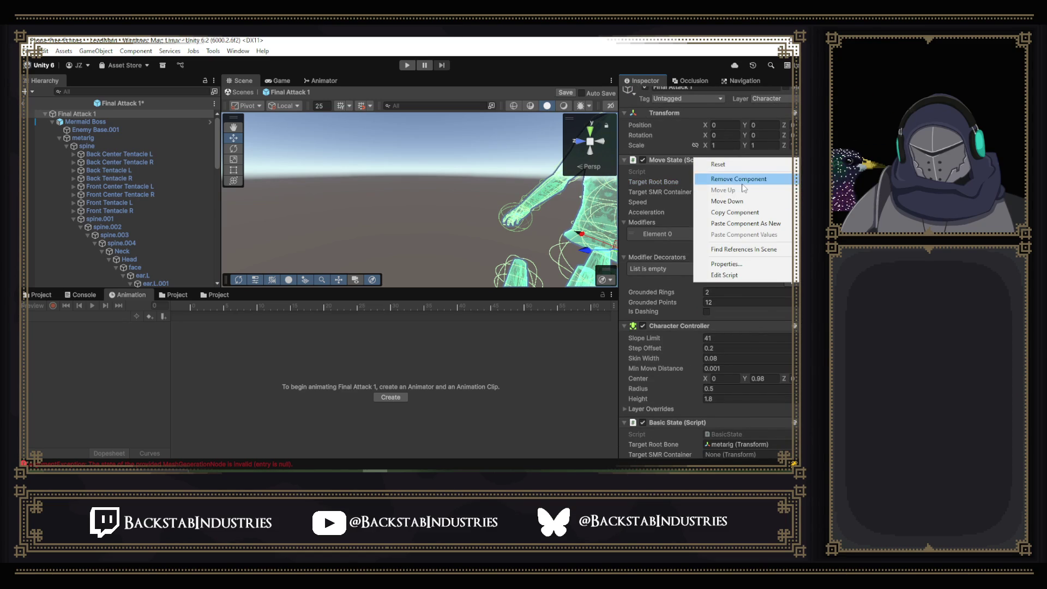
pyautogui.click(744, 184)
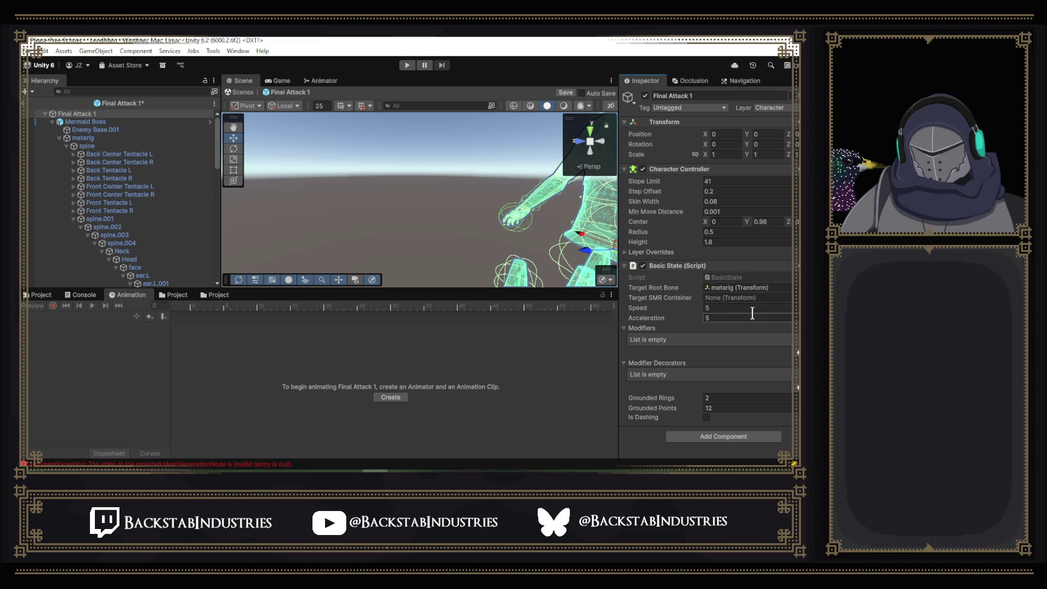
pyautogui.hotkey('ctrl', 's')
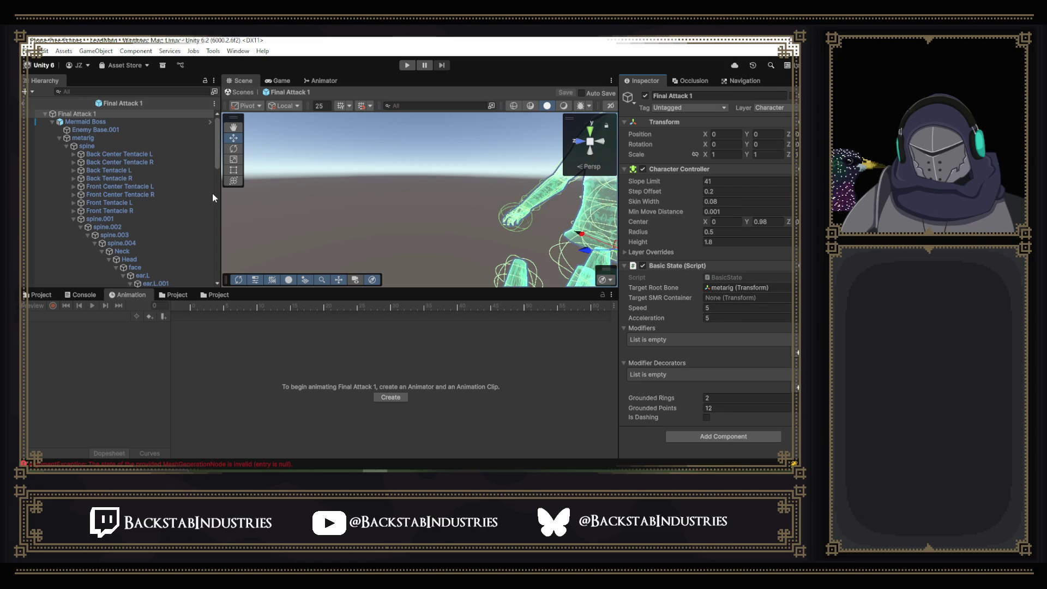
pyautogui.click(90, 121)
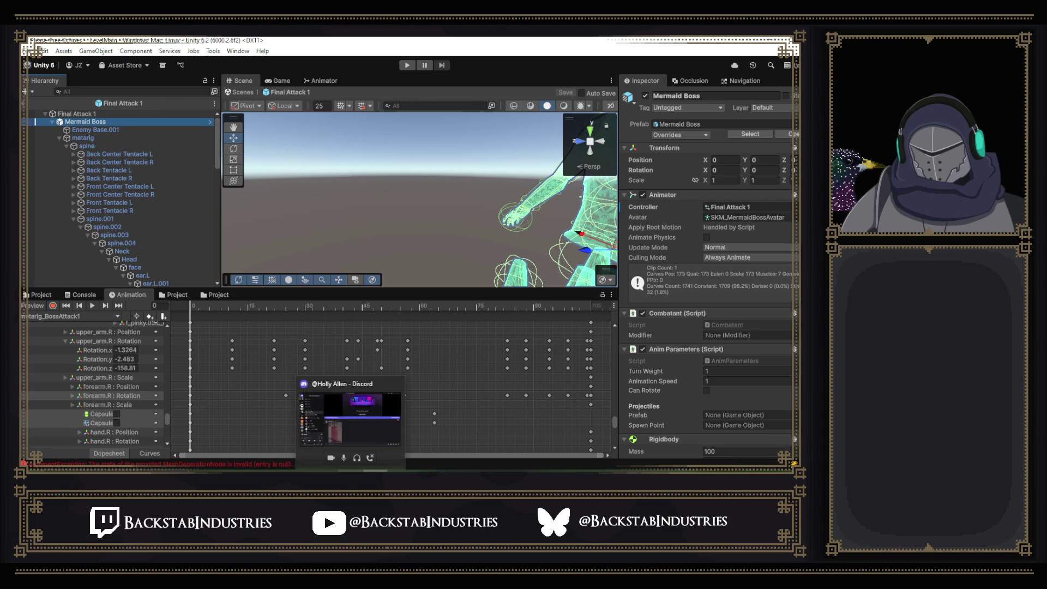
pyautogui.click(350, 469)
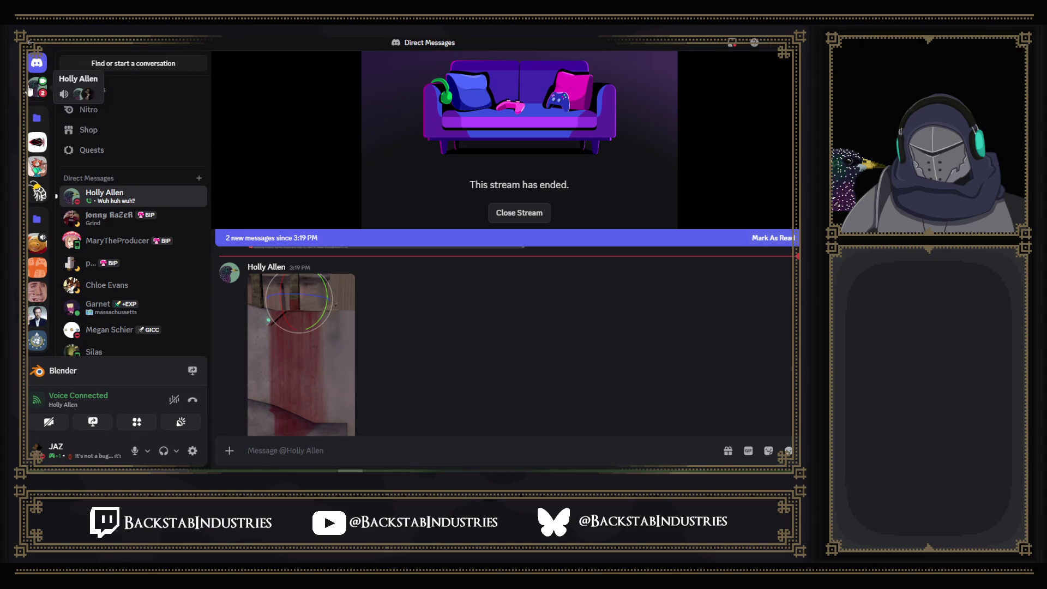
pyautogui.moveTo(314, 106)
pyautogui.hotkey('alt', 'Tab')
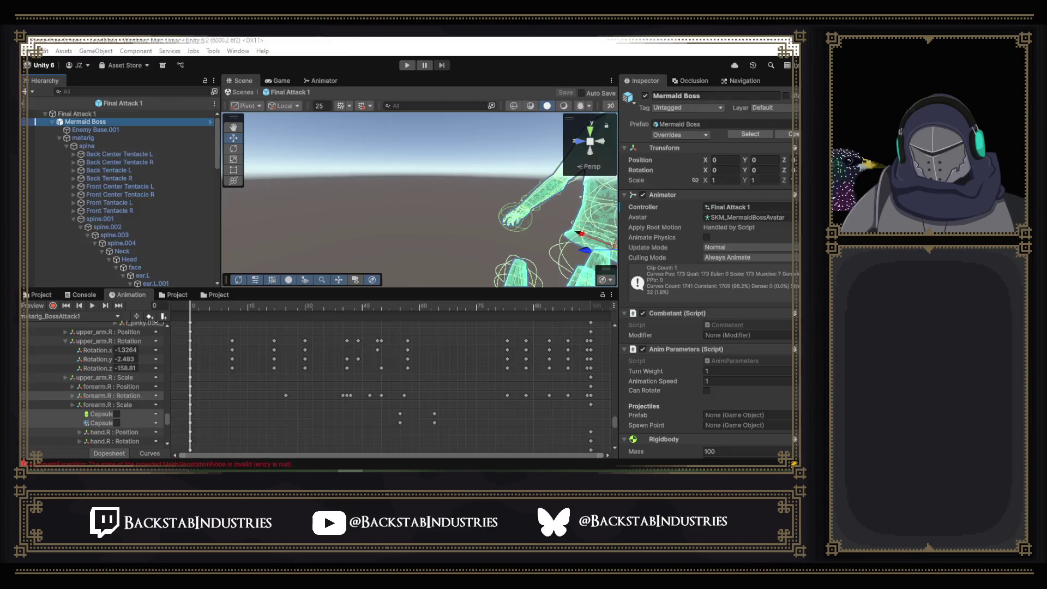
# - Play the Silly Goose kitten-bath video and unmute its sound
pyautogui.scroll(-2, 460, 163)
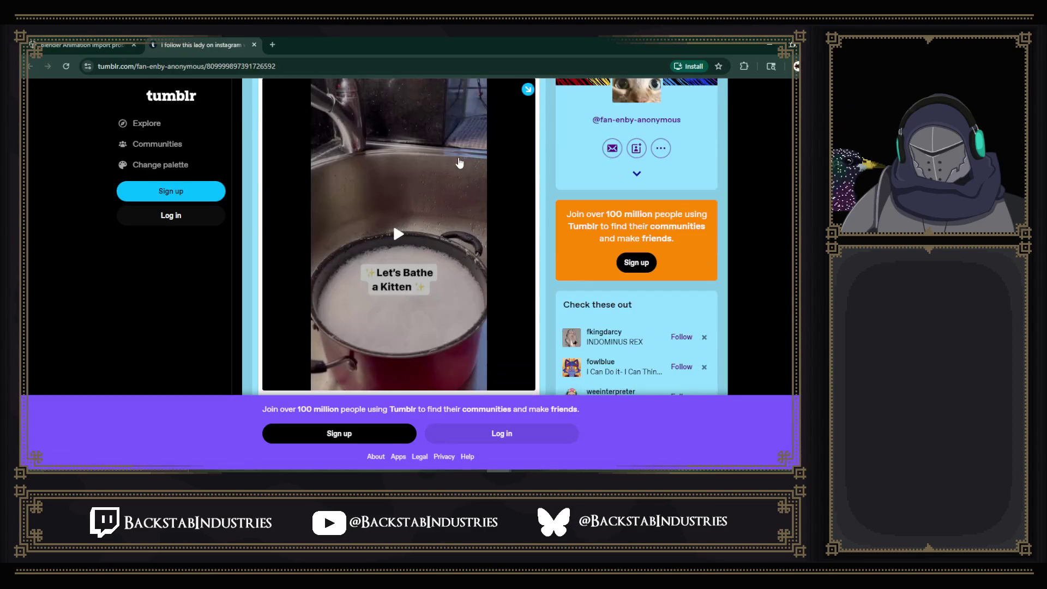
pyautogui.click(398, 234)
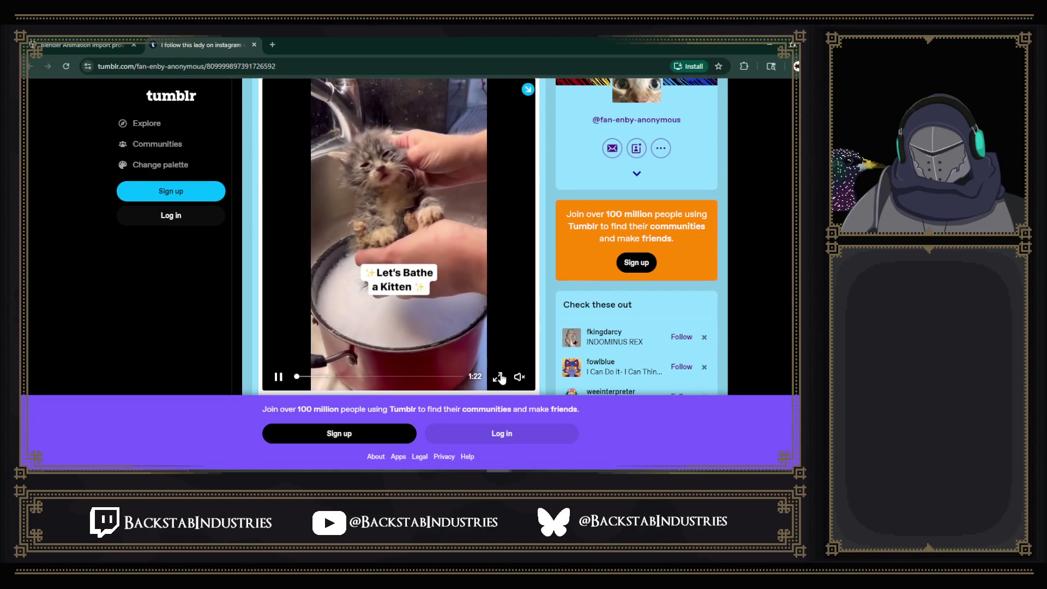
pyautogui.click(519, 377)
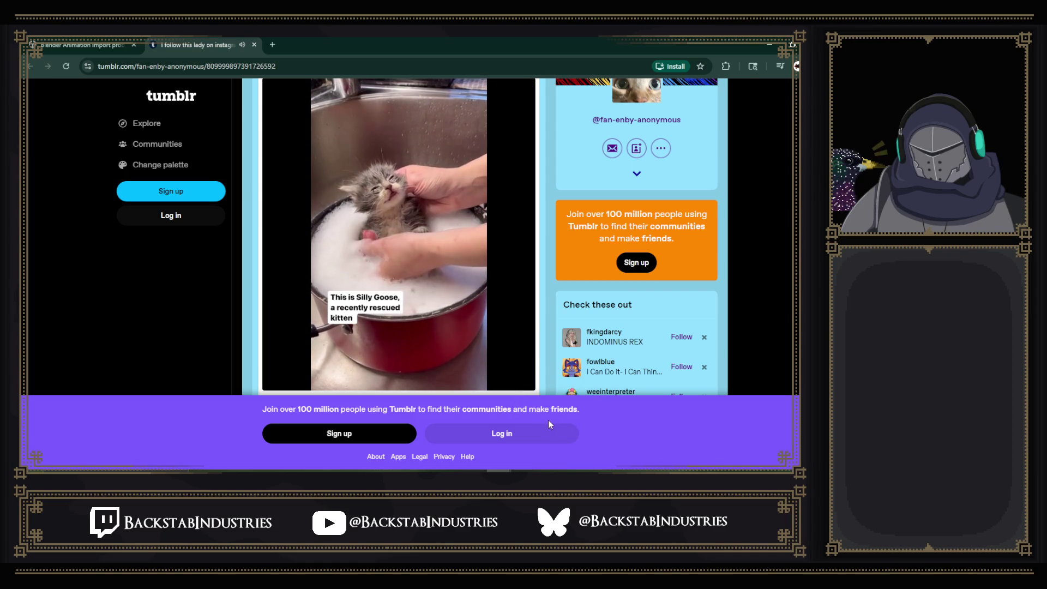
pyautogui.moveTo(523, 386)
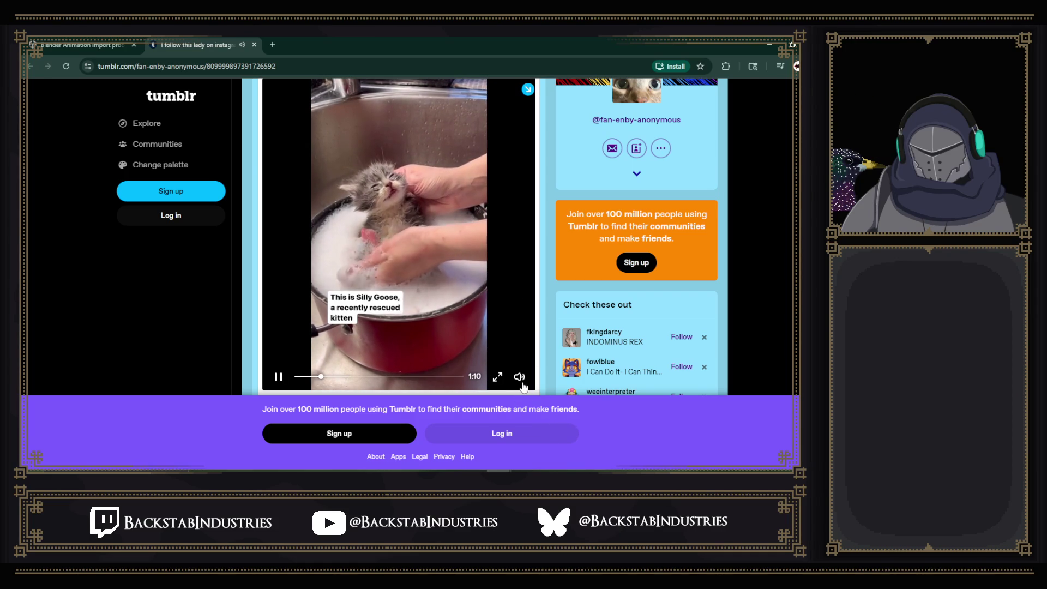
pyautogui.scroll(1, 535, 265)
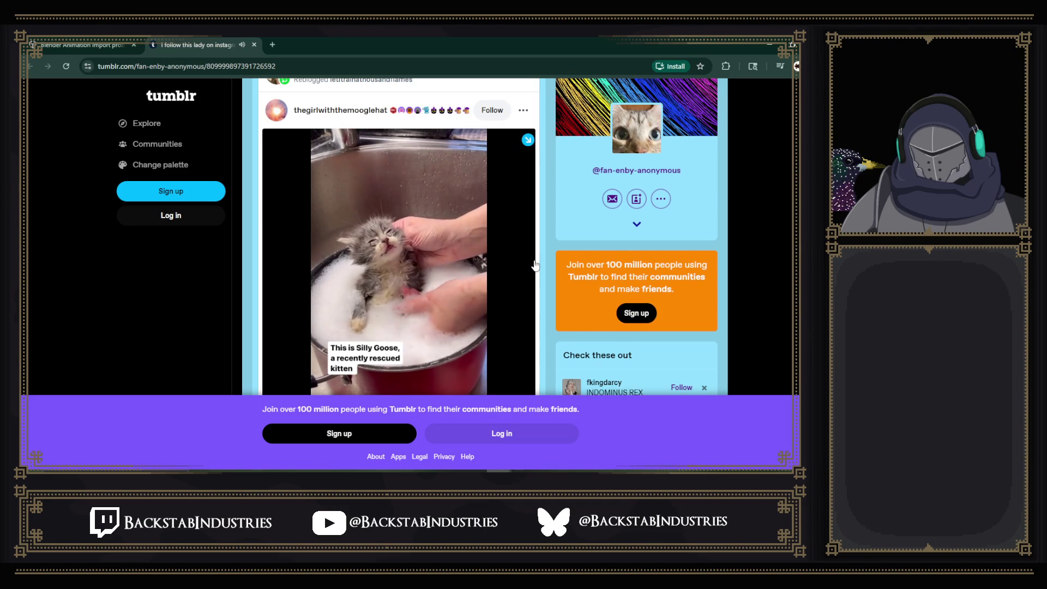
pyautogui.scroll(-1, 535, 265)
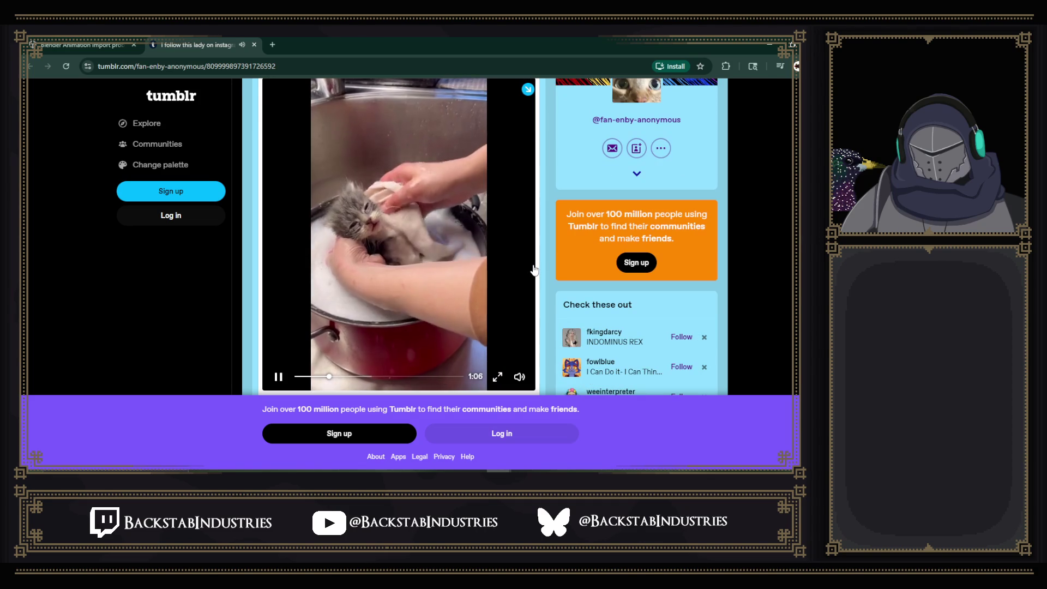